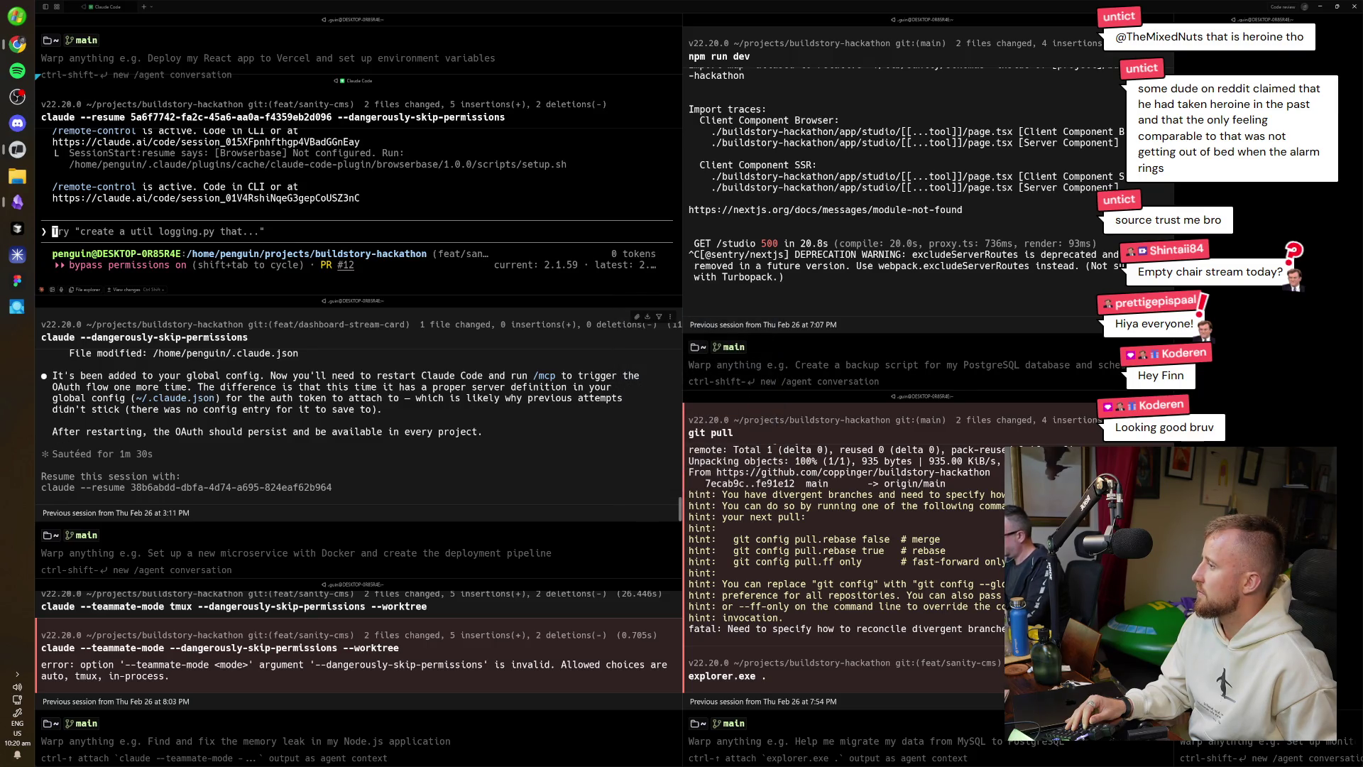
Bring Obsidian to the front and flip through the open notes.
{"action": "scroll", "coordinate": [331, 435], "scroll_direction": "up", "scroll_amount": 2}
{"action": "scroll", "coordinate": [331, 435], "scroll_direction": "down", "scroll_amount": 2}
{"action": "scroll", "coordinate": [331, 435], "scroll_direction": "up", "scroll_amount": 1}
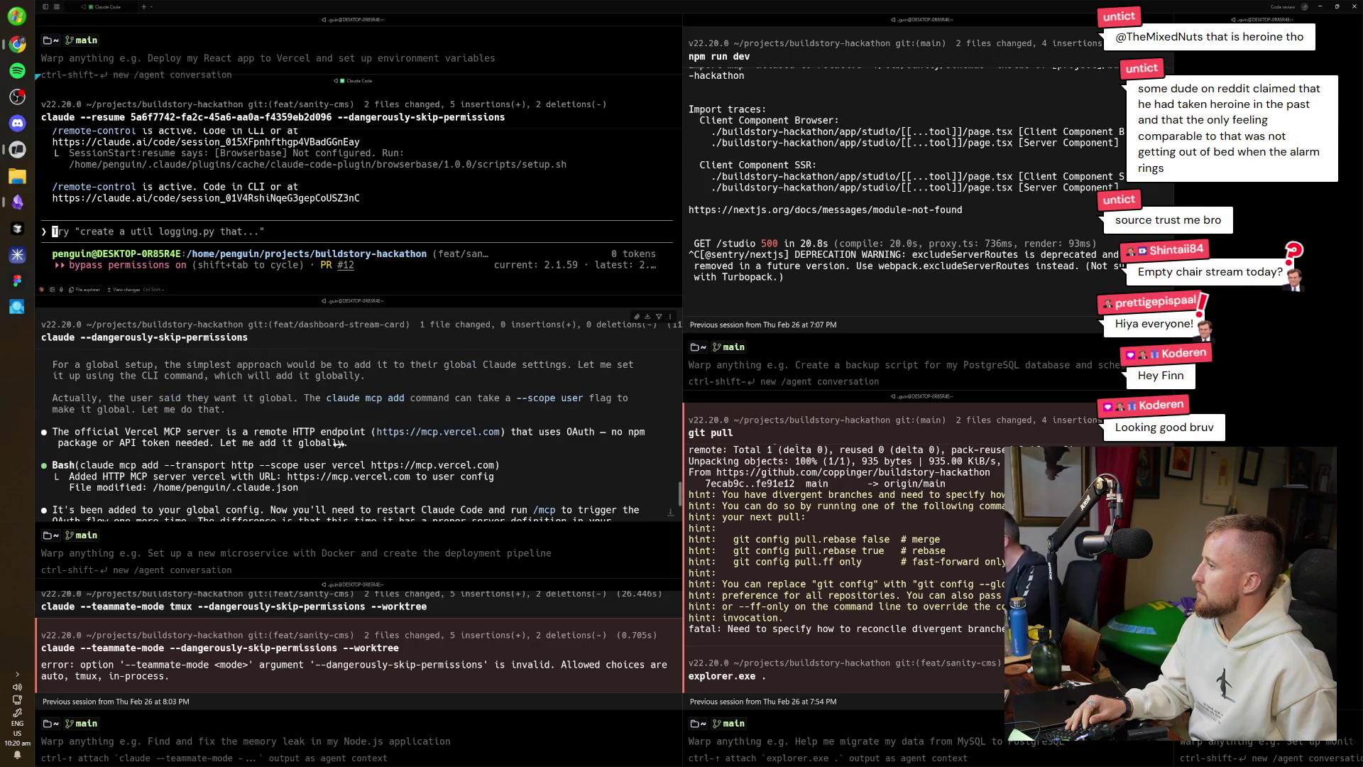
{"action": "scroll", "coordinate": [337, 448], "scroll_direction": "up", "scroll_amount": 1}
{"action": "scroll", "coordinate": [335, 449], "scroll_direction": "down", "scroll_amount": 2}
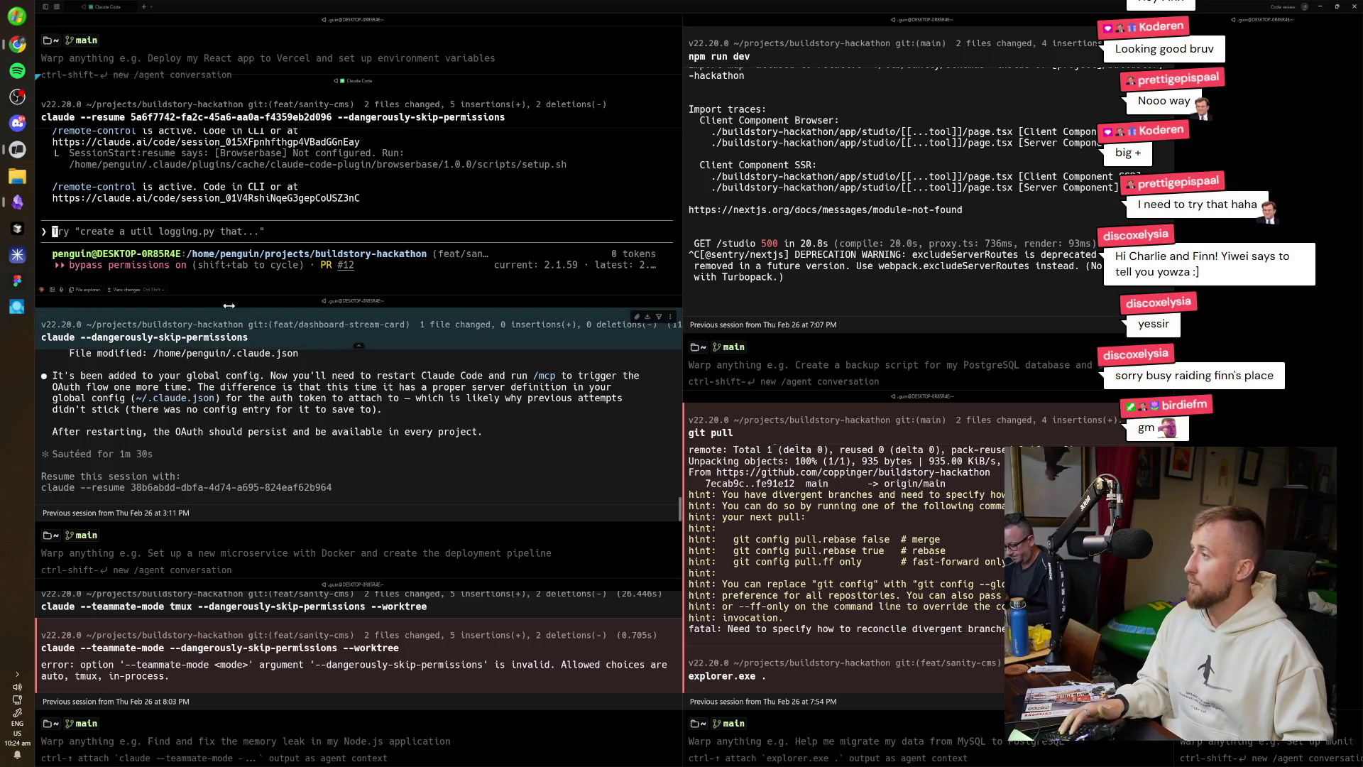
{"action": "left_click", "coordinate": [17, 201]}
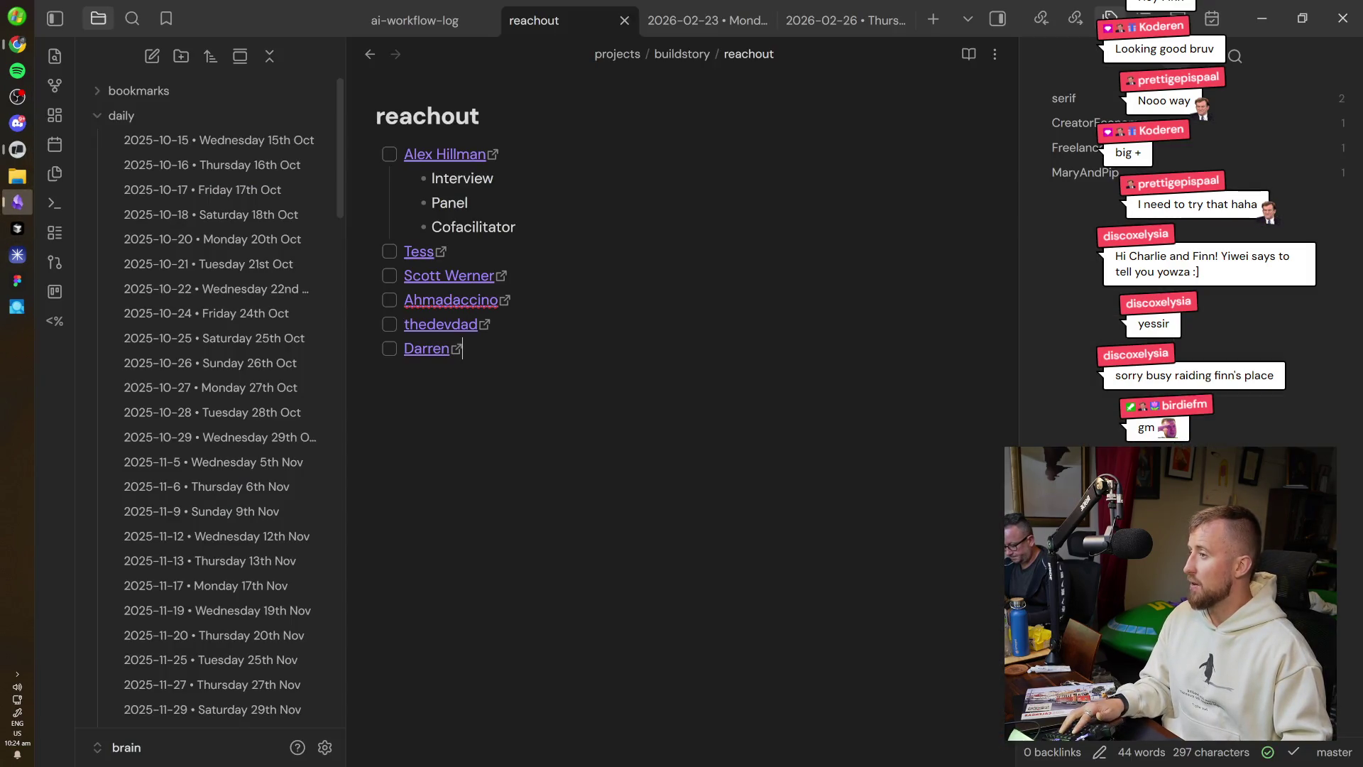
{"action": "key", "text": "ctrl+shift+Tab"}
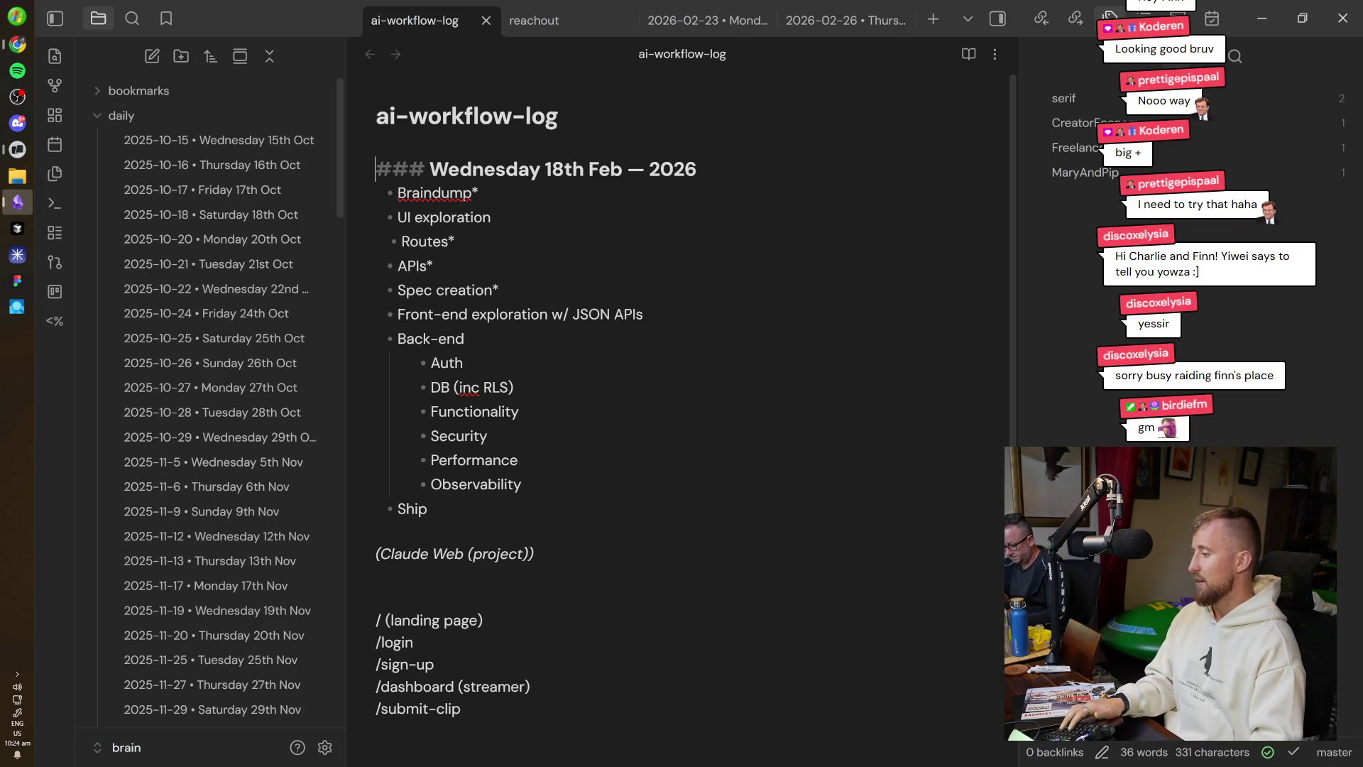
{"action": "key", "text": "ctrl+Tab"}
{"action": "key", "text": "ctrl+Tab"}
{"action": "key", "text": "ctrl+shift+Tab"}
{"action": "key", "text": "ctrl+o"}
{"action": "type", "text": "b"}
{"action": "key", "text": "BackSpace"}
Open today's 2026-02-27 daily note with the 'today' command.
{"action": "type", "text": ">today"}
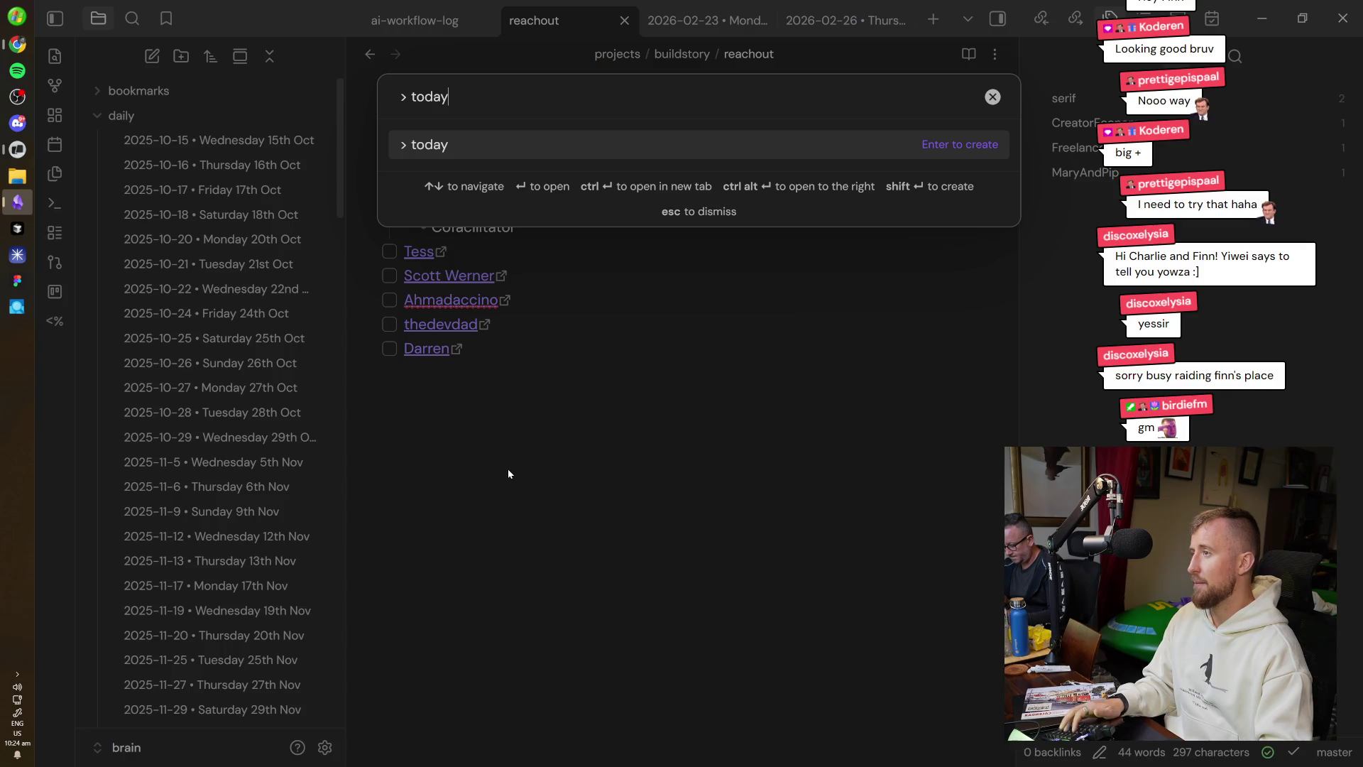
{"action": "key", "text": "BackSpace"}
{"action": "key", "text": "BackSpace"}
{"action": "key", "text": "BackSpace"}
{"action": "key", "text": "Escape"}
{"action": "key", "text": "ctrl+p"}
{"action": "type", "text": "today"}
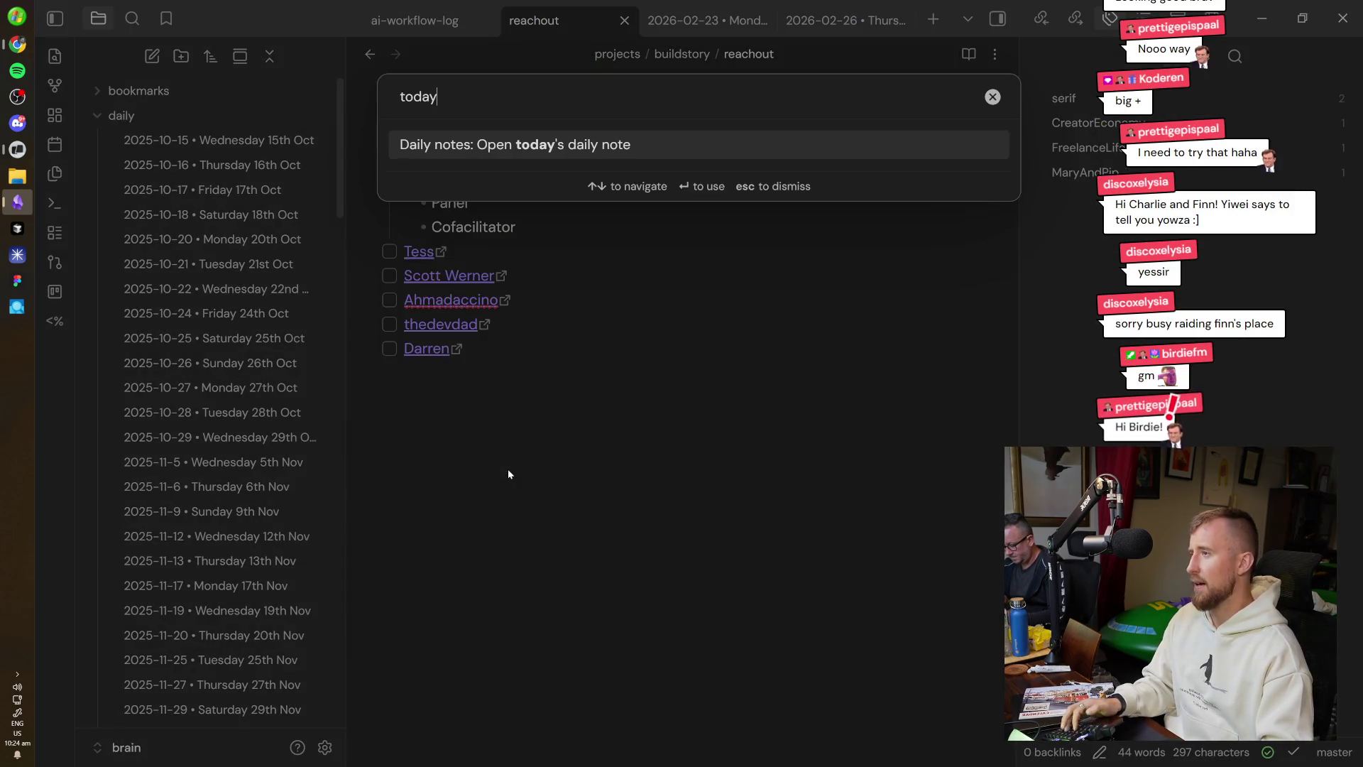
{"action": "key", "text": "Return"}
Start a checklist with 'Return calendar to people downstairs' and a send-promo-video-tweets item.
{"action": "key", "text": "ctrl+l"}
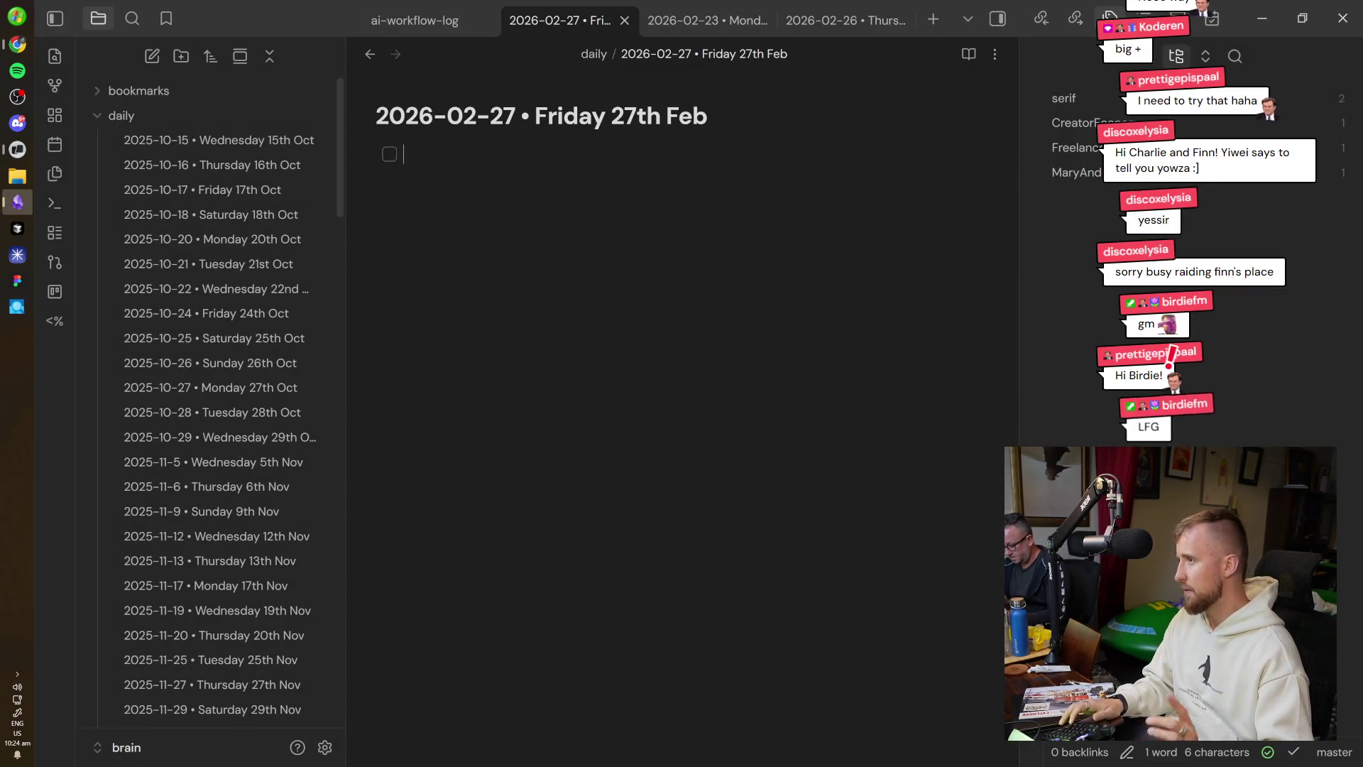
{"action": "type", "text": "Return calendar to "}
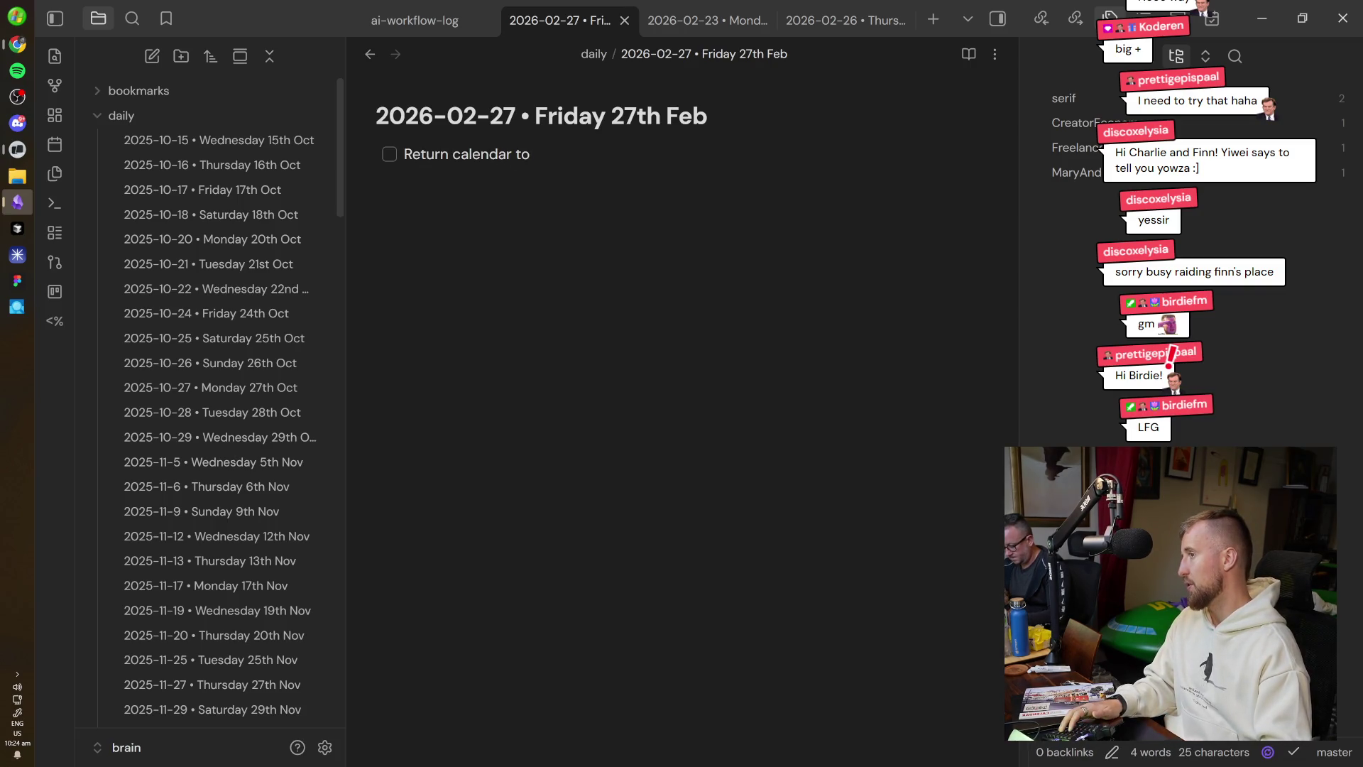
{"action": "type", "text": "people downs"}
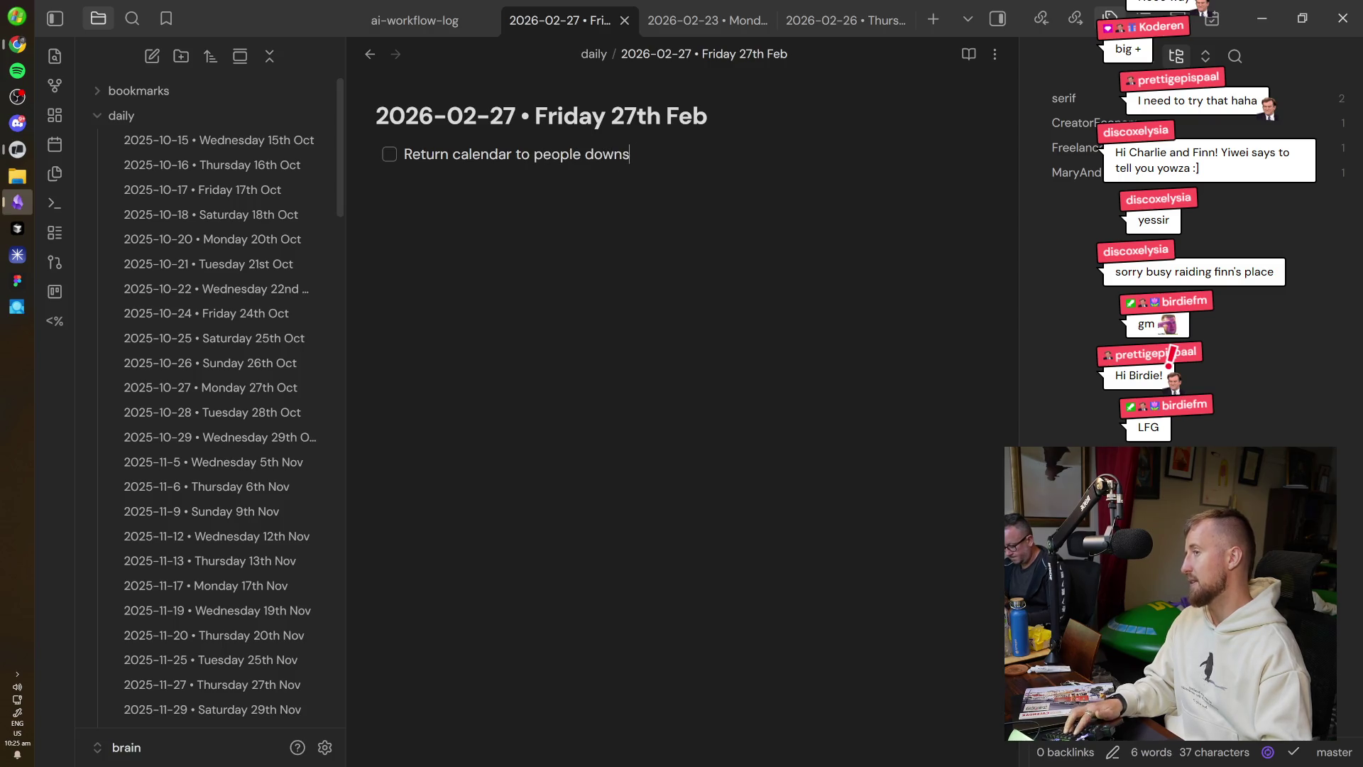
{"action": "type", "text": "tairs"}
{"action": "key", "text": "Return"}
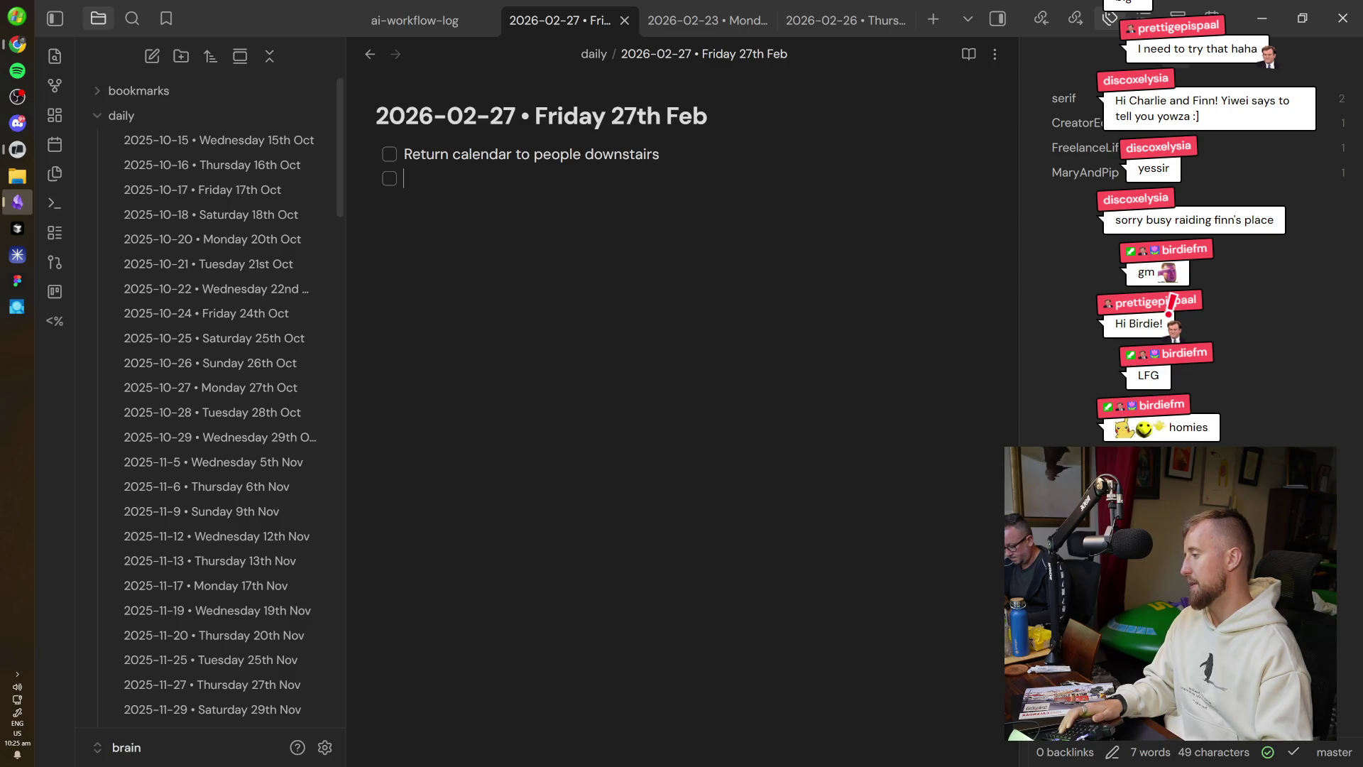
{"action": "type", "text": "Send tweets to Ben (promo video"}
{"action": "key", "text": "BackSpace"}
{"action": "key", "text": "BackSpace"}
{"action": "type", "text": "eo"}
Add a third checklist item to drink (several?) Celsii, fixing its typos.
{"action": "key", "text": "Return"}
{"action": "type", "text": "Dri"}
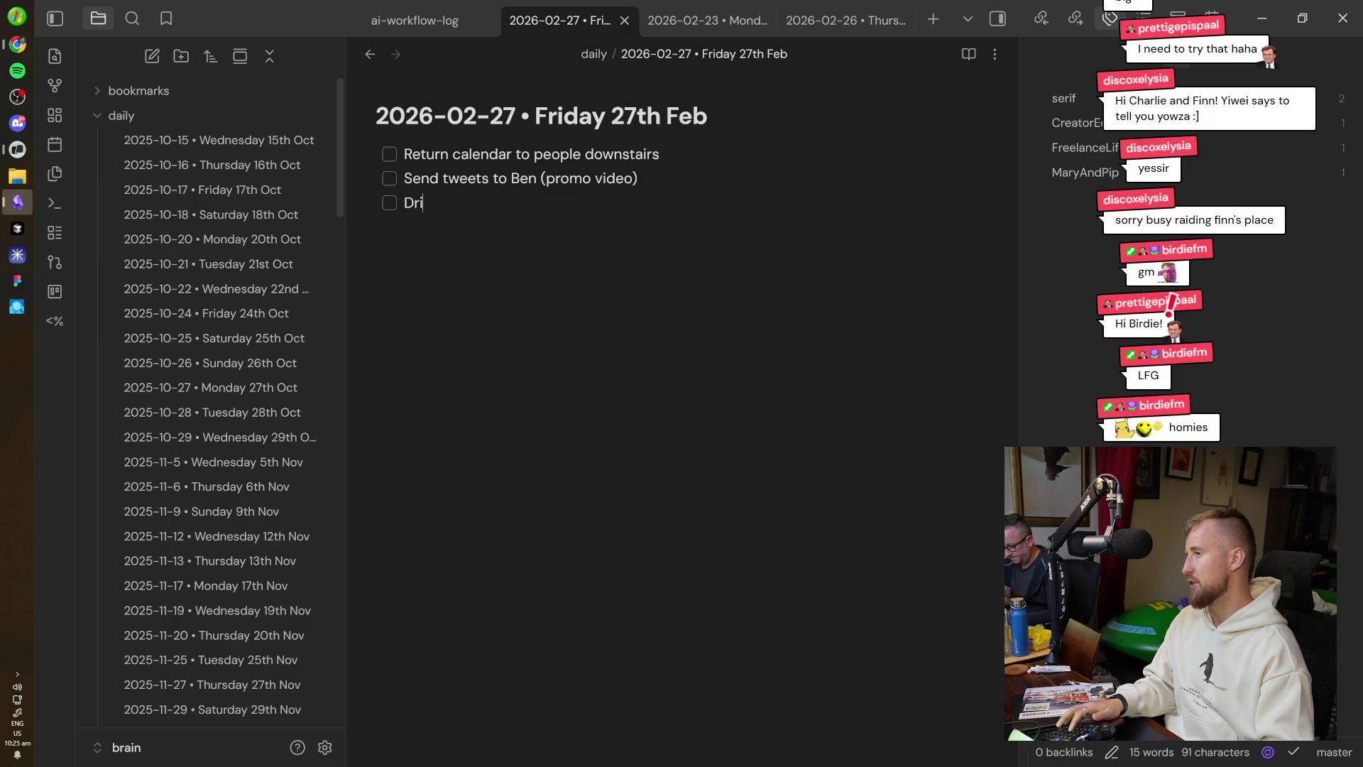
{"action": "type", "text": "nk (severael"}
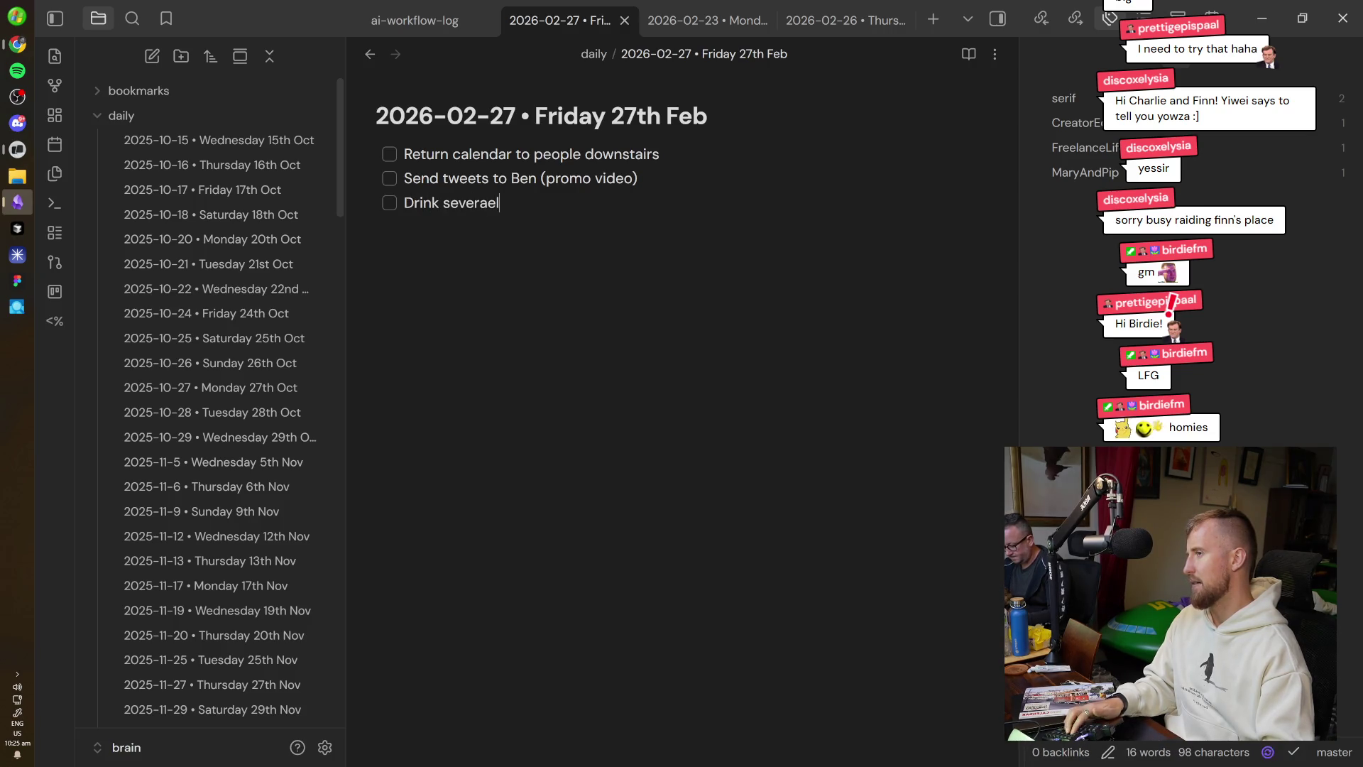
{"action": "key", "text": "ctrl+shift+Left"}
{"action": "type", "text": "(several?"}
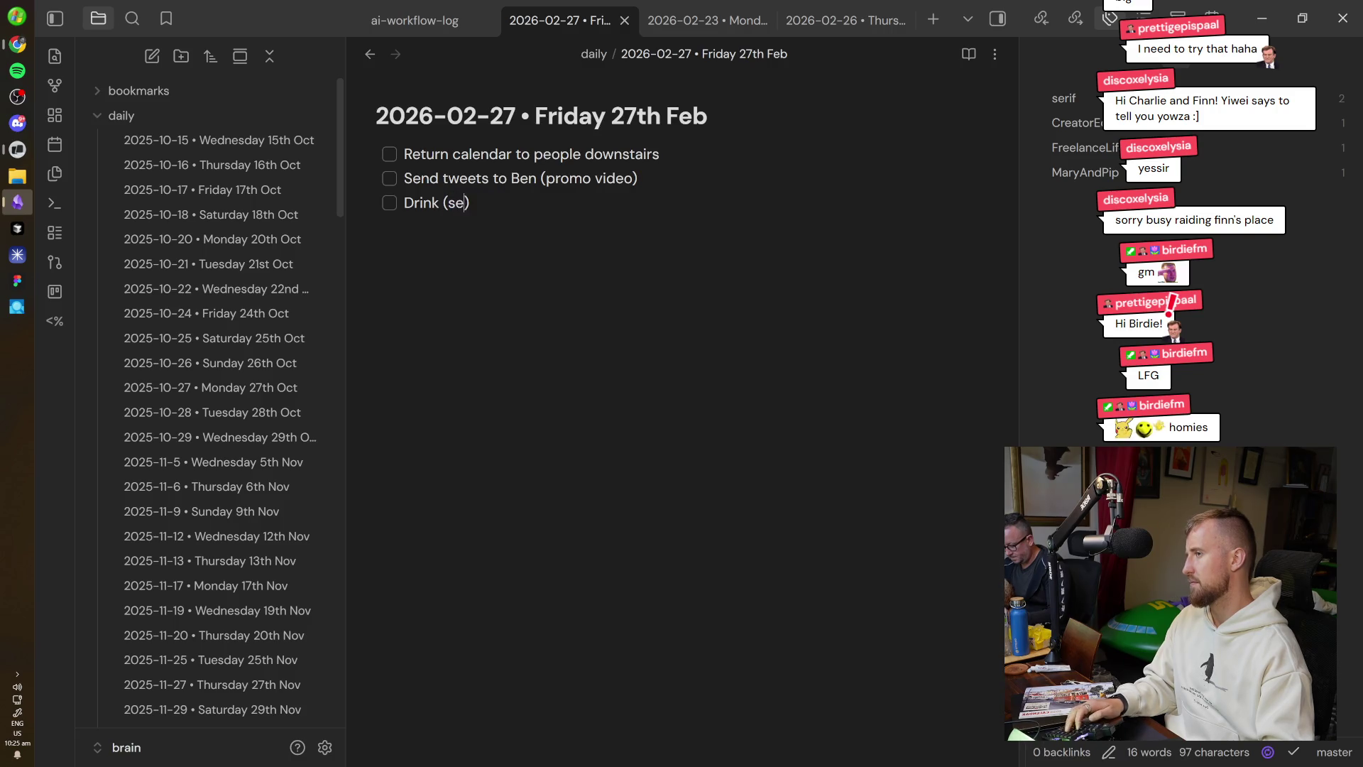
{"action": "type", "text": ")"}
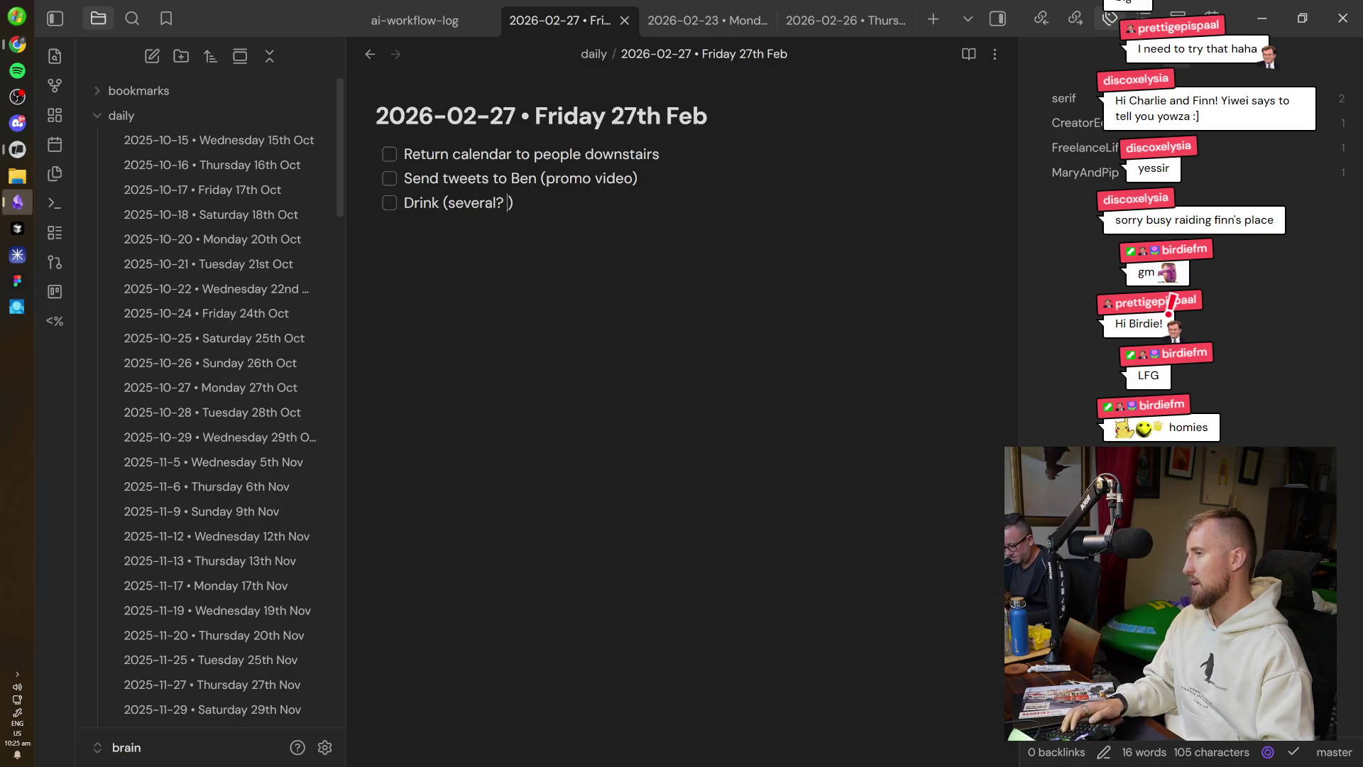
{"action": "type", "text": " Celsisi"}
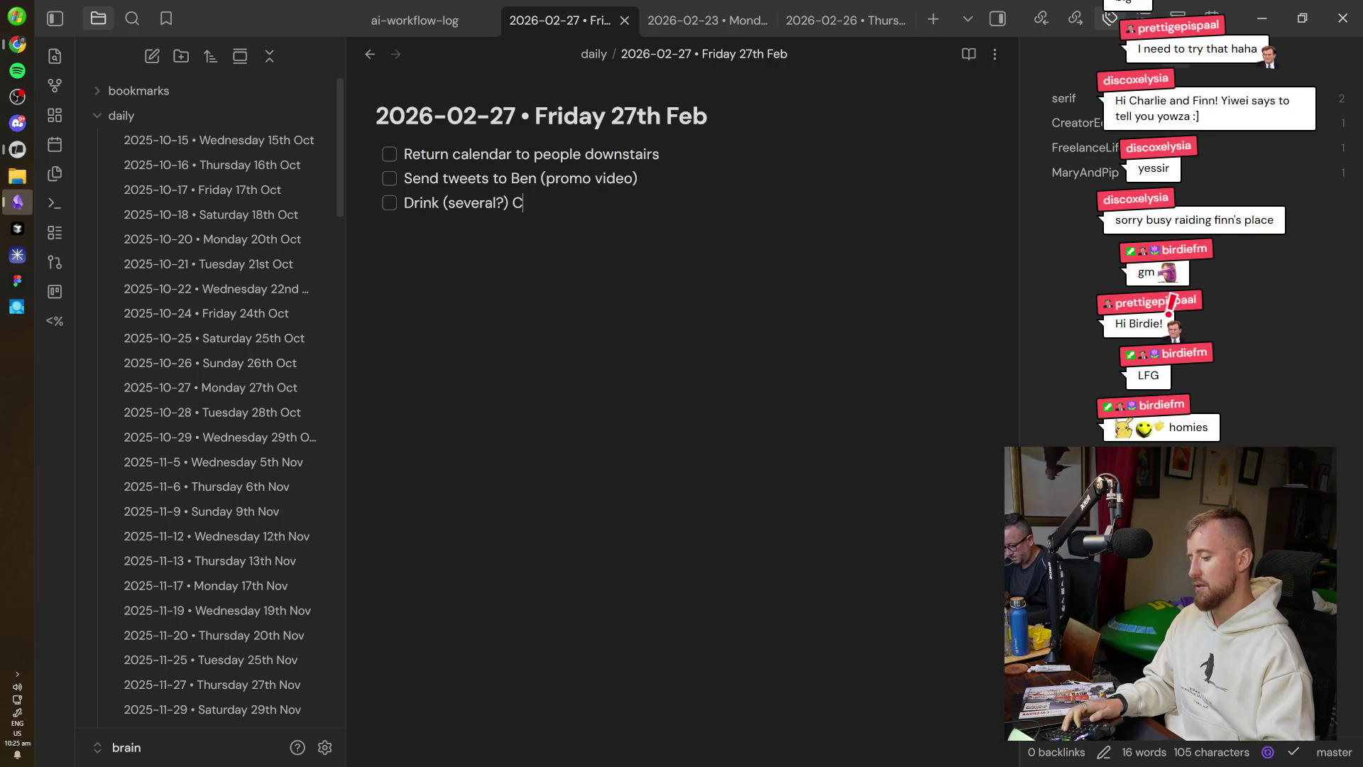
{"action": "key", "text": "BackSpace"}
{"action": "key", "text": "BackSpace"}
{"action": "key", "text": "BackSpace"}
{"action": "type", "text": "si-i"}
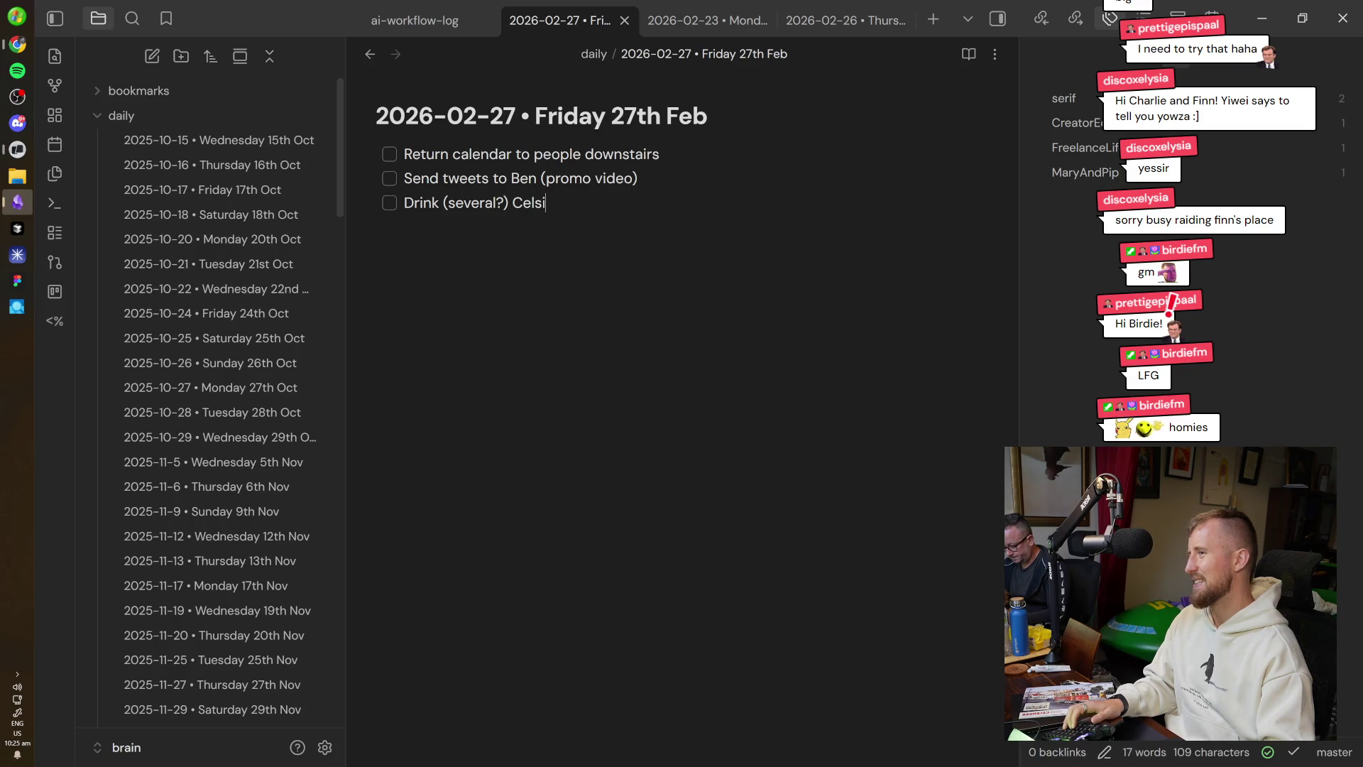
{"action": "key", "text": "BackSpace"}
{"action": "key", "text": "BackSpace"}
{"action": "type", "text": "i"}
Add 'Work stuff needs to be done' as the fourth item and delete the empty trailing checkbox.
{"action": "key", "text": "Return"}
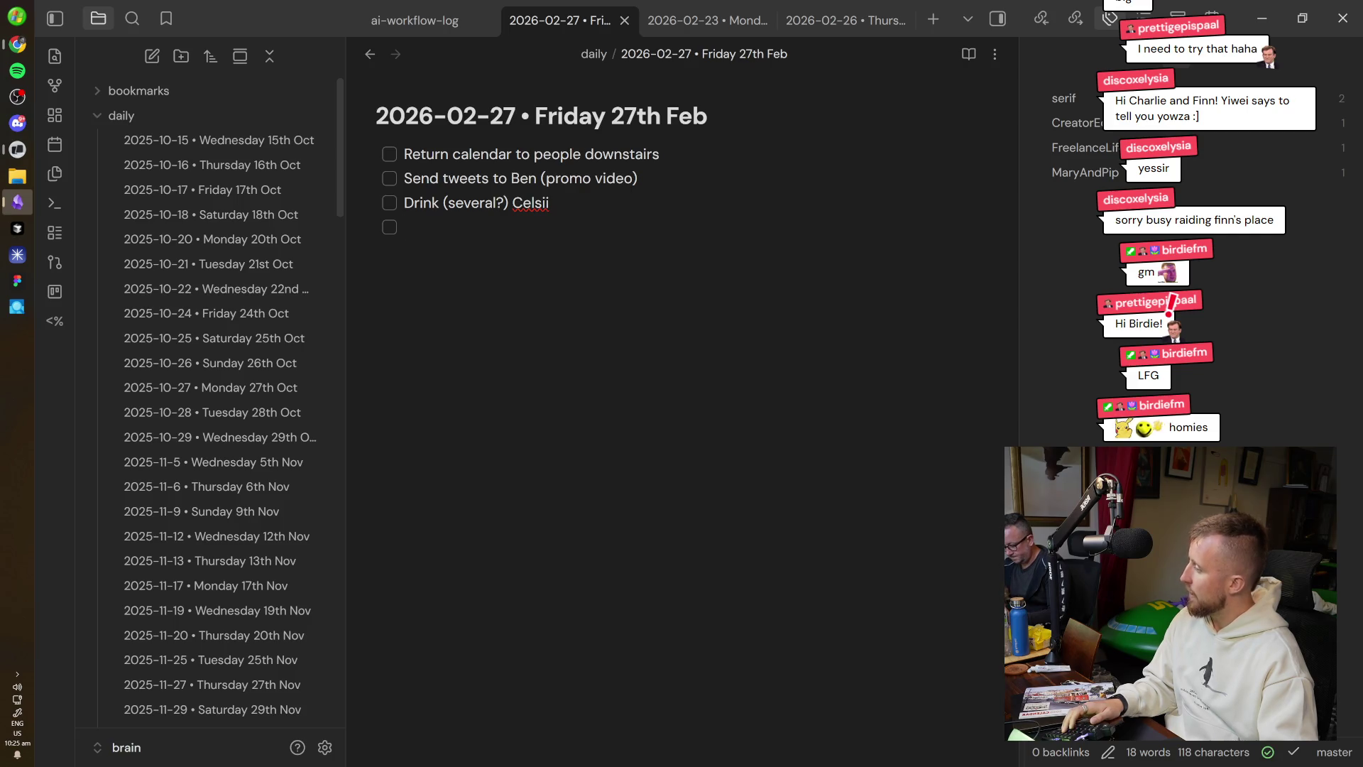
{"action": "type", "text": "Work stuff needs to be done"}
{"action": "key", "text": "Return"}
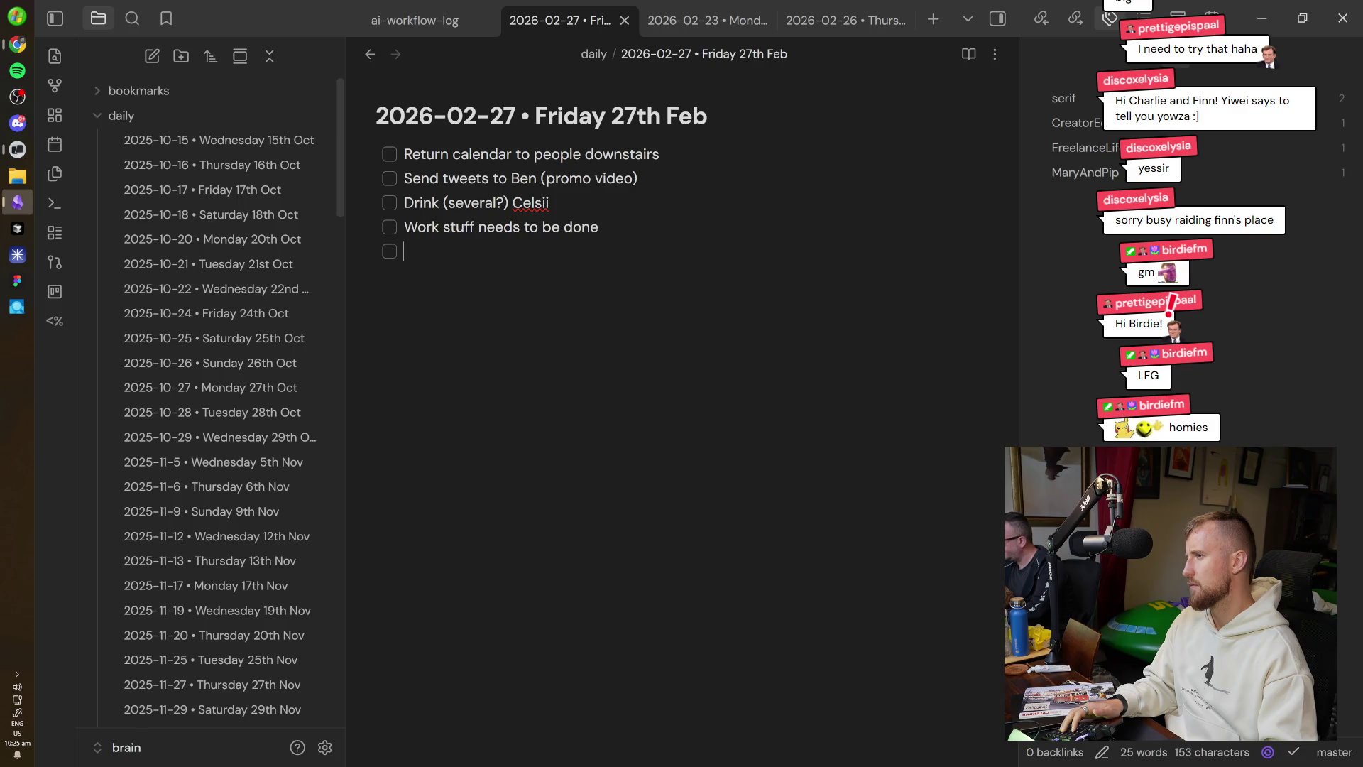
{"action": "key", "text": "alt+Tab"}
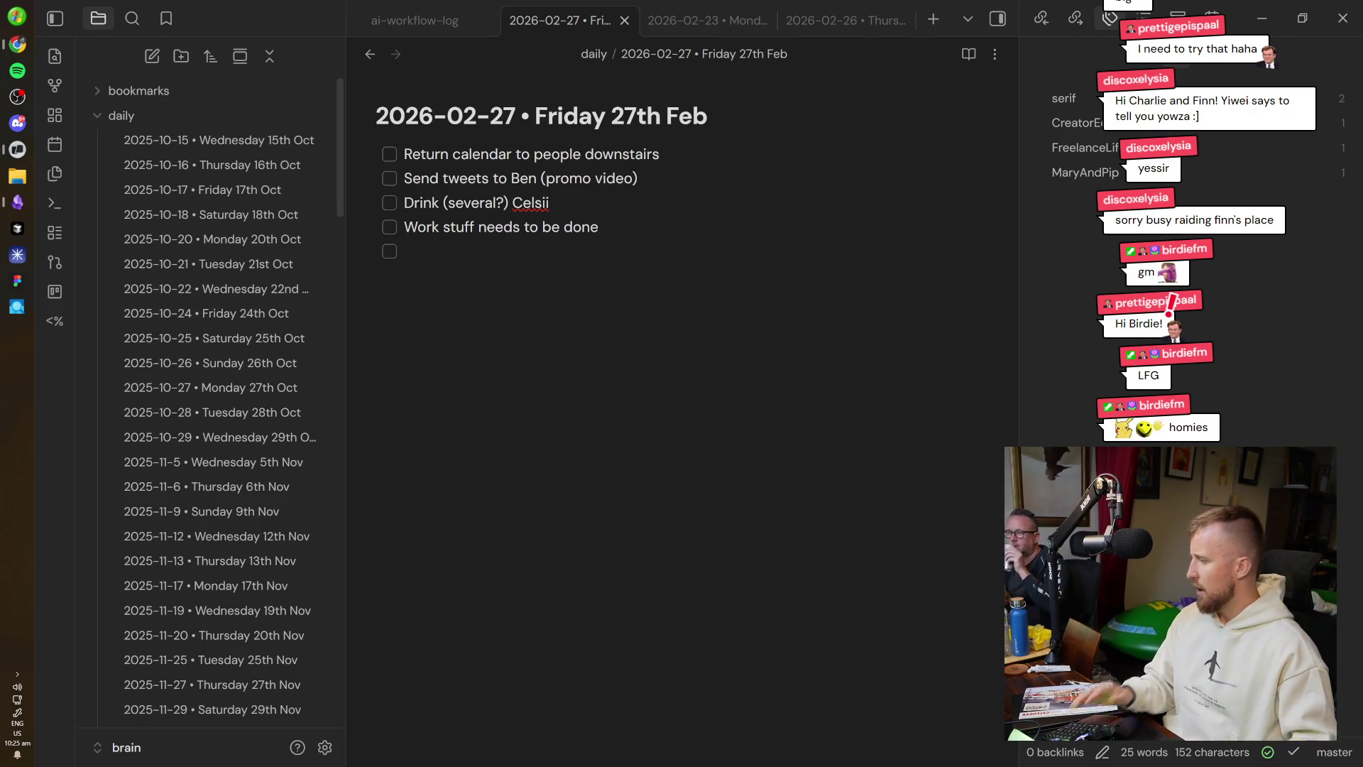
{"action": "key", "text": "alt+Tab"}
{"action": "key", "text": "BackSpace"}
{"action": "key", "text": "BackSpace"}
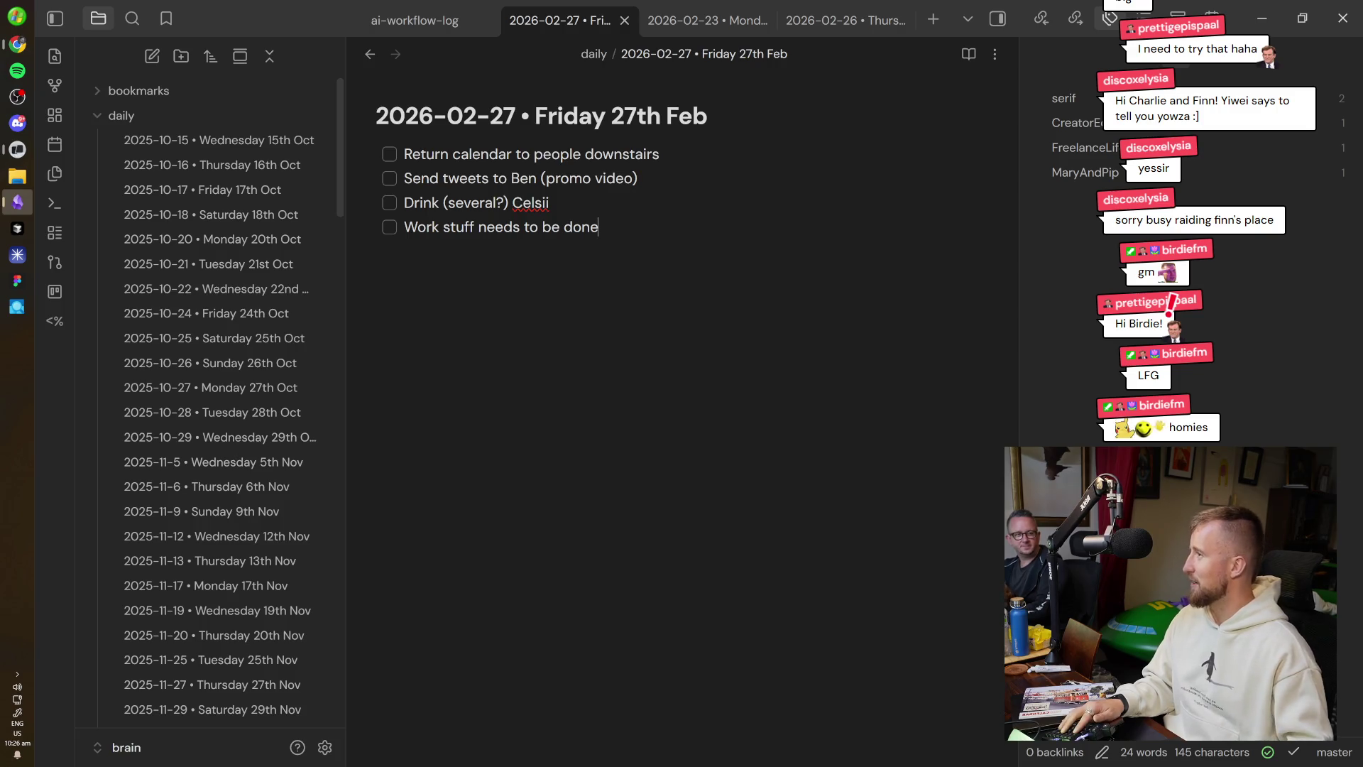
Check the failed feat/sanity-cms build logs on Vercel, then return to Warp.
{"action": "left_click", "coordinate": [5, 47]}
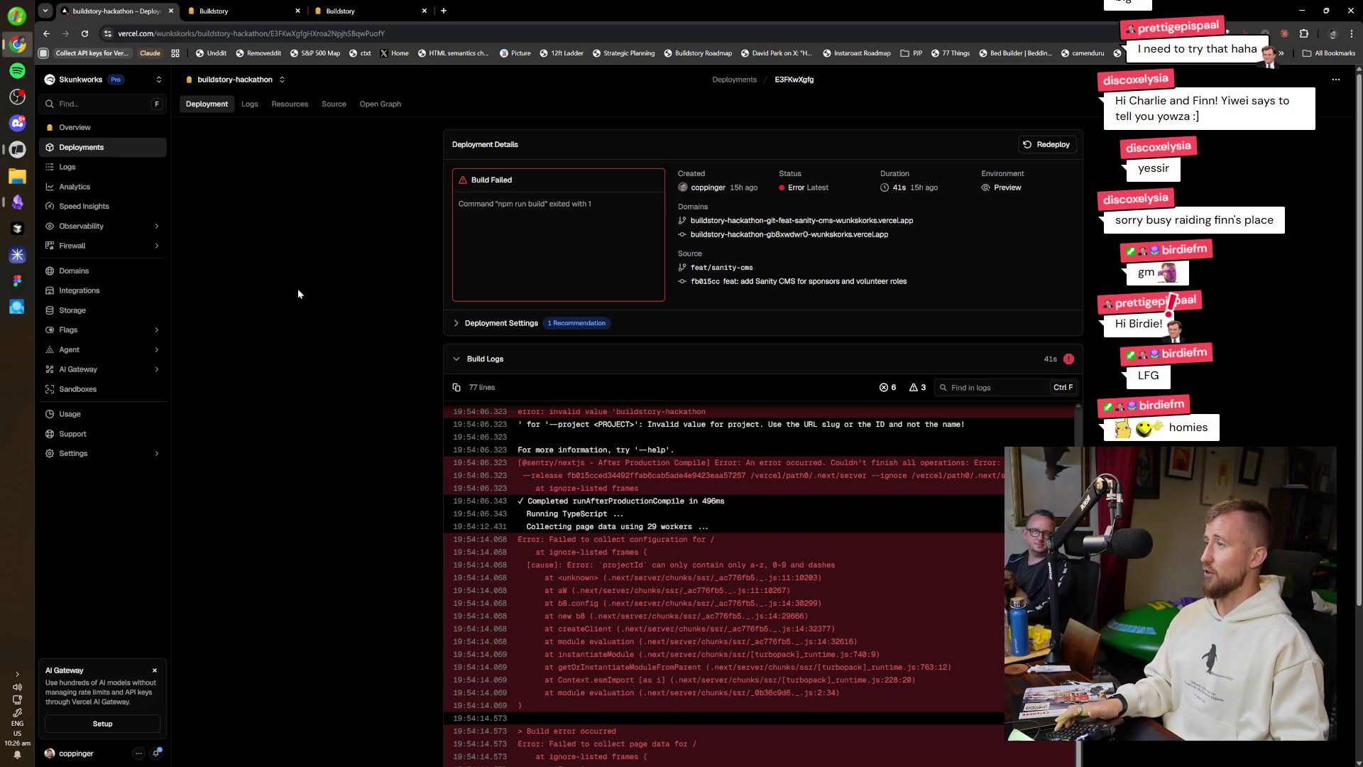
{"action": "key", "text": "ctrl+3"}
{"action": "key", "text": "ctrl+w"}
{"action": "key", "text": "ctrl+1"}
{"action": "key", "text": "ctrl+2"}
{"action": "key", "text": "ctrl+1"}
{"action": "scroll", "coordinate": [632, 561], "scroll_direction": "down", "scroll_amount": 10}
{"action": "scroll", "coordinate": [569, 565], "scroll_direction": "up", "scroll_amount": 5}
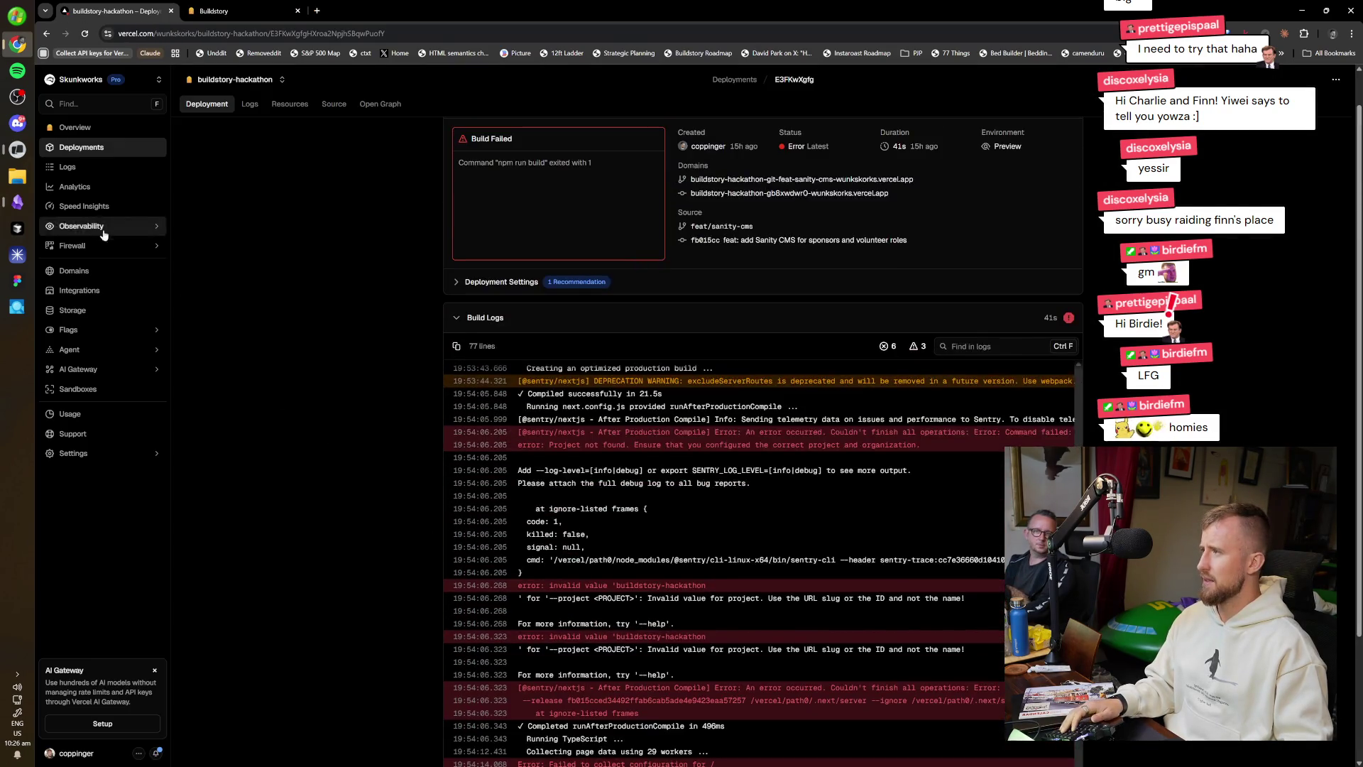
{"action": "left_click", "coordinate": [17, 149]}
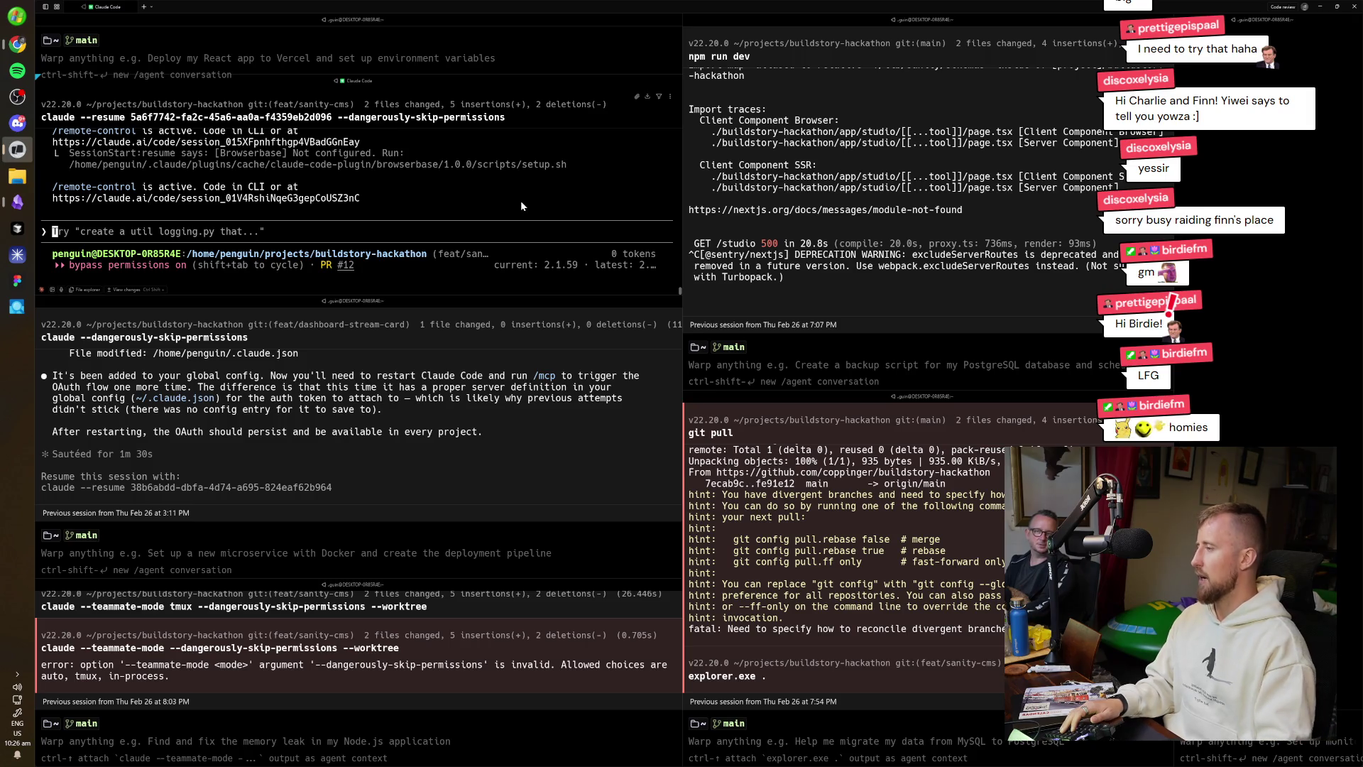
Exit the top Claude Code session and attach the failed teammate-mode output as agent context.
{"action": "key", "text": "ctrl+minus"}
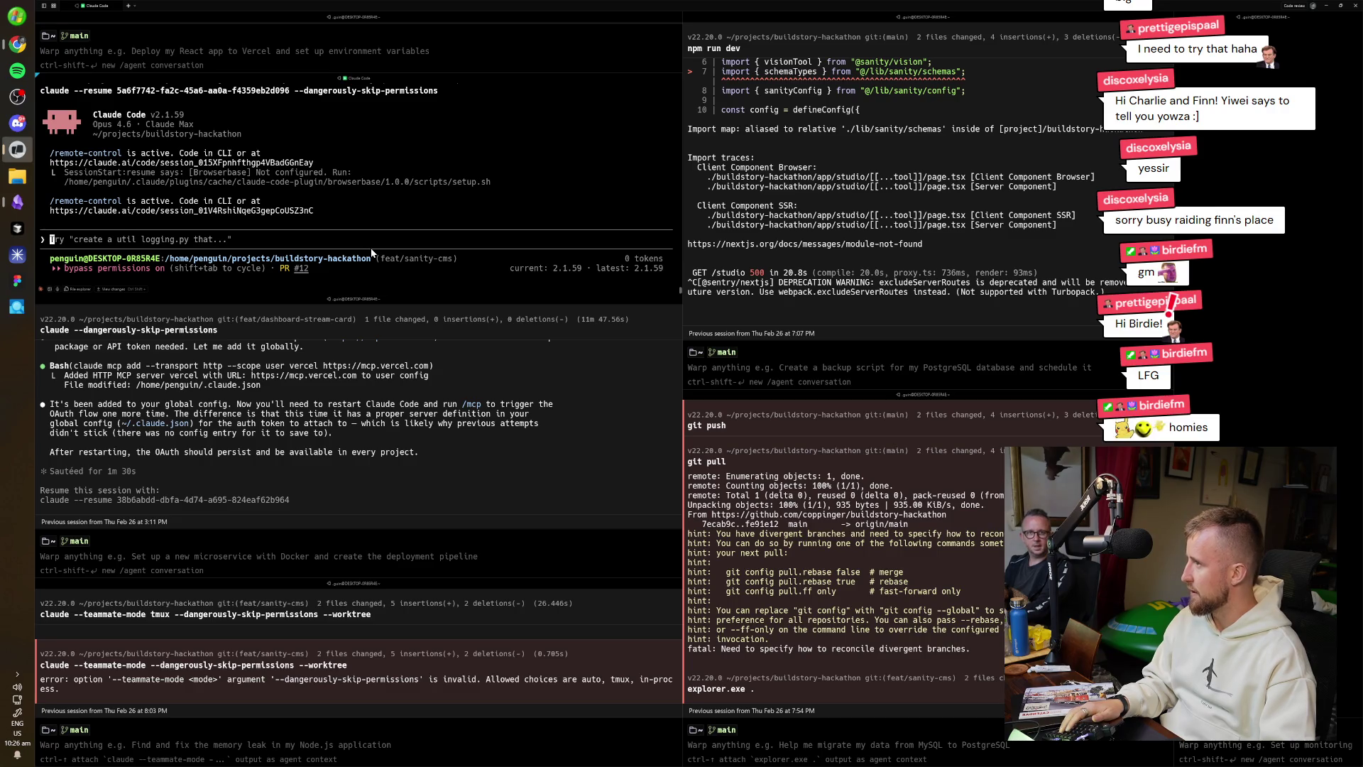
{"action": "key", "text": "ctrl+c"}
{"action": "key", "text": "ctrl+c"}
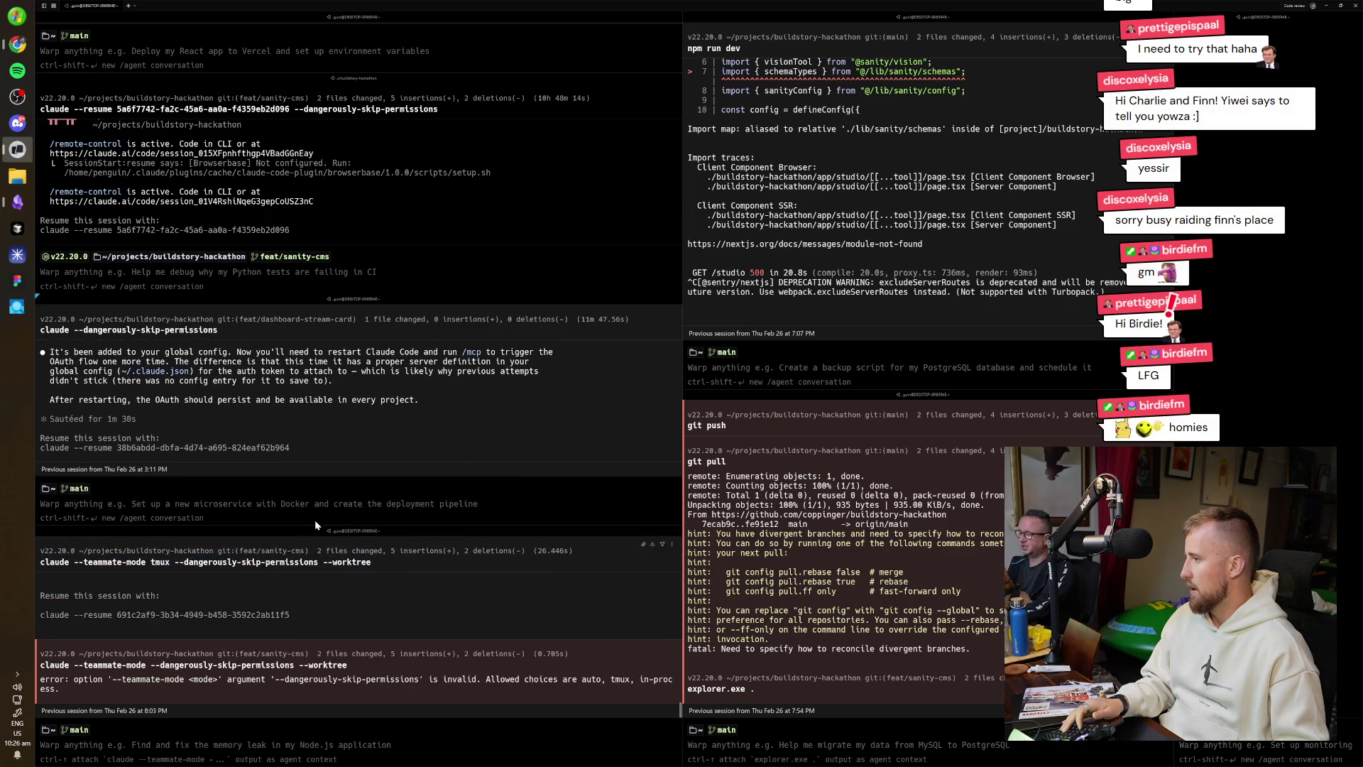
{"action": "left_click_drag", "start_coordinate": [313, 522], "coordinate": [303, 527]}
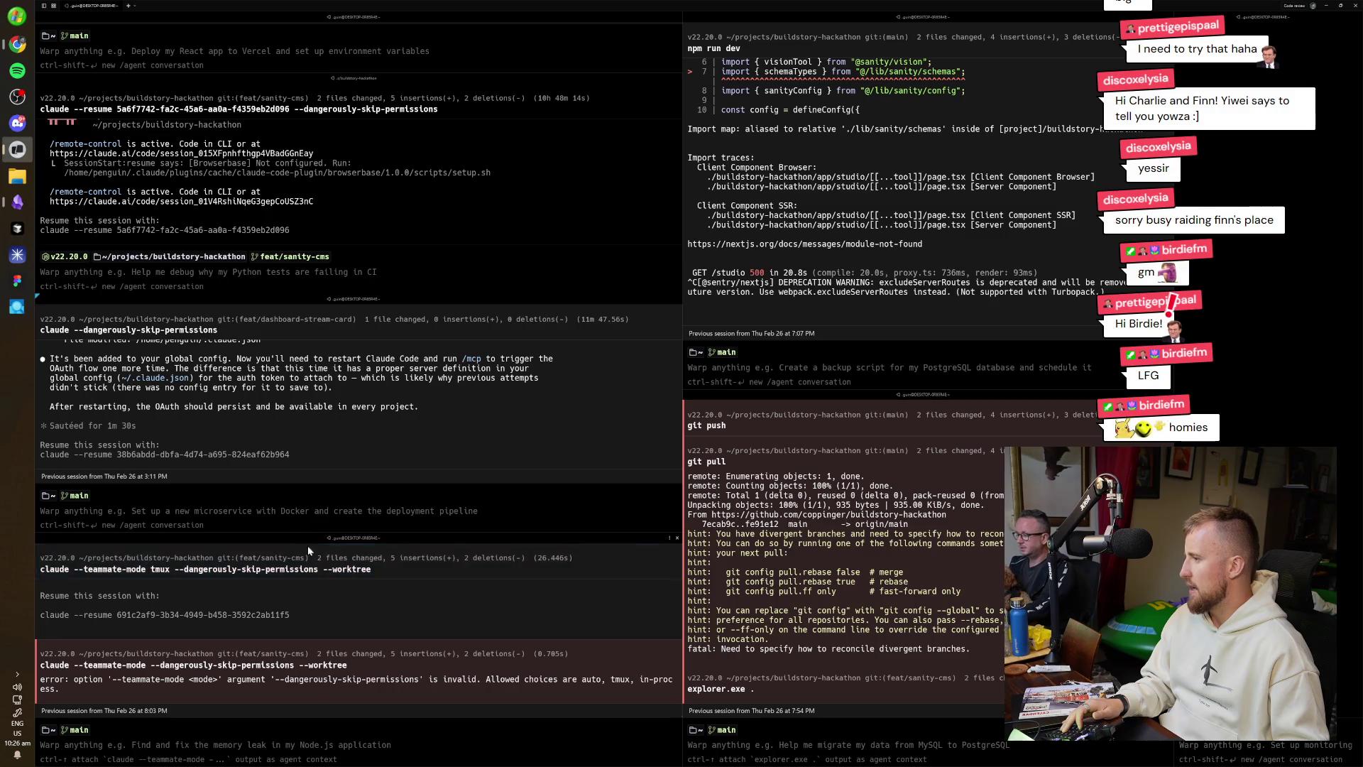
{"action": "right_click", "coordinate": [309, 577]}
{"action": "left_click", "coordinate": [270, 637]}
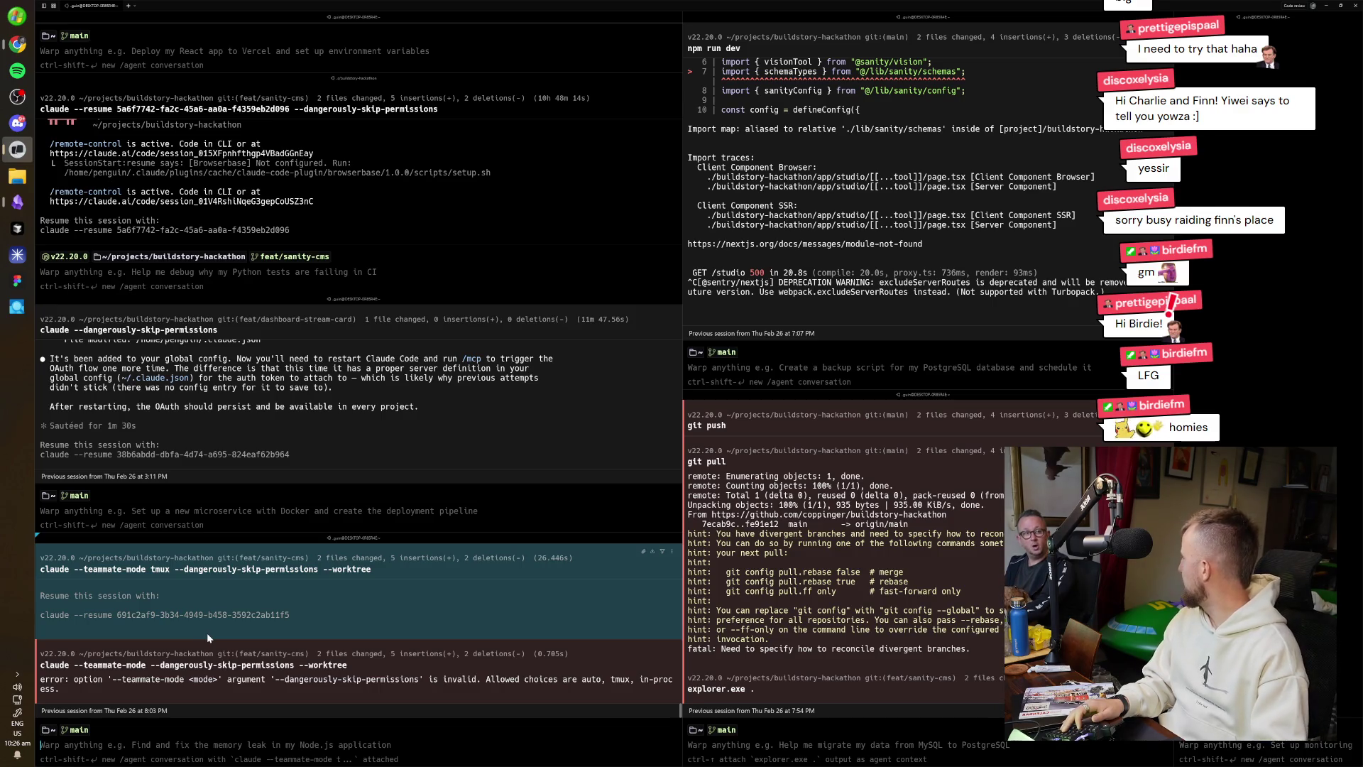
List the home folder and change into ~/projects.
{"action": "type", "text": "ls"}
{"action": "key", "text": "Return"}
{"action": "type", "text": "cd projects"}
{"action": "key", "text": "Return"}
List ~/projects, enter buildstory-hackathon/, and begin typing 'claude --dan' at the prompt.
{"action": "type", "text": "ls"}
{"action": "key", "text": "Return"}
{"action": "type", "text": "cd"}
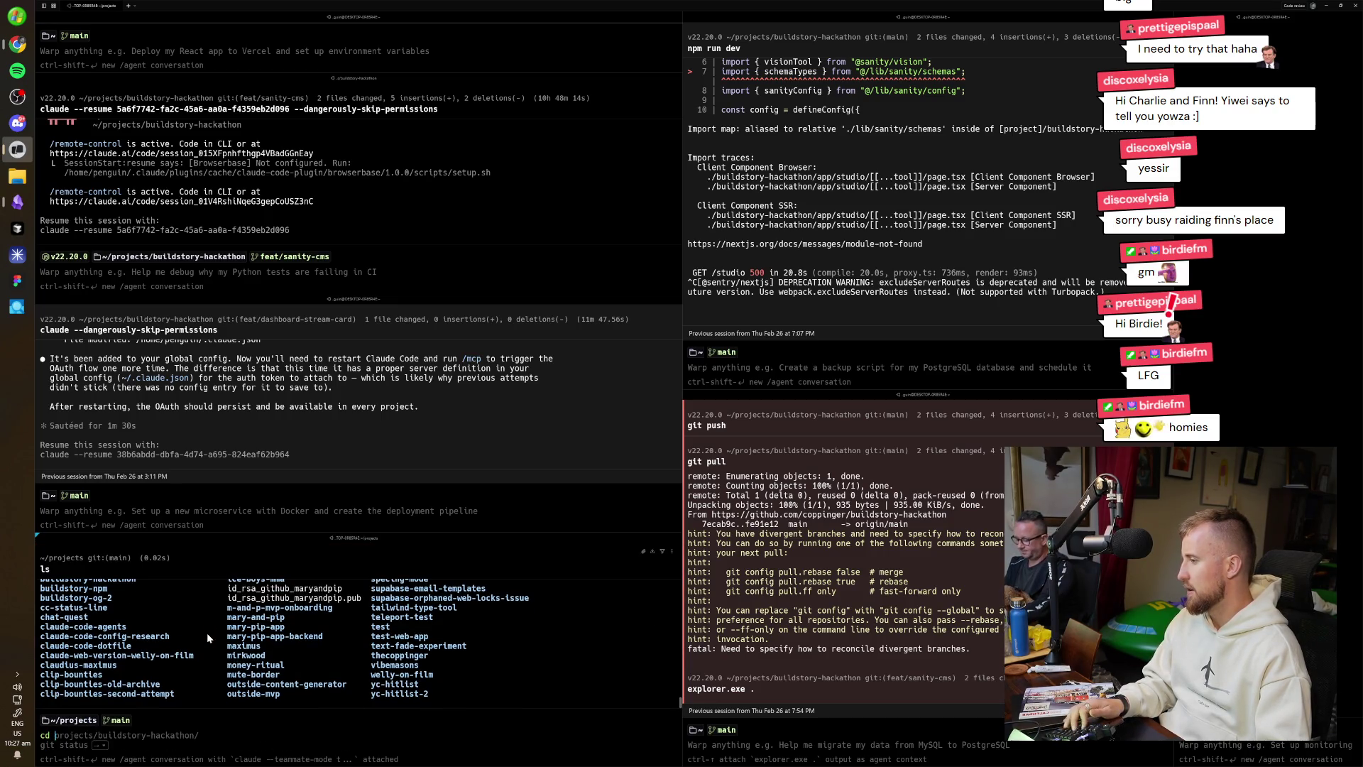
{"action": "type", "text": " buil"}
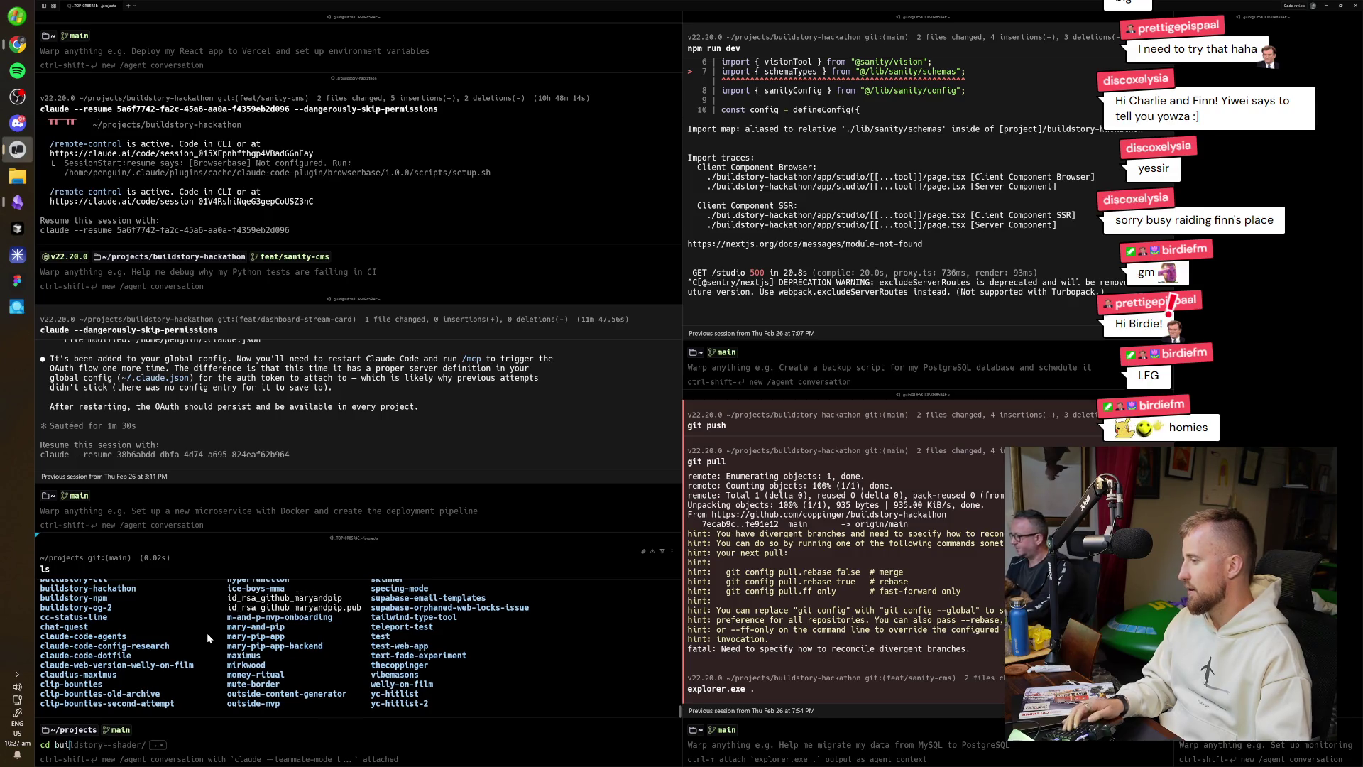
{"action": "type", "text": "dstory-hackathon/"}
{"action": "key", "text": "Return"}
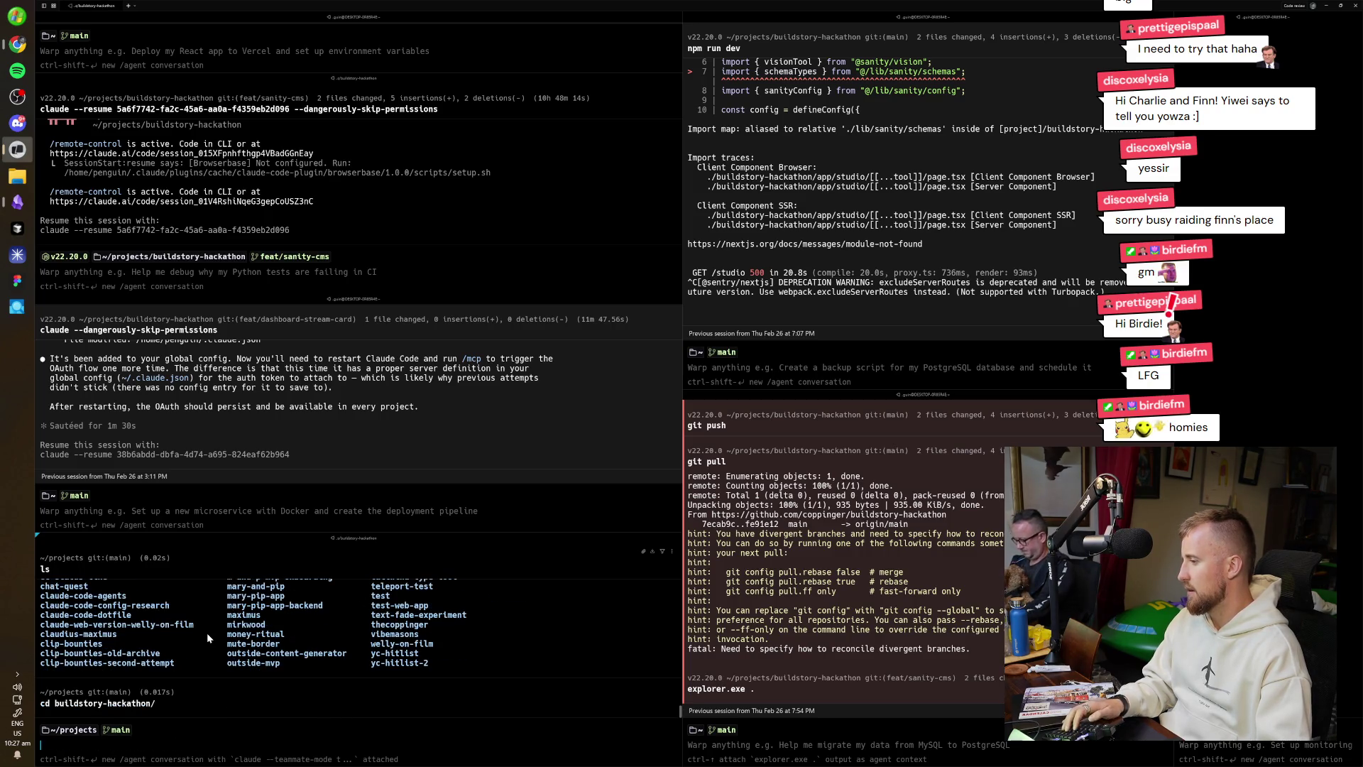
{"action": "type", "text": "c"}
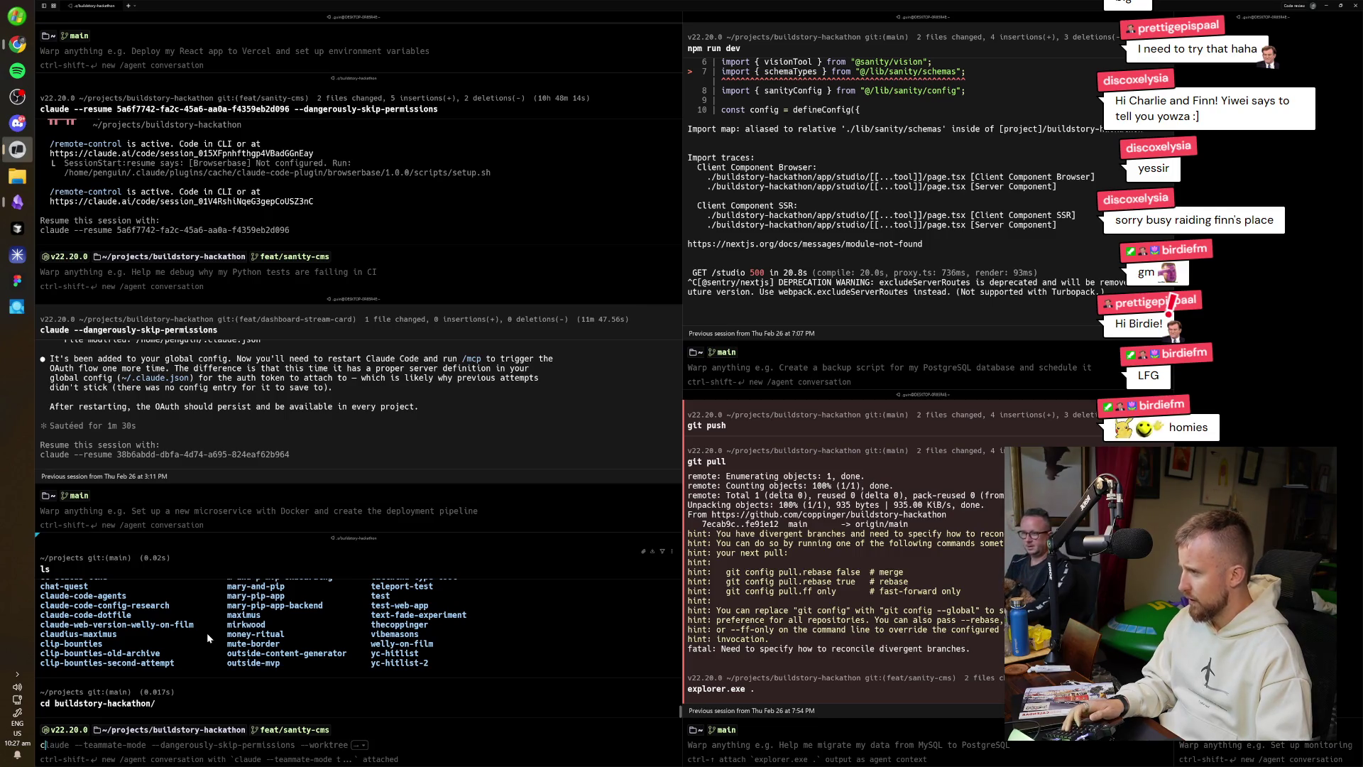
{"action": "type", "text": "laude --dan"}
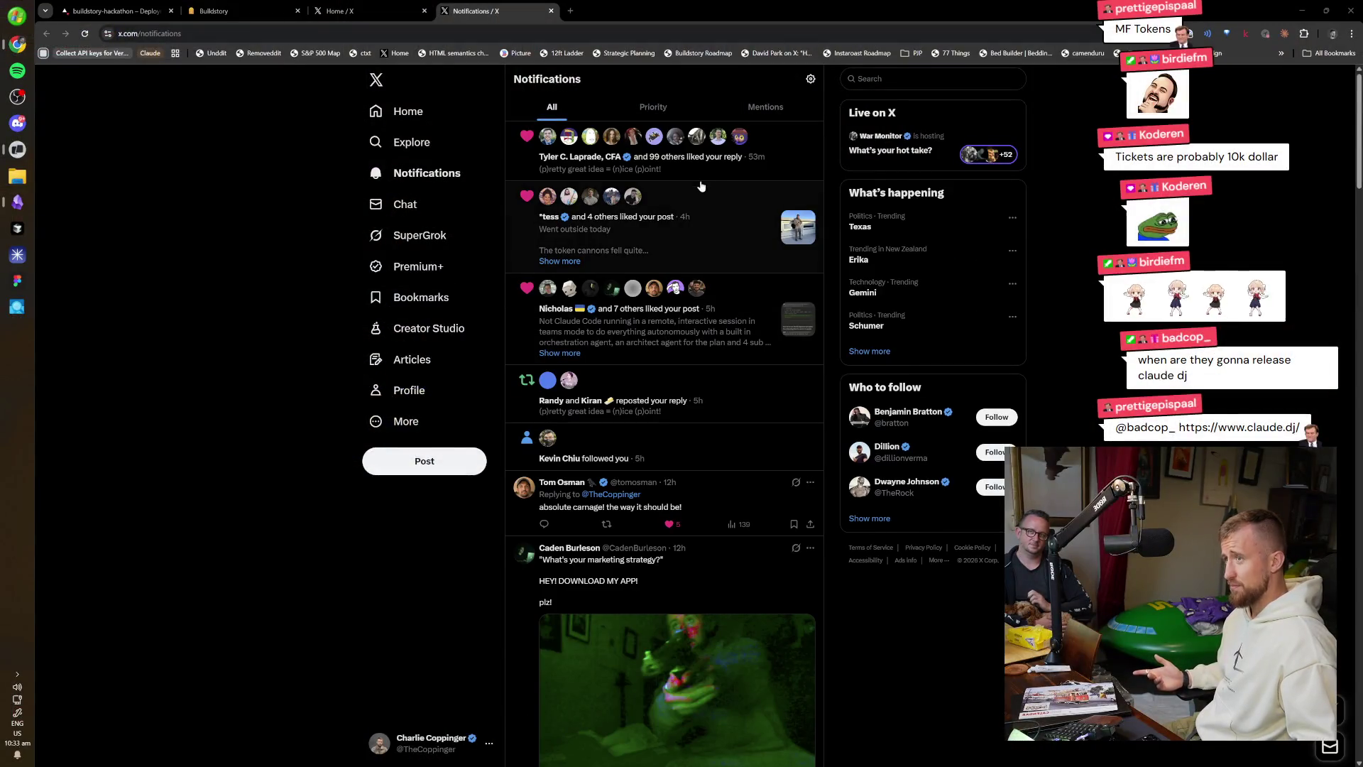
{"action": "left_click", "coordinate": [716, 164]}
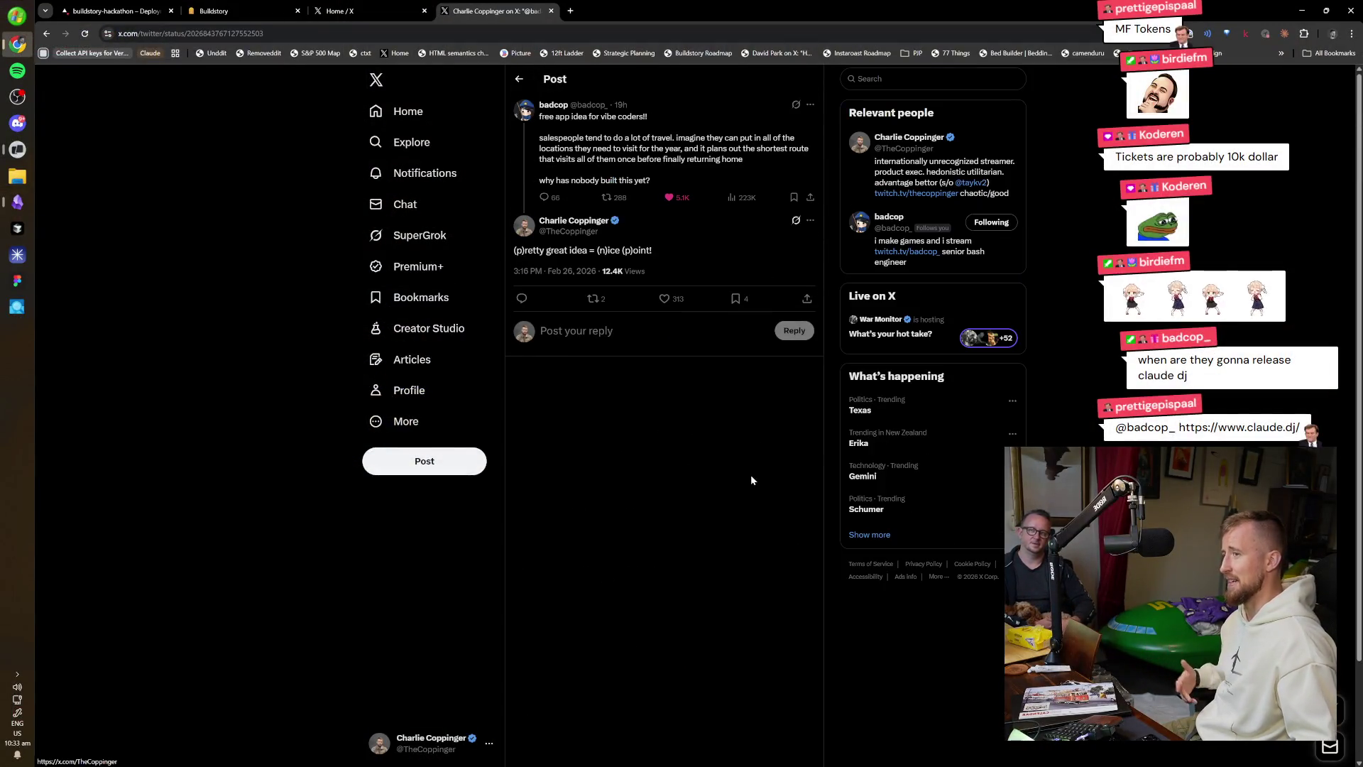
Open the original 'free app idea for vibe coders' post and read its closing lines.
{"action": "left_click", "coordinate": [739, 142]}
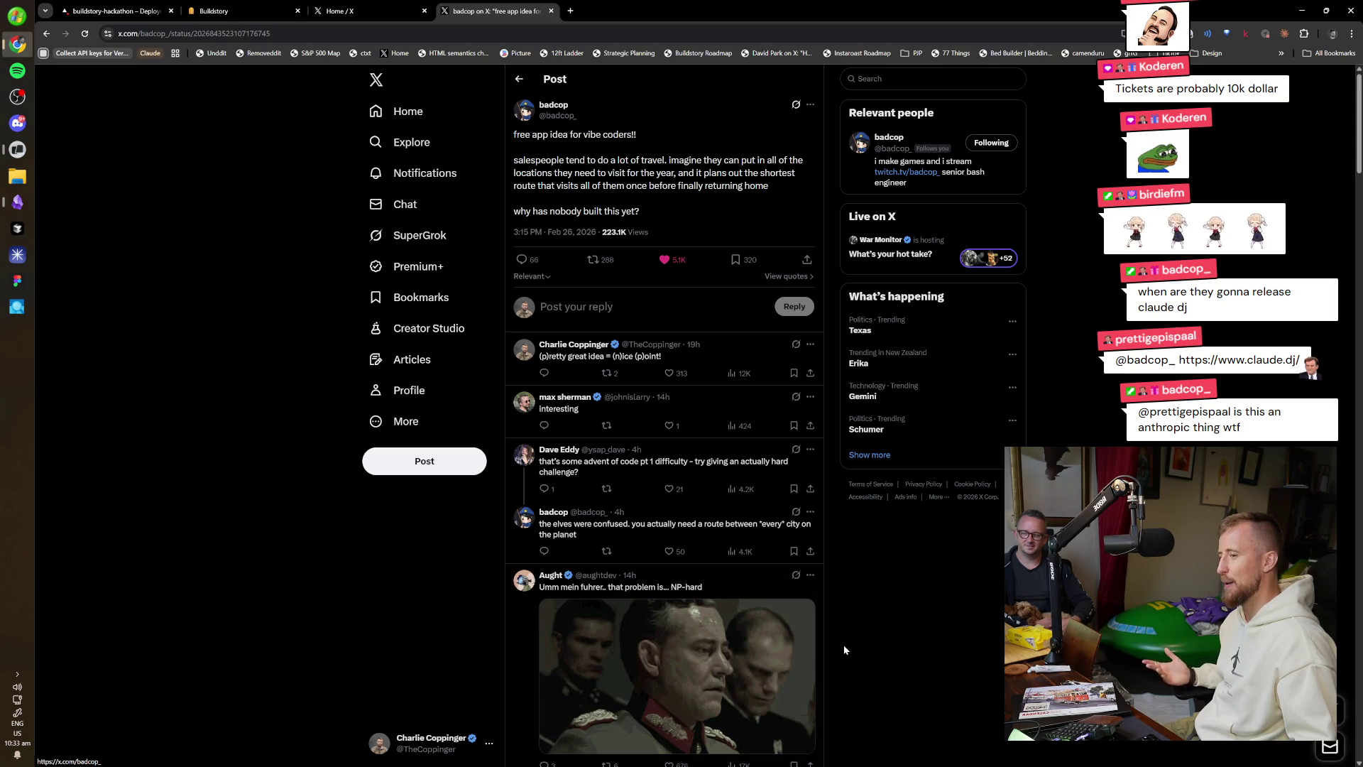
{"action": "left_click_drag", "start_coordinate": [630, 185], "coordinate": [653, 208]}
{"action": "left_click", "coordinate": [654, 209]}
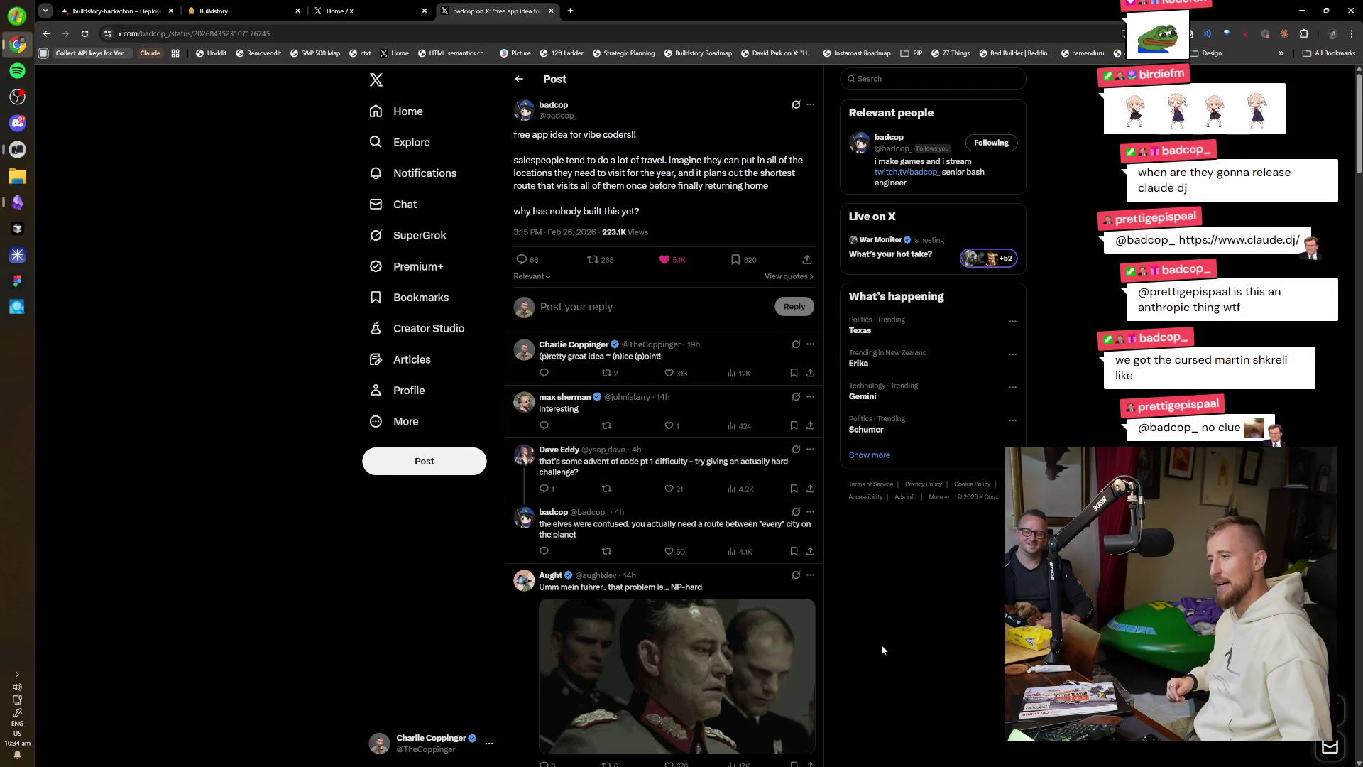
Visit the 'interesting' replier's profile and website, then like his reply.
{"action": "left_click", "coordinate": [576, 397]}
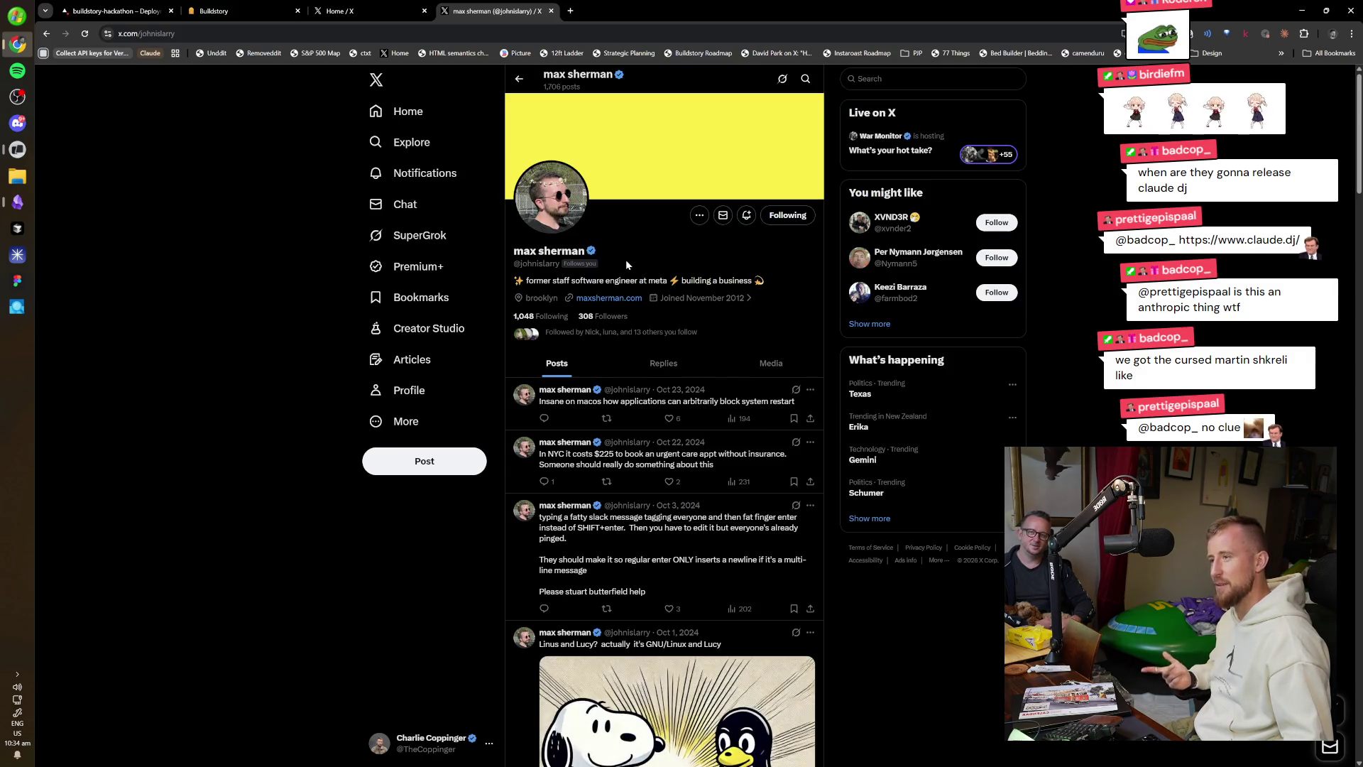
{"action": "middle_click", "coordinate": [619, 299]}
{"action": "key", "text": "alt+Left"}
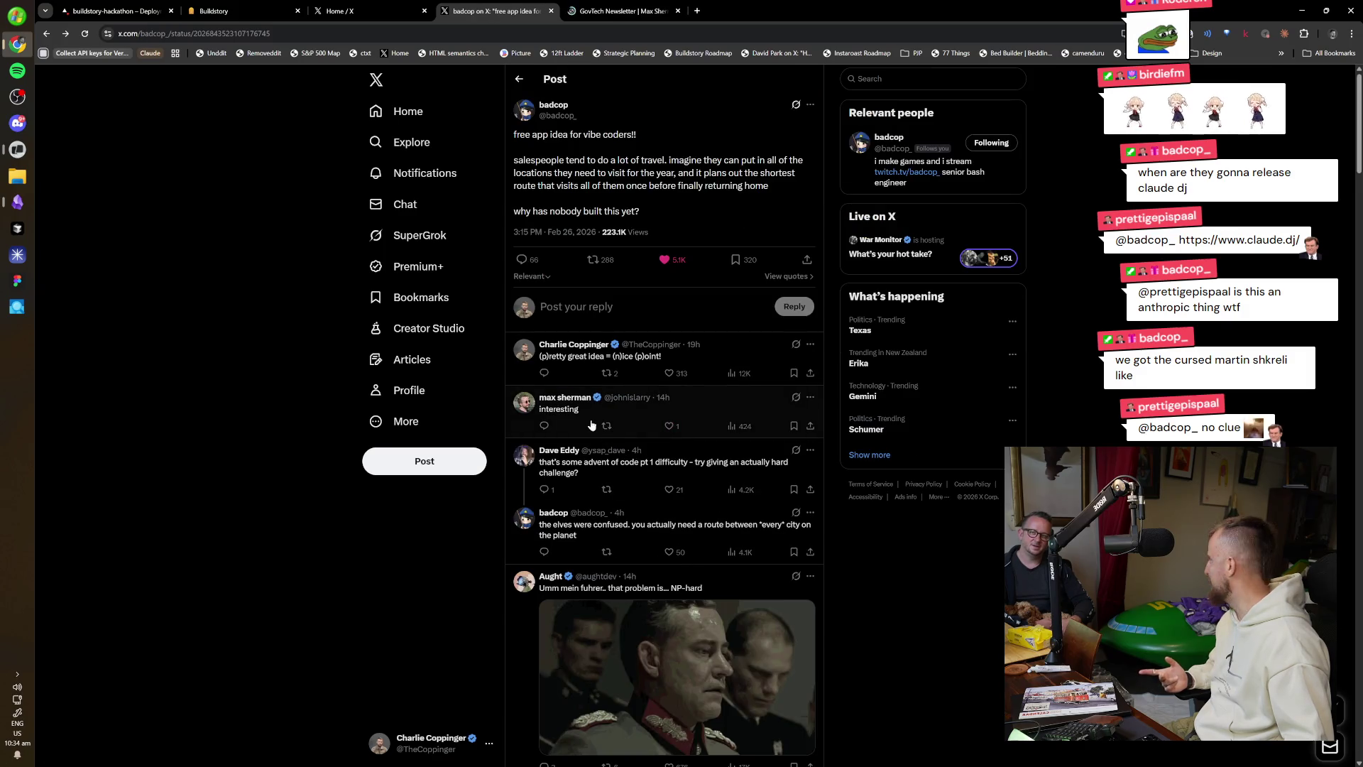
{"action": "left_click", "coordinate": [669, 426]}
{"action": "key", "text": "ctrl+Tab"}
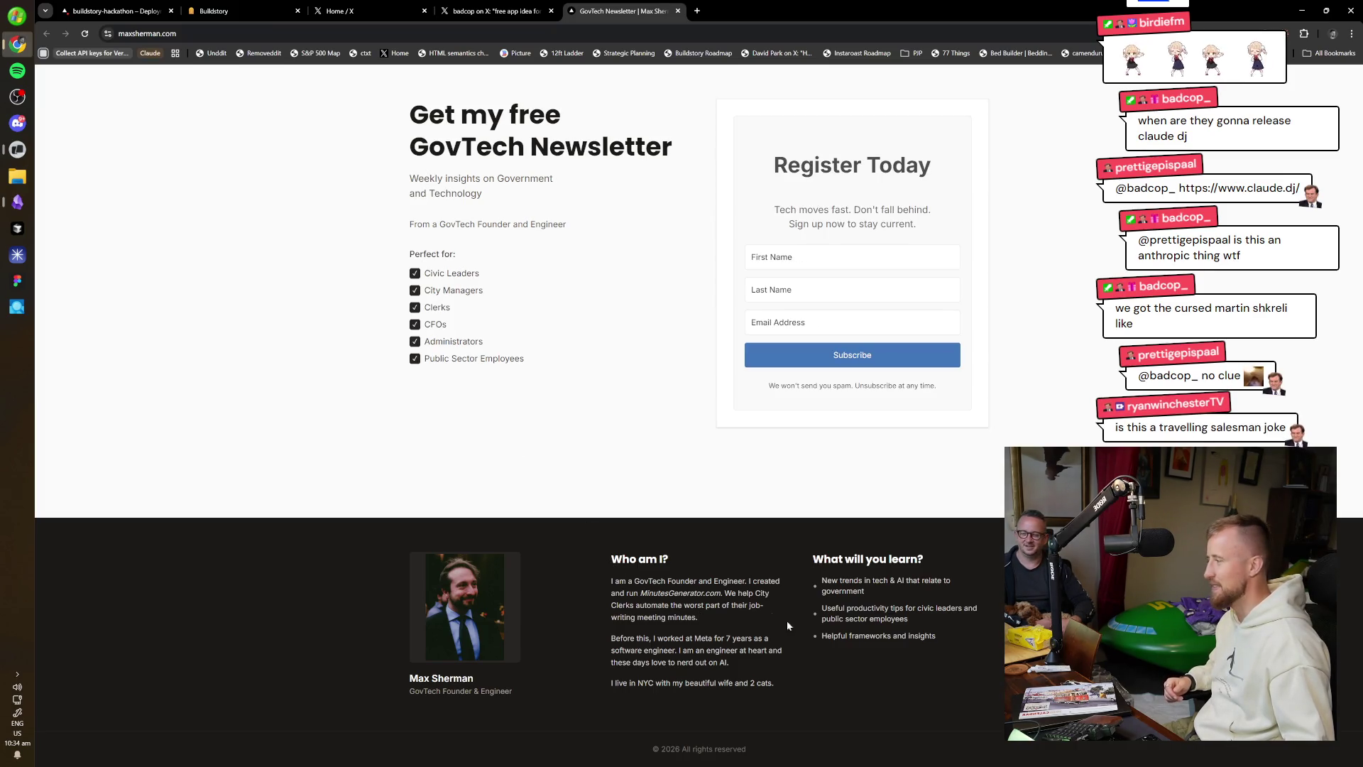
{"action": "middle_click", "coordinate": [629, 5]}
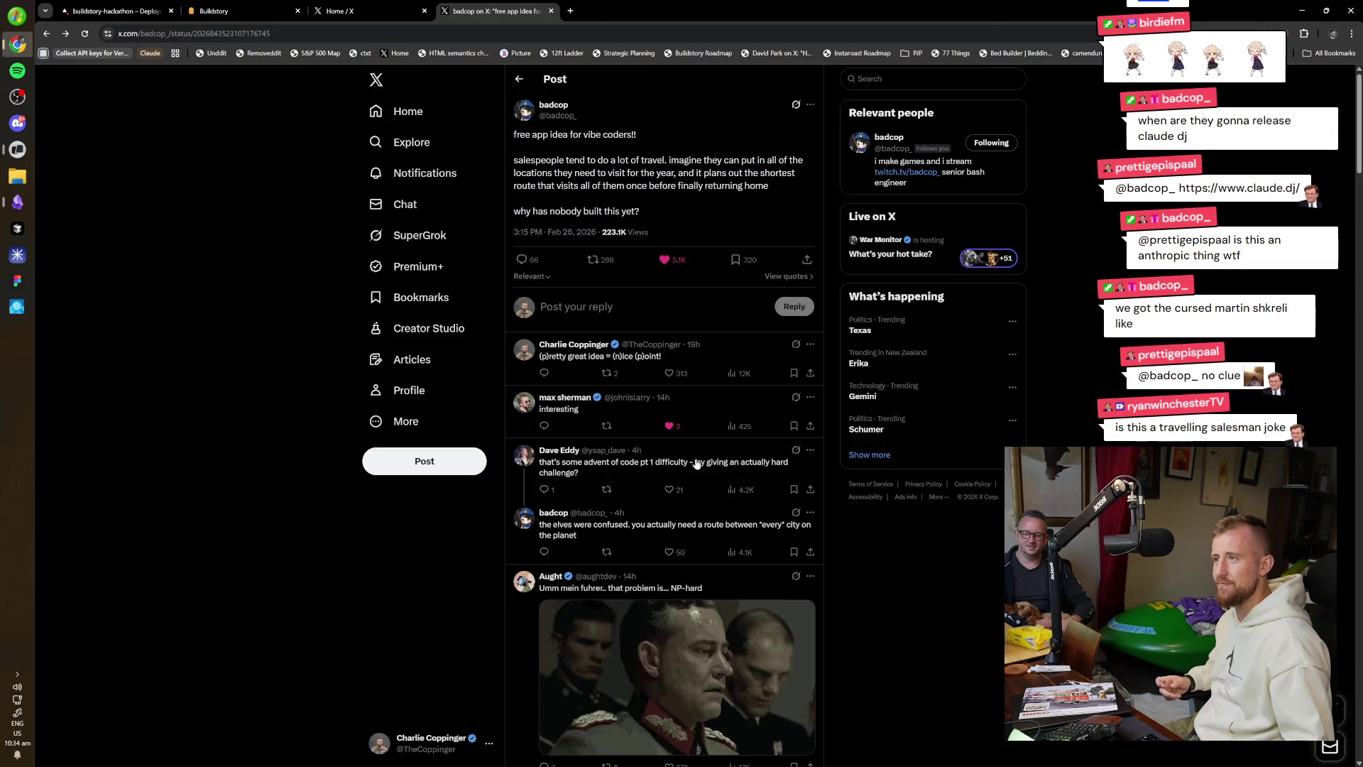
{"action": "scroll", "coordinate": [752, 530], "scroll_direction": "down", "scroll_amount": 2}
{"action": "scroll", "coordinate": [819, 541], "scroll_direction": "down", "scroll_amount": 5}
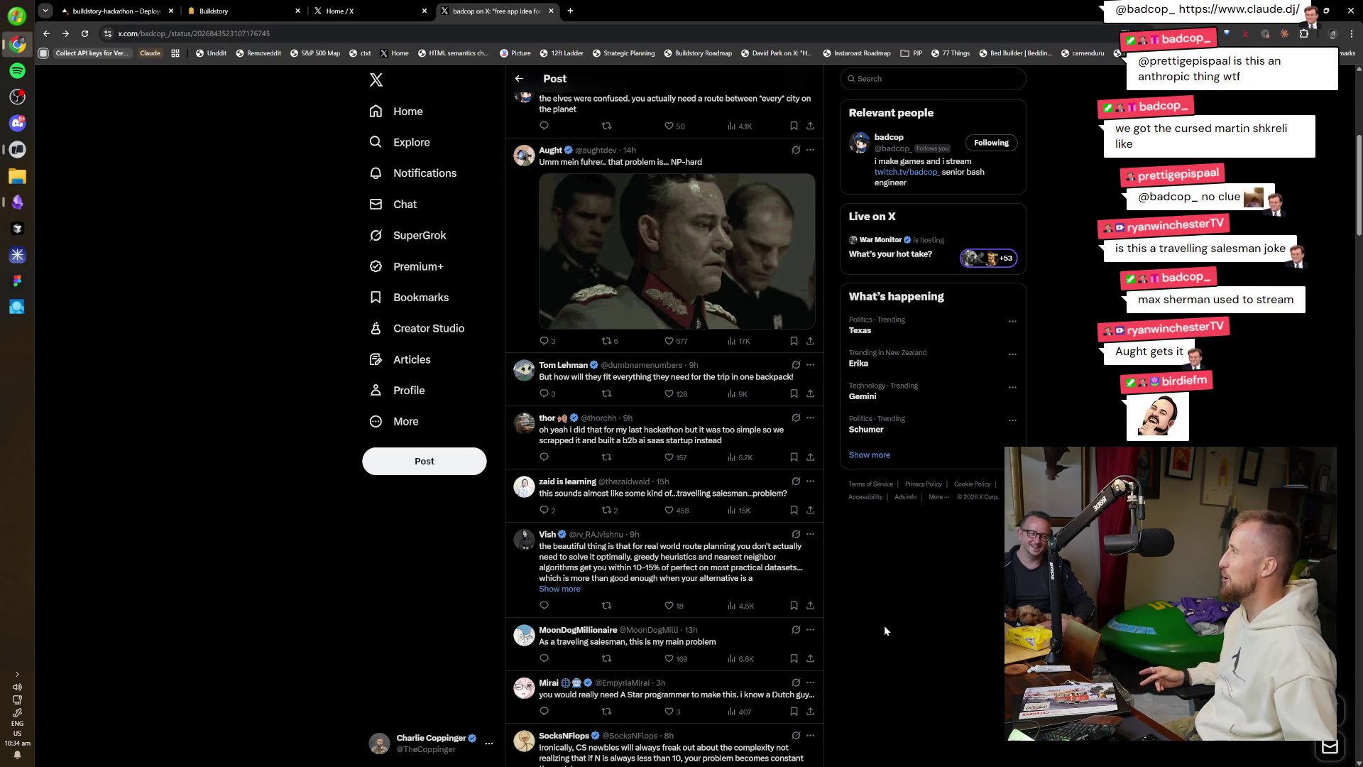
{"action": "scroll", "coordinate": [804, 596], "scroll_direction": "down", "scroll_amount": 1}
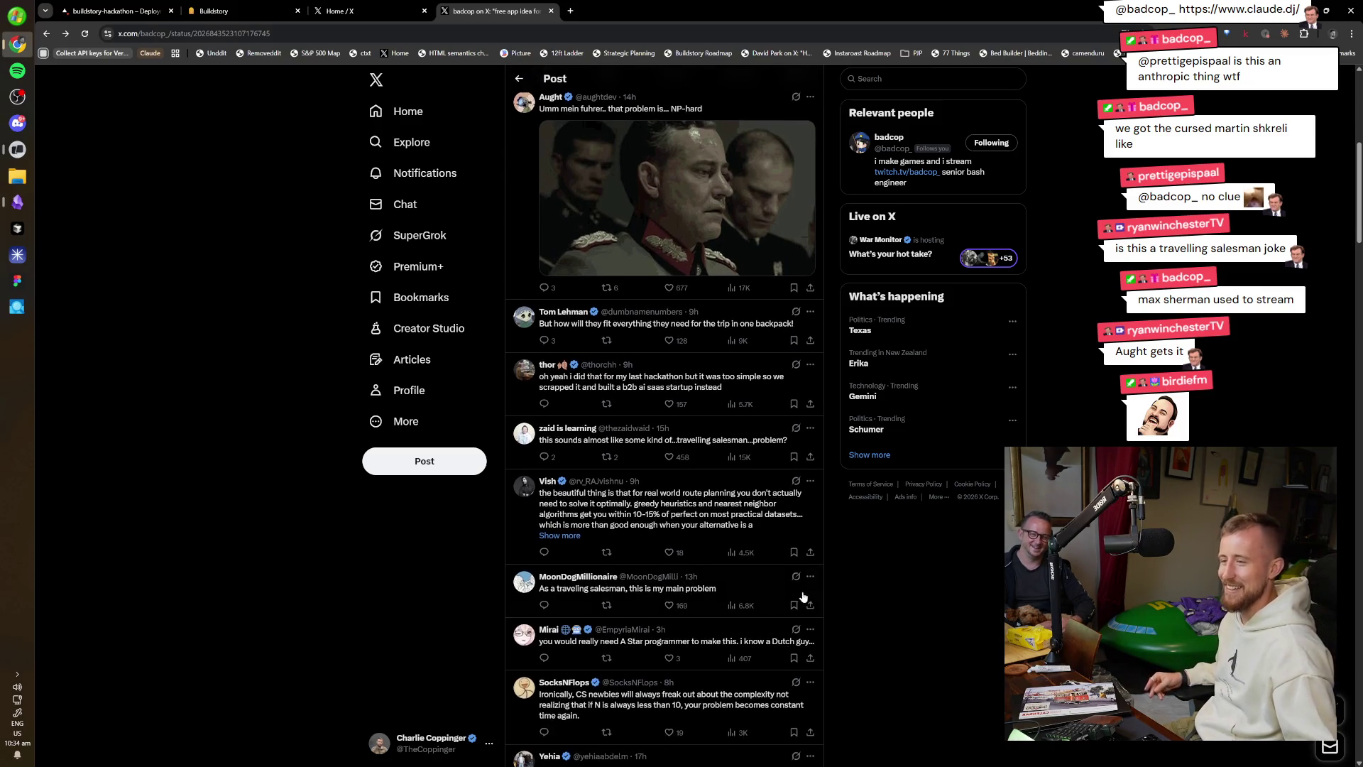
{"action": "scroll", "coordinate": [816, 600], "scroll_direction": "down", "scroll_amount": 2}
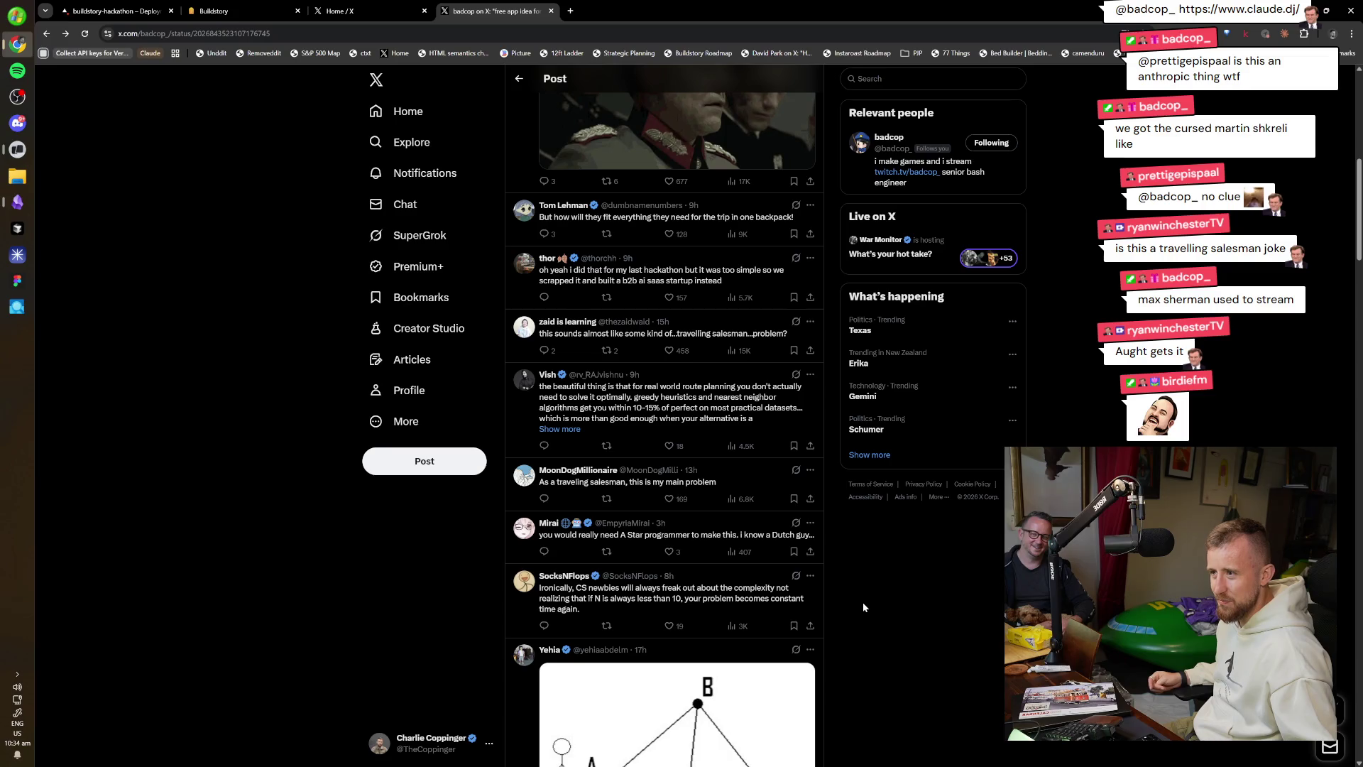
{"action": "scroll", "coordinate": [862, 604], "scroll_direction": "down", "scroll_amount": 2}
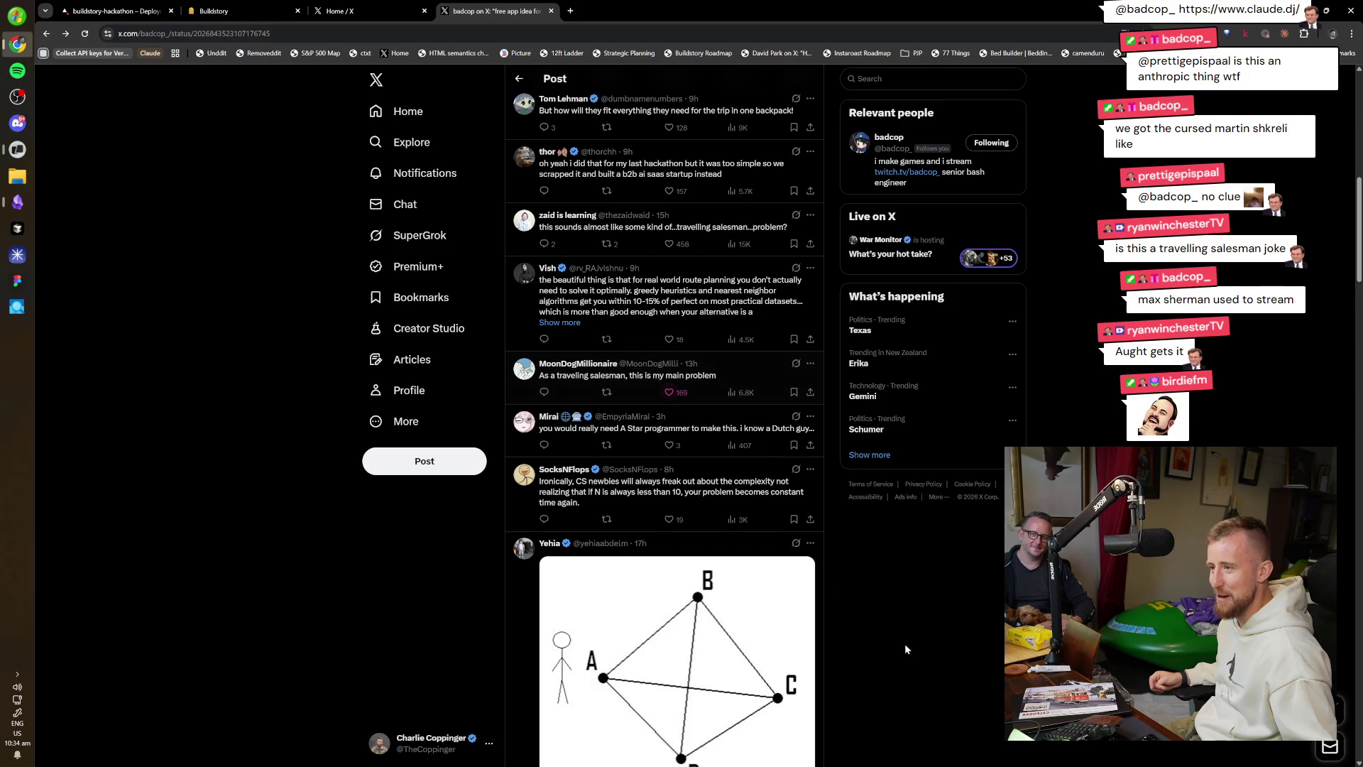
{"action": "scroll", "coordinate": [853, 669], "scroll_direction": "down", "scroll_amount": 1}
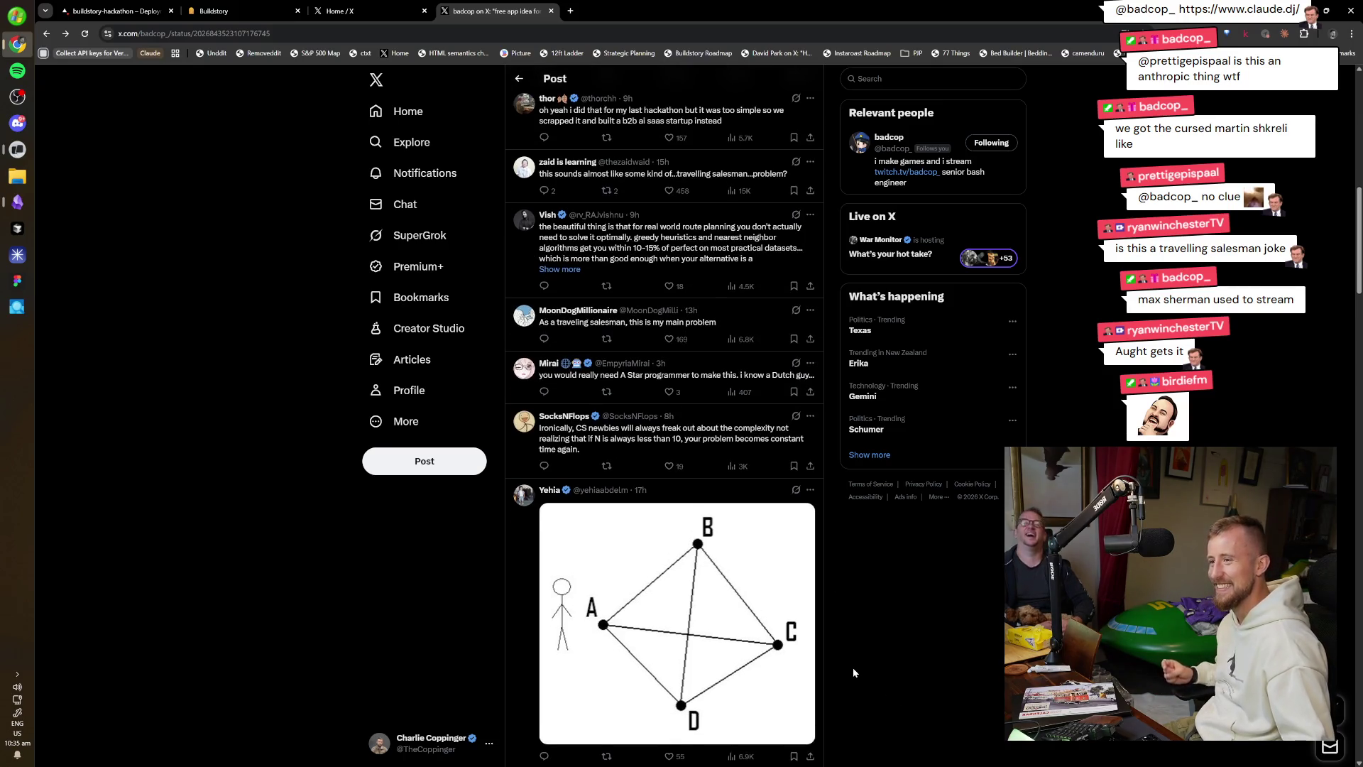
{"action": "scroll", "coordinate": [845, 666], "scroll_direction": "down", "scroll_amount": 2}
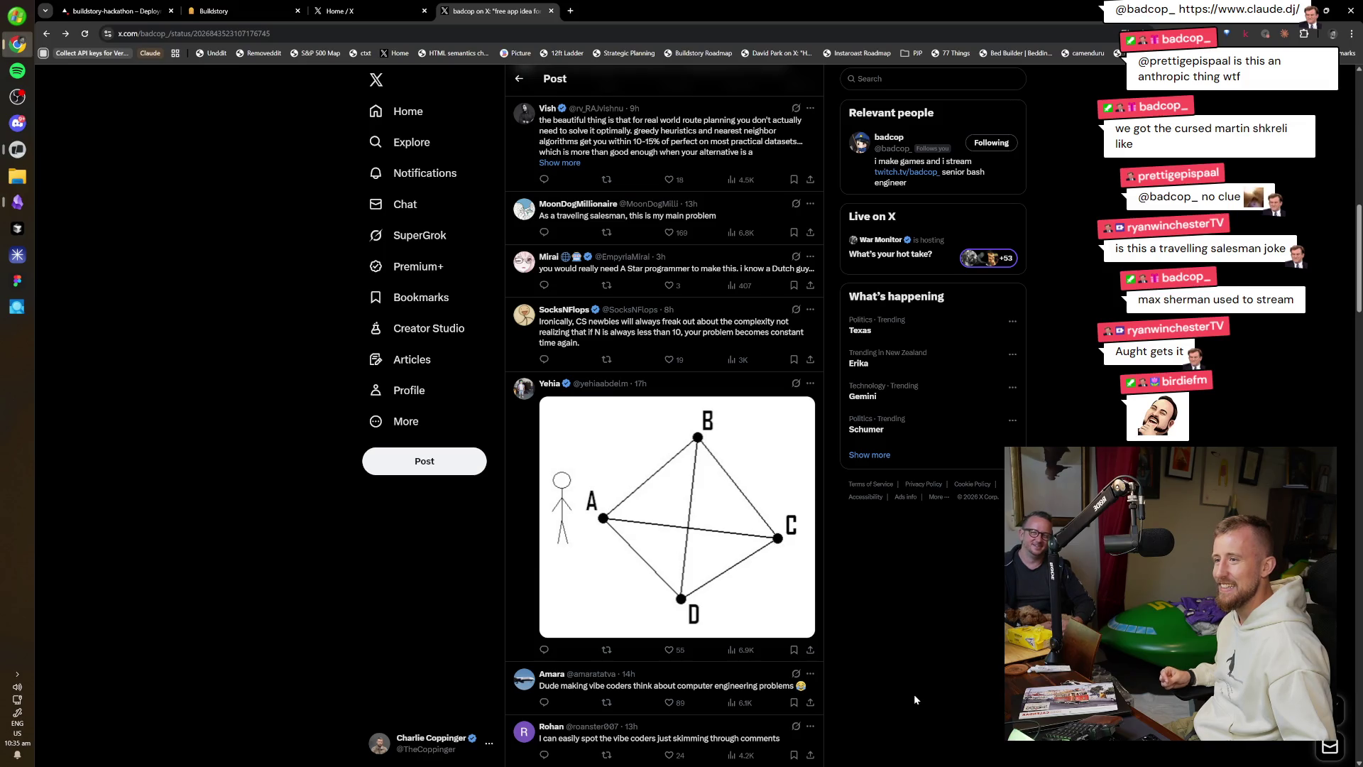
{"action": "scroll", "coordinate": [914, 700], "scroll_direction": "down", "scroll_amount": 3}
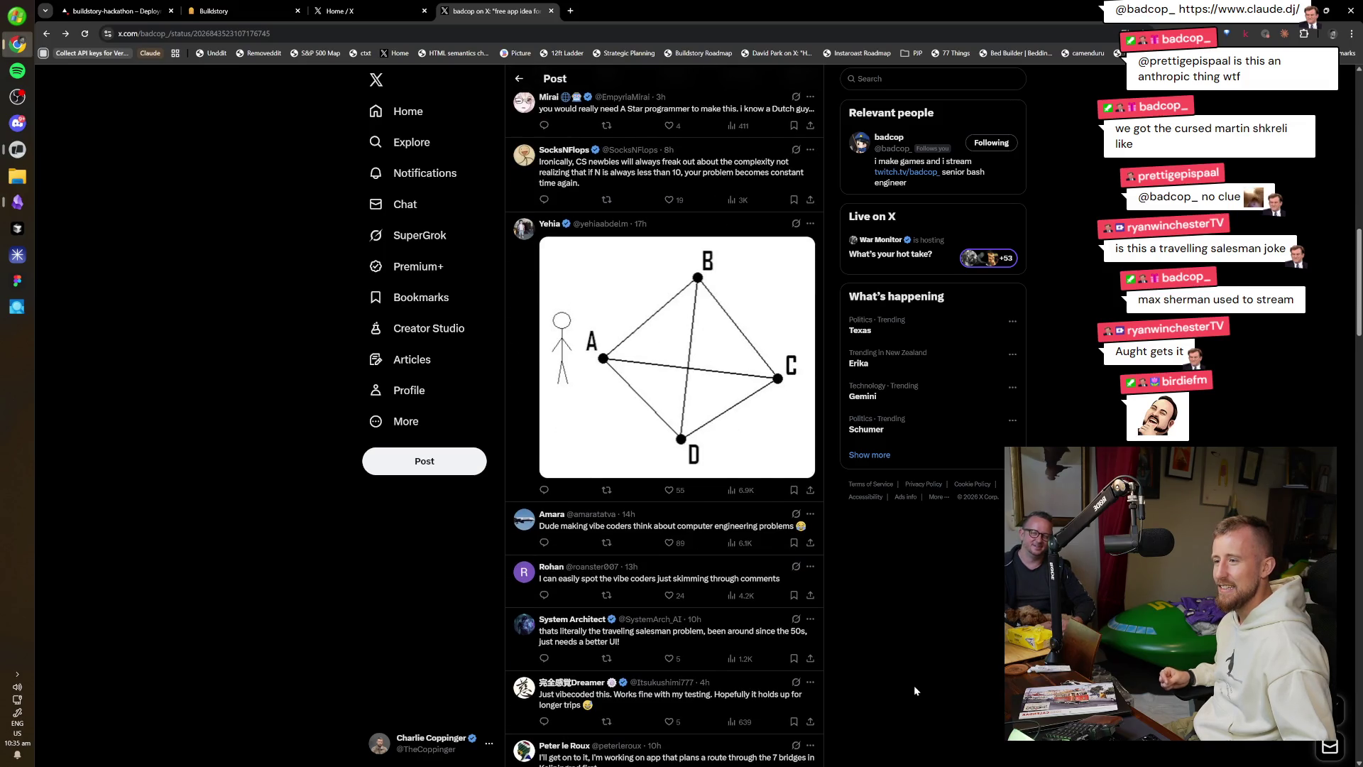
{"action": "scroll", "coordinate": [915, 689], "scroll_direction": "down", "scroll_amount": 3}
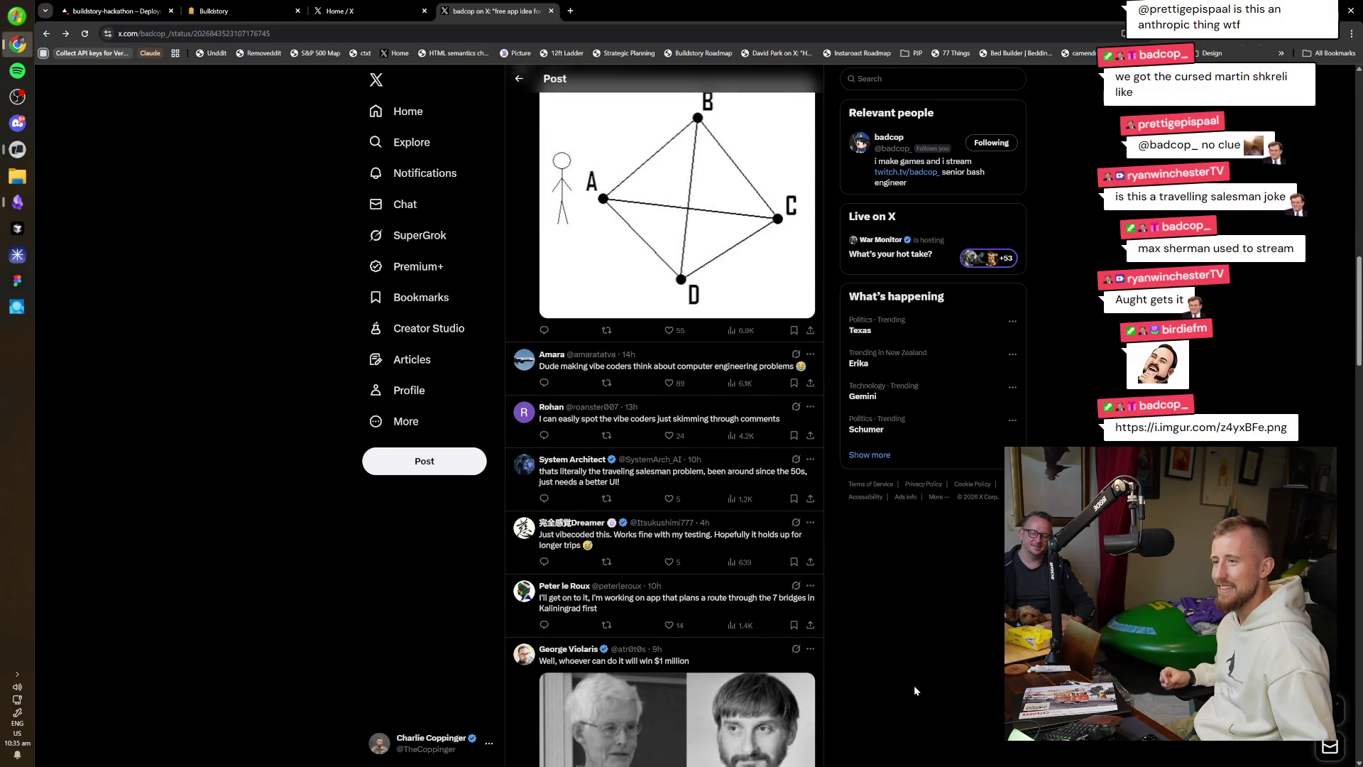
{"action": "scroll", "coordinate": [914, 685], "scroll_direction": "down", "scroll_amount": 1}
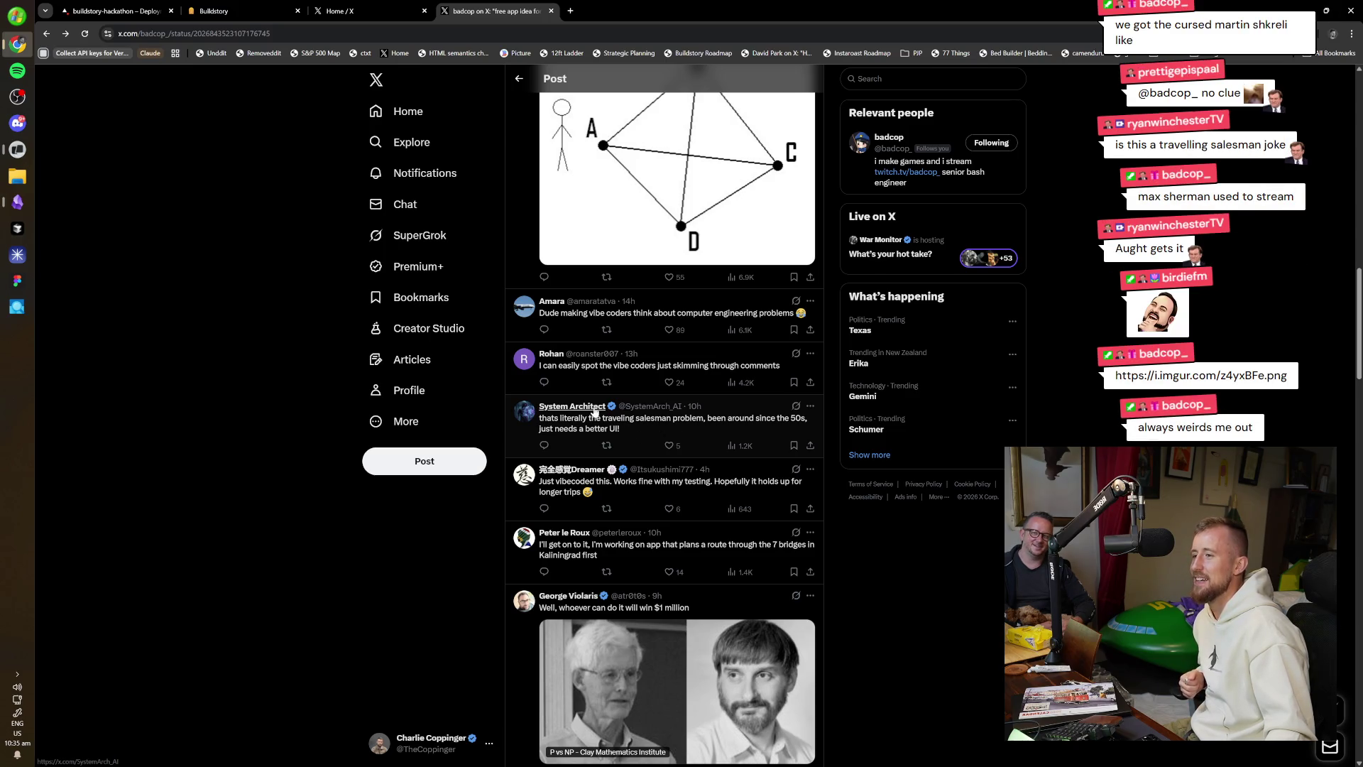
{"action": "left_click", "coordinate": [572, 406]}
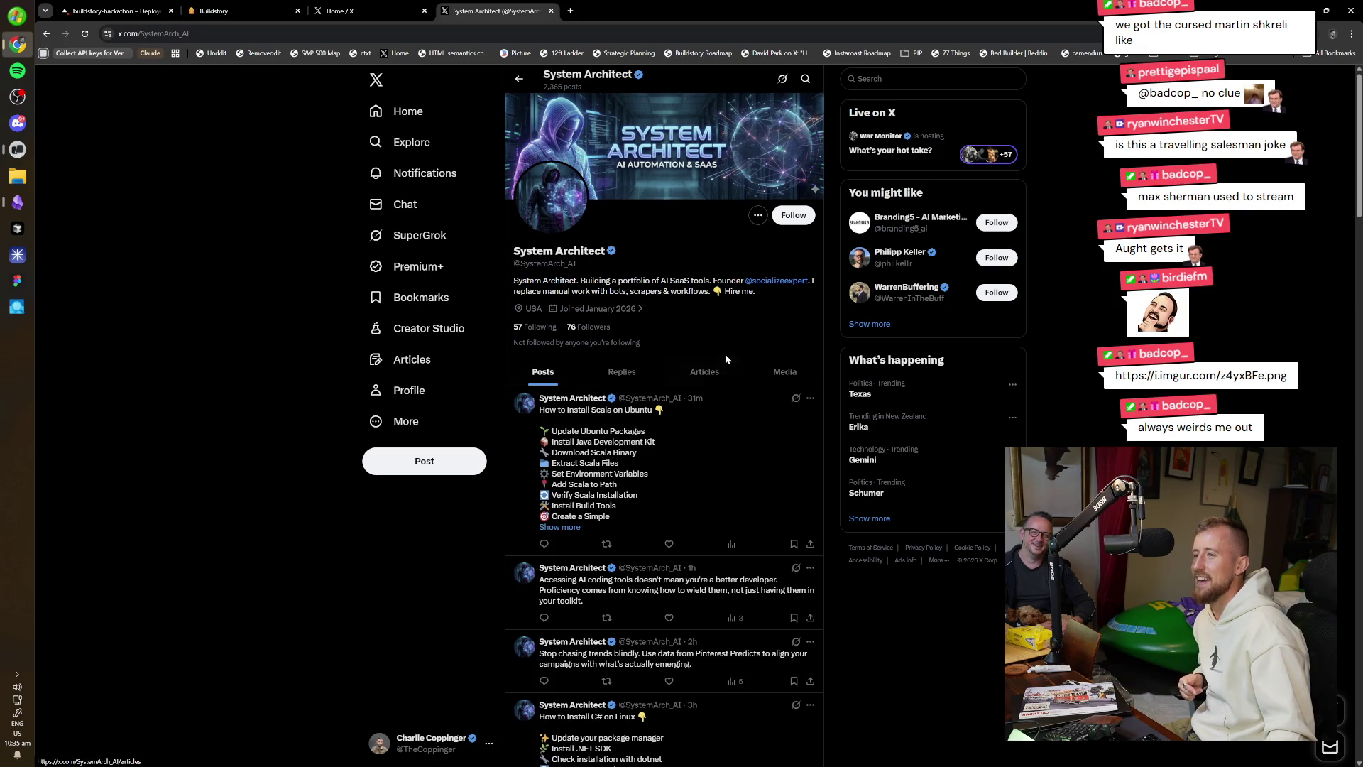
{"action": "key", "text": "alt+Left"}
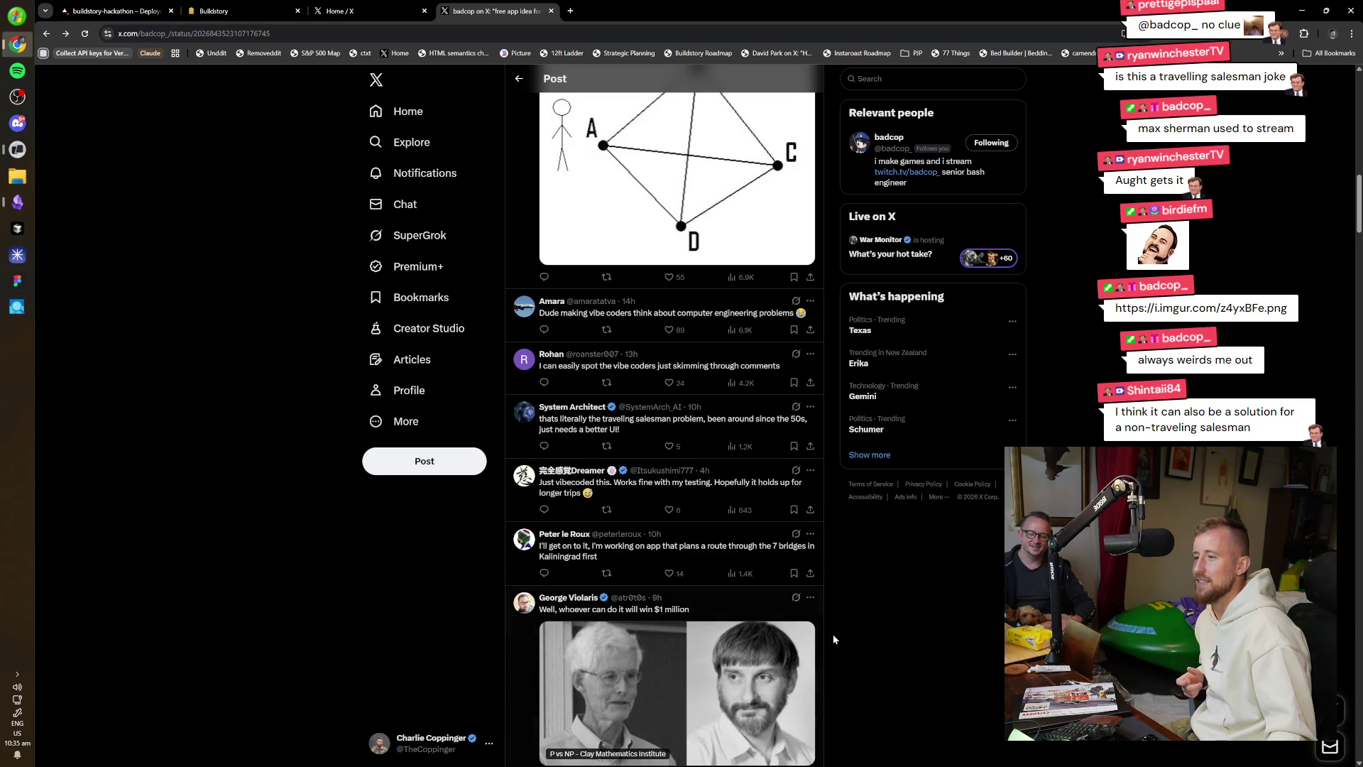
{"action": "scroll", "coordinate": [834, 632], "scroll_direction": "down", "scroll_amount": 1}
{"action": "scroll", "coordinate": [865, 664], "scroll_direction": "down", "scroll_amount": 1}
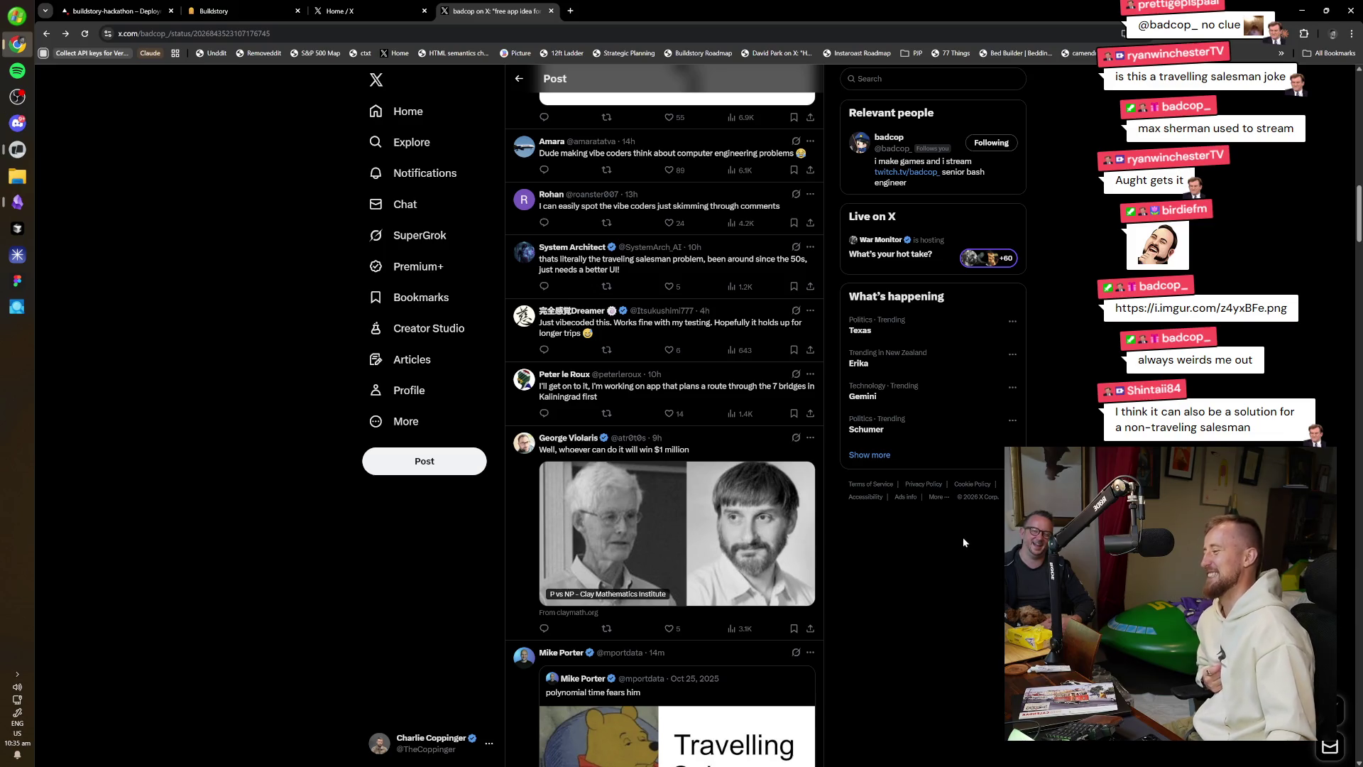
{"action": "scroll", "coordinate": [850, 610], "scroll_direction": "down", "scroll_amount": 5}
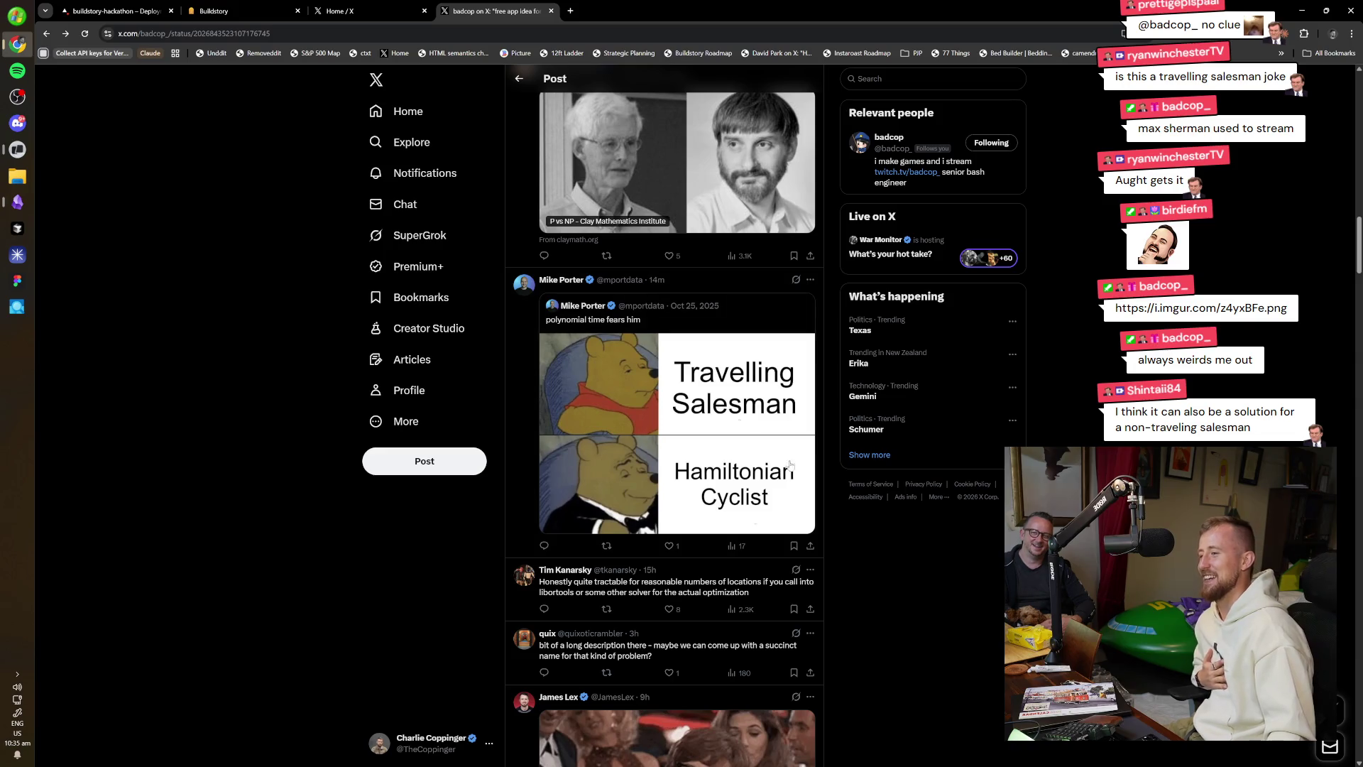
{"action": "scroll", "coordinate": [900, 615], "scroll_direction": "down", "scroll_amount": 2}
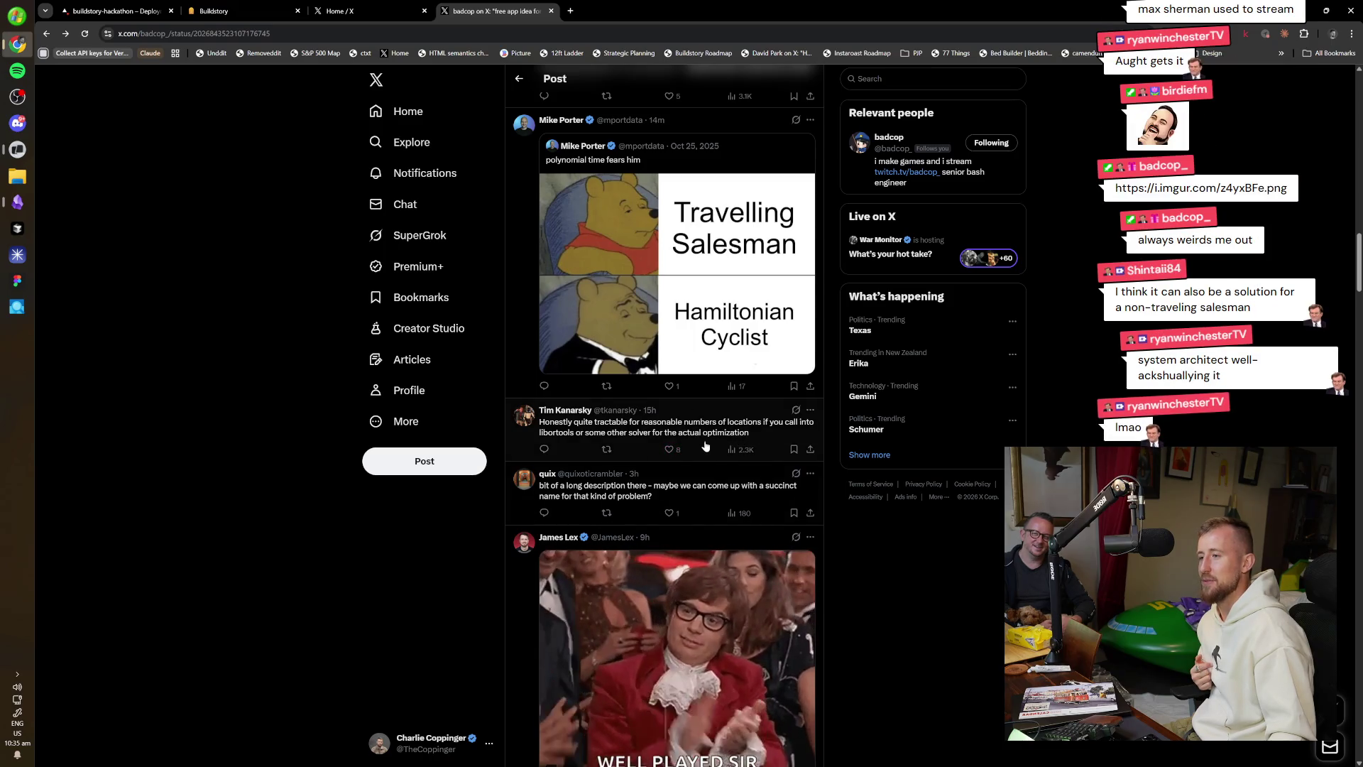
{"action": "scroll", "coordinate": [855, 546], "scroll_direction": "down", "scroll_amount": 1}
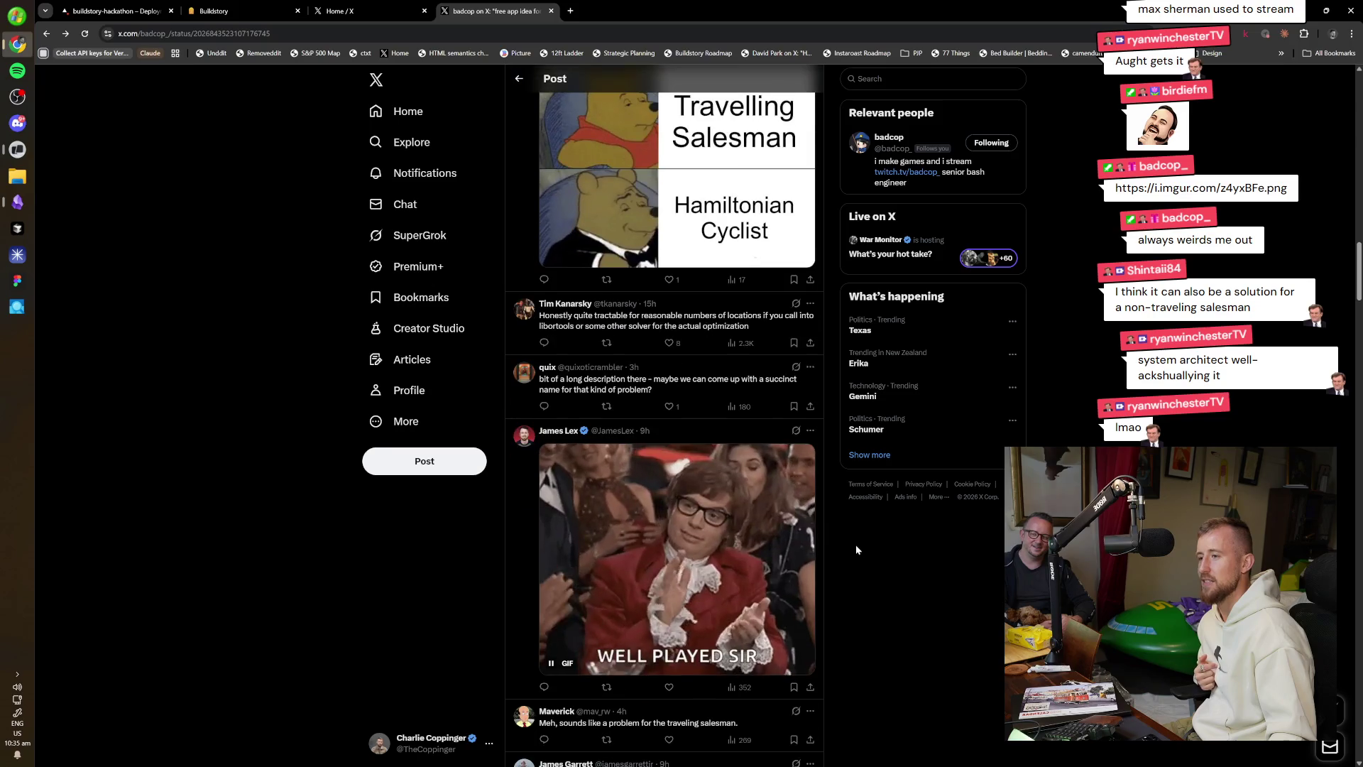
{"action": "scroll", "coordinate": [897, 663], "scroll_direction": "down", "scroll_amount": 3}
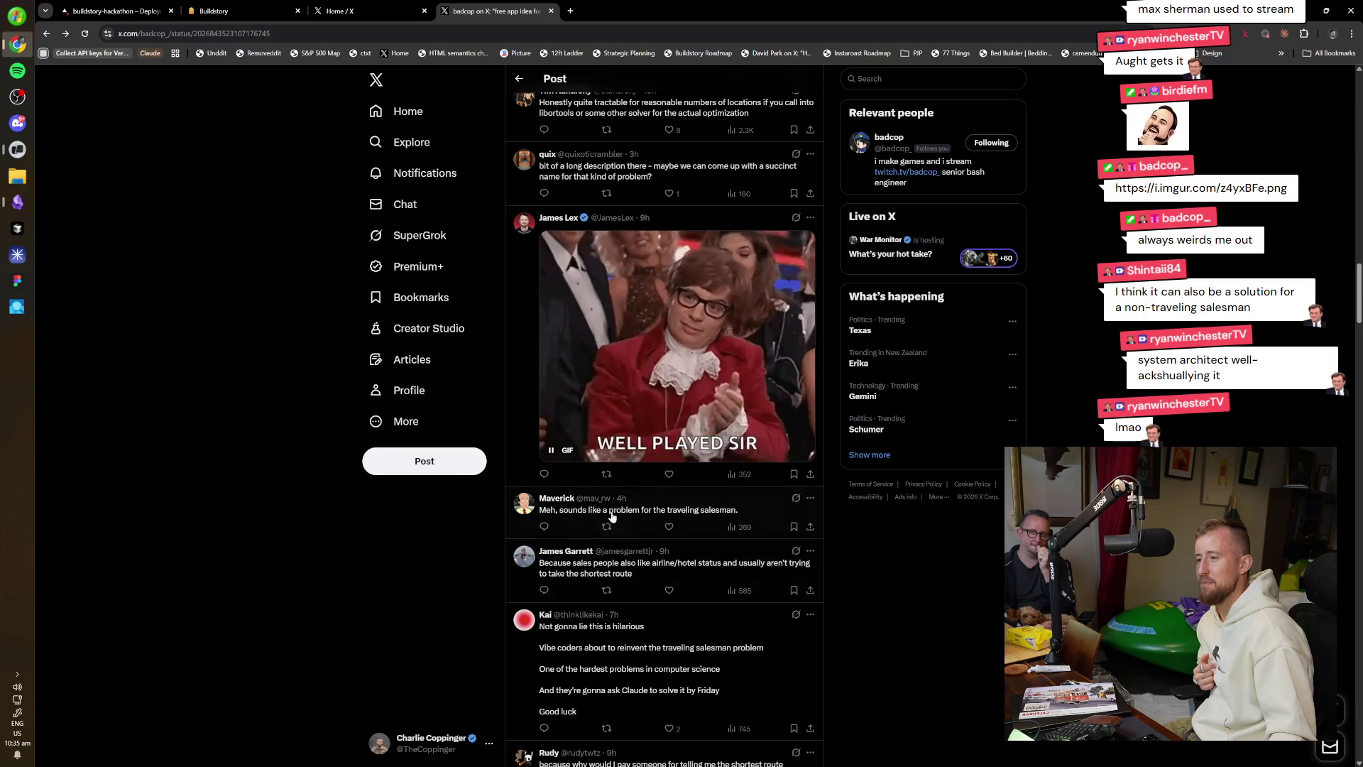
{"action": "scroll", "coordinate": [863, 612], "scroll_direction": "down", "scroll_amount": 1}
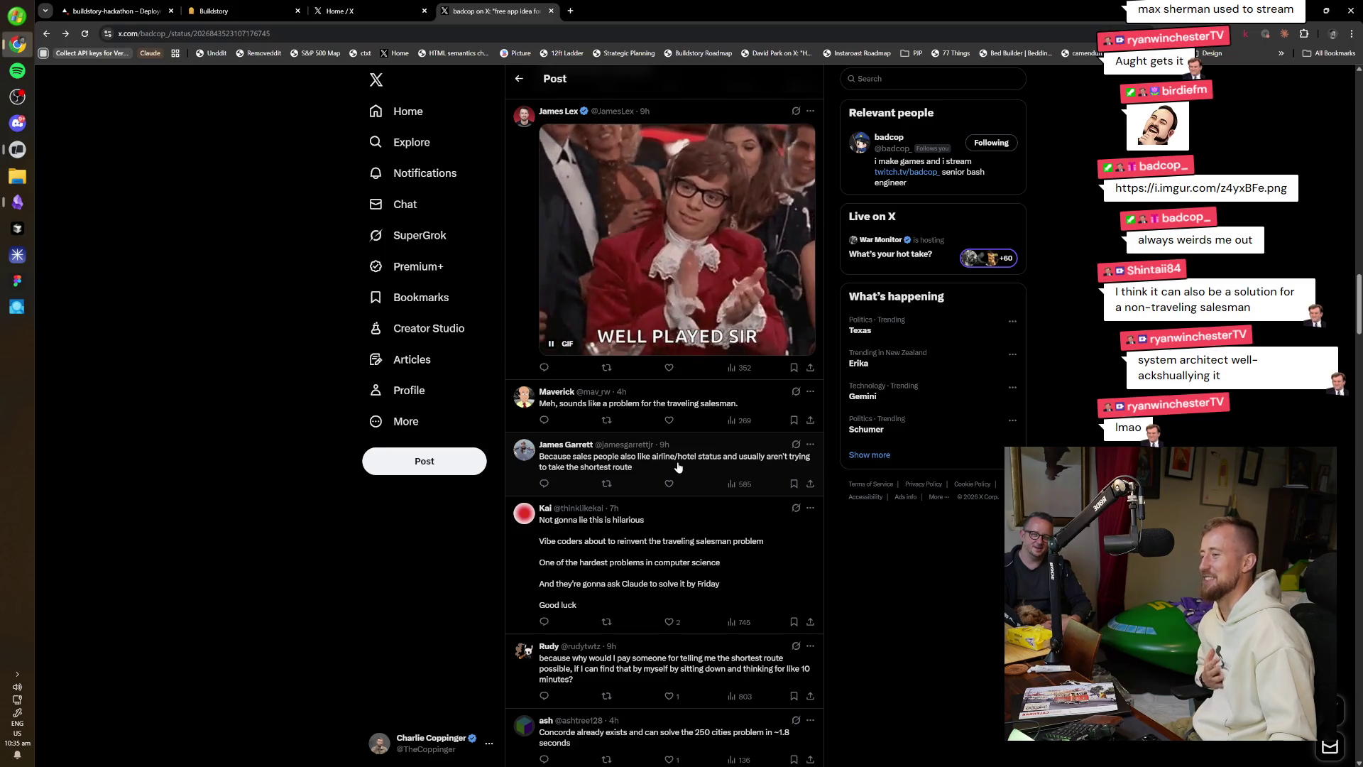
{"action": "left_click", "coordinate": [567, 445]}
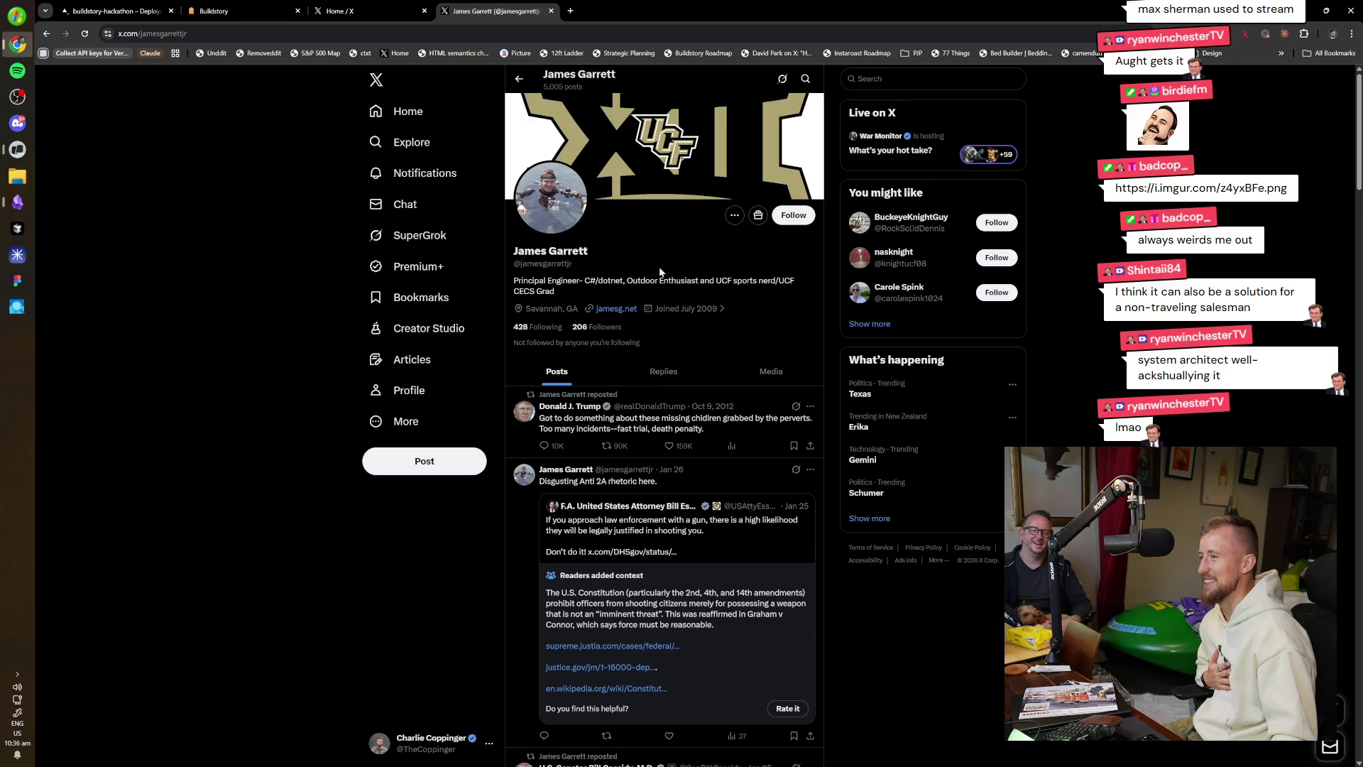
{"action": "key", "text": "alt+Left"}
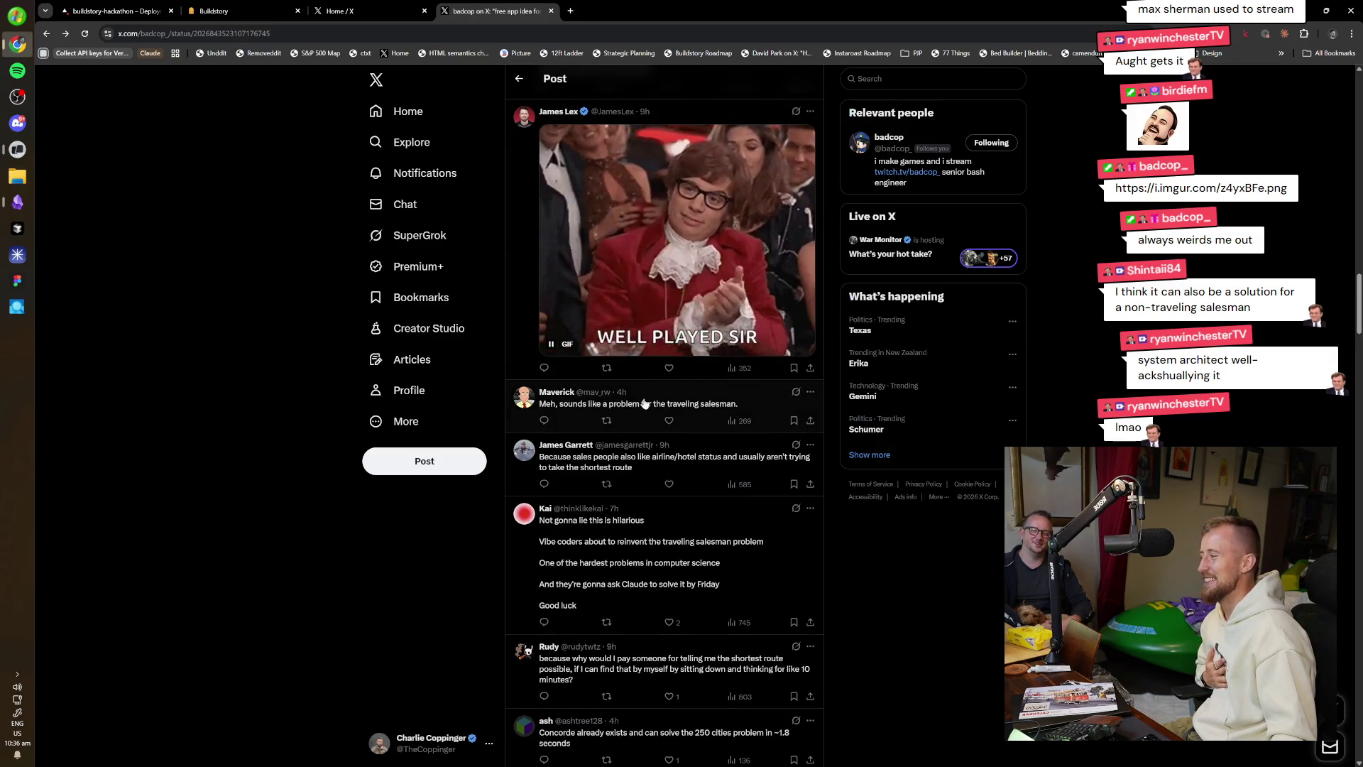
{"action": "scroll", "coordinate": [835, 499], "scroll_direction": "down", "scroll_amount": 2}
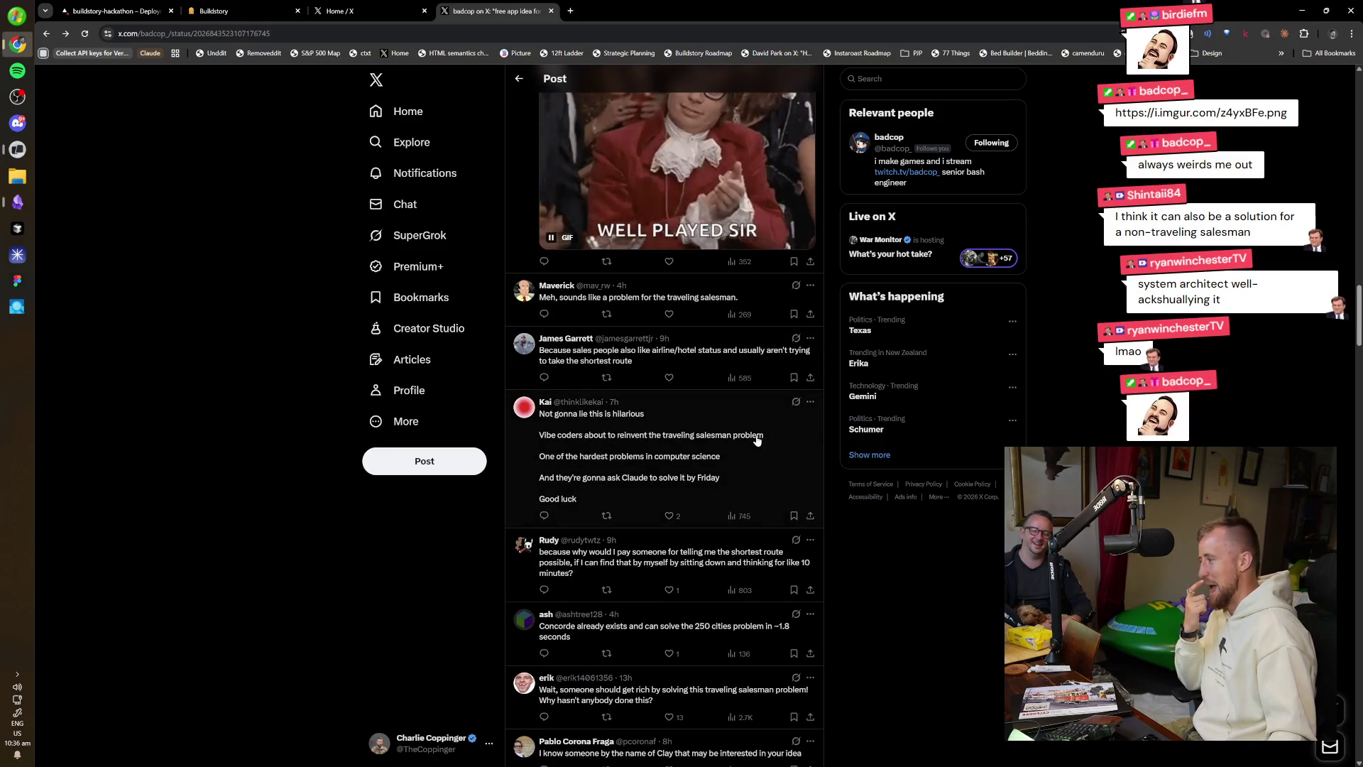
{"action": "left_click", "coordinate": [736, 355]}
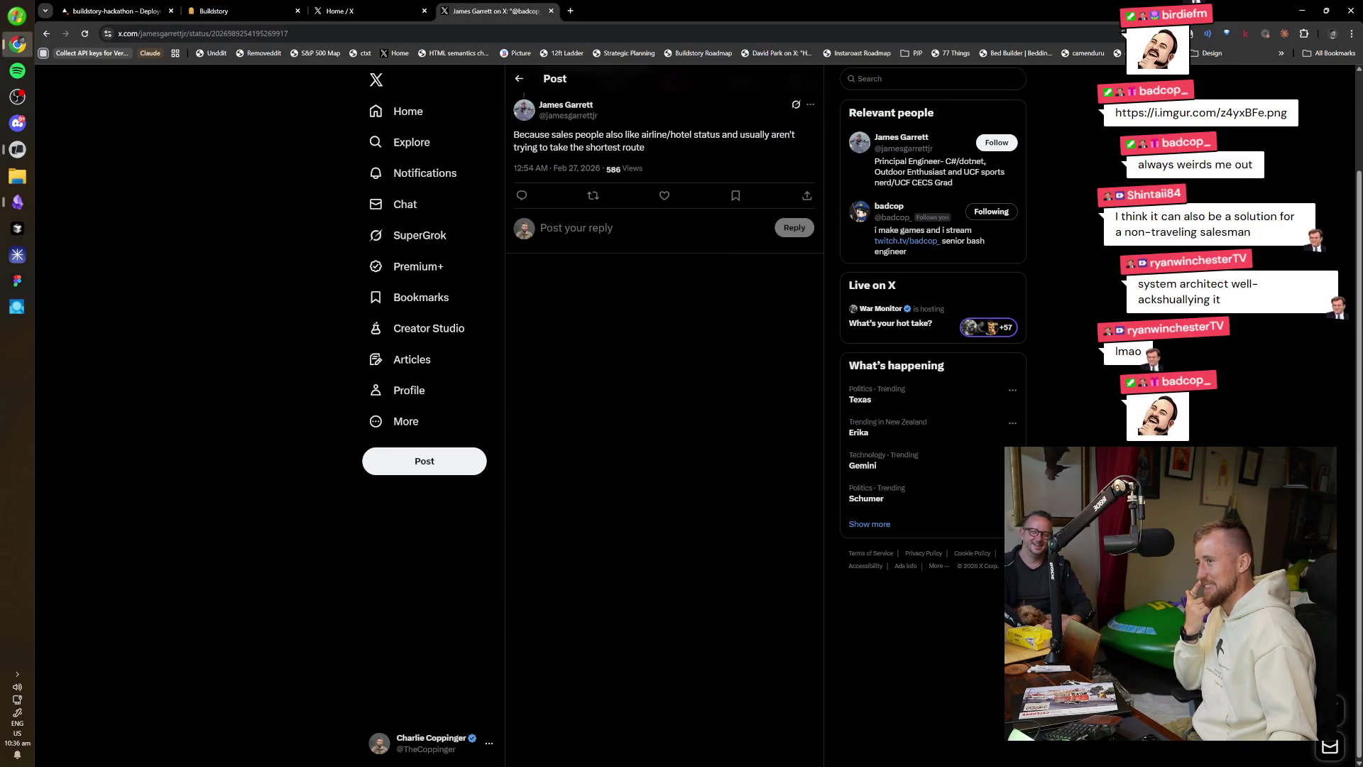
{"action": "left_click", "coordinate": [563, 110]}
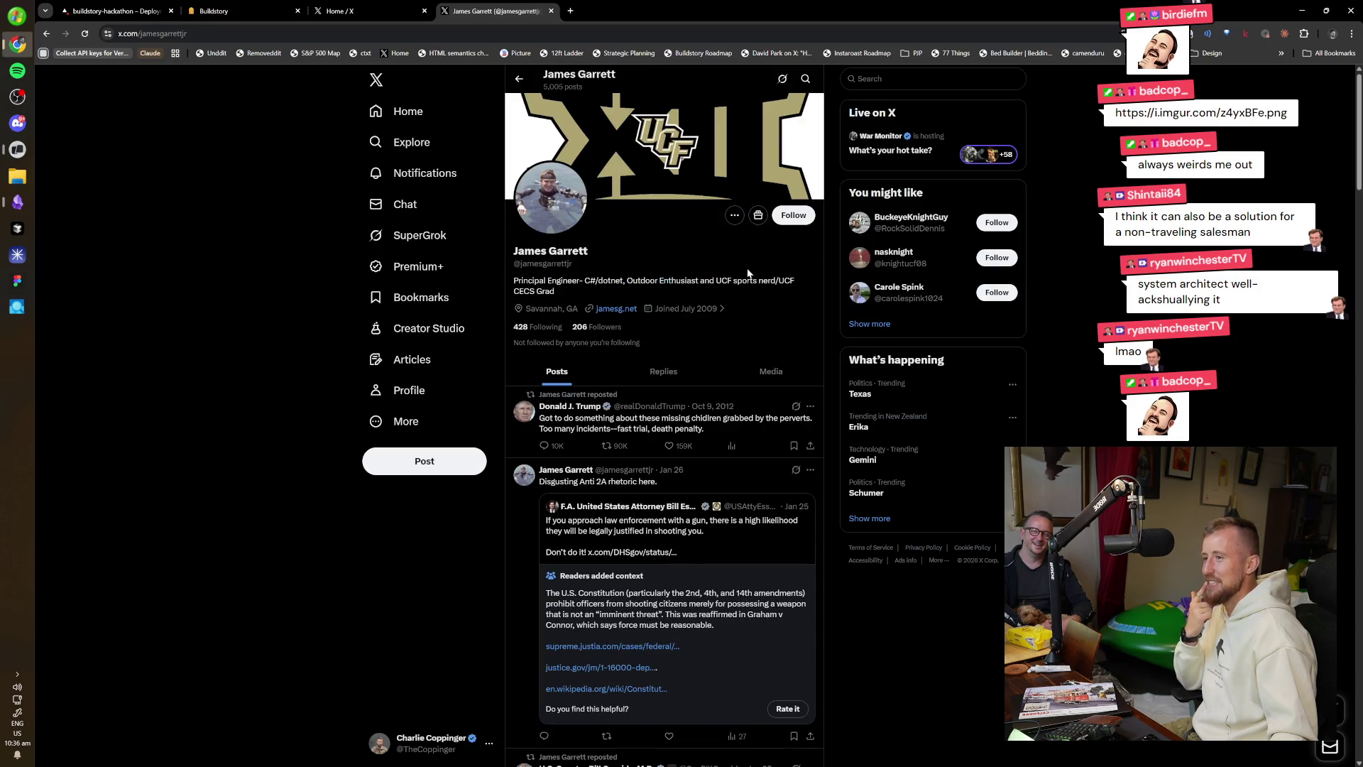
{"action": "key", "text": "alt+Left"}
{"action": "key", "text": "alt+Left"}
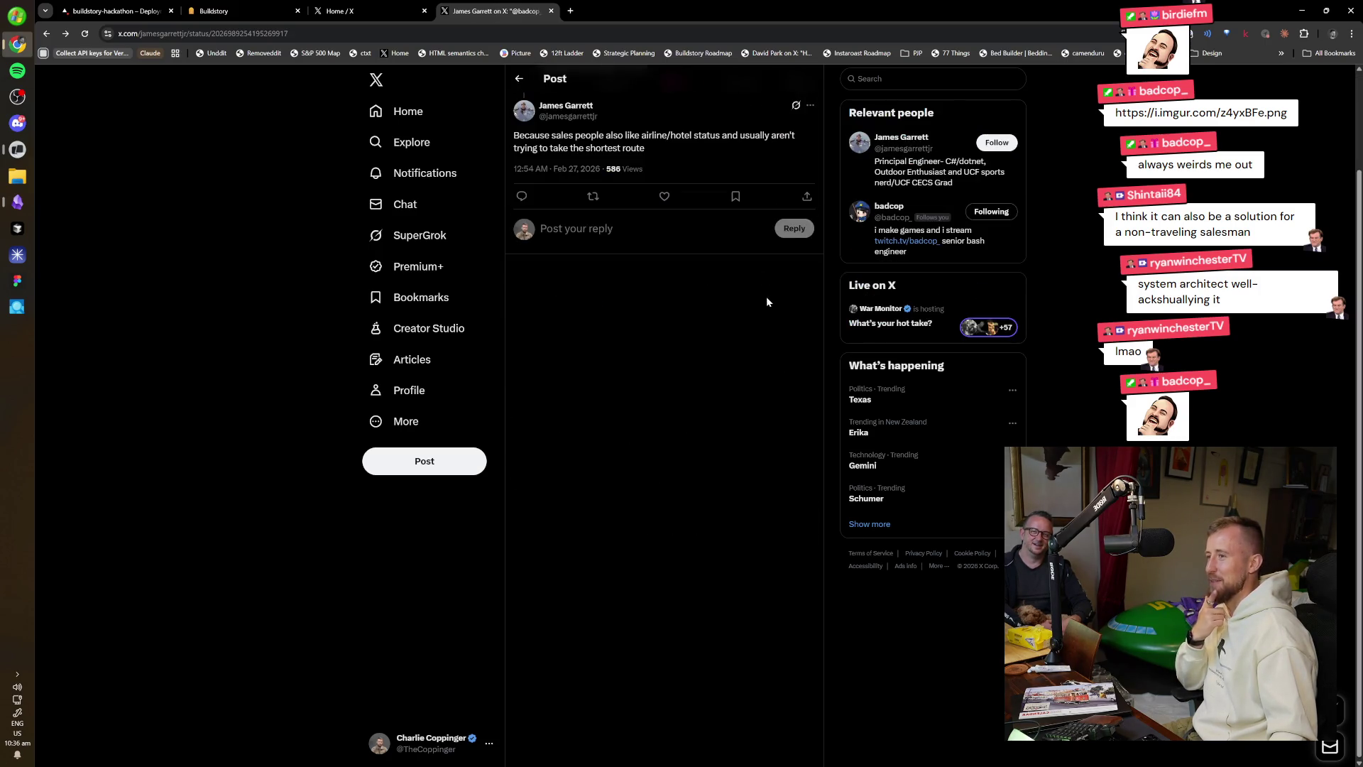
{"action": "scroll", "coordinate": [905, 668], "scroll_direction": "down", "scroll_amount": 2}
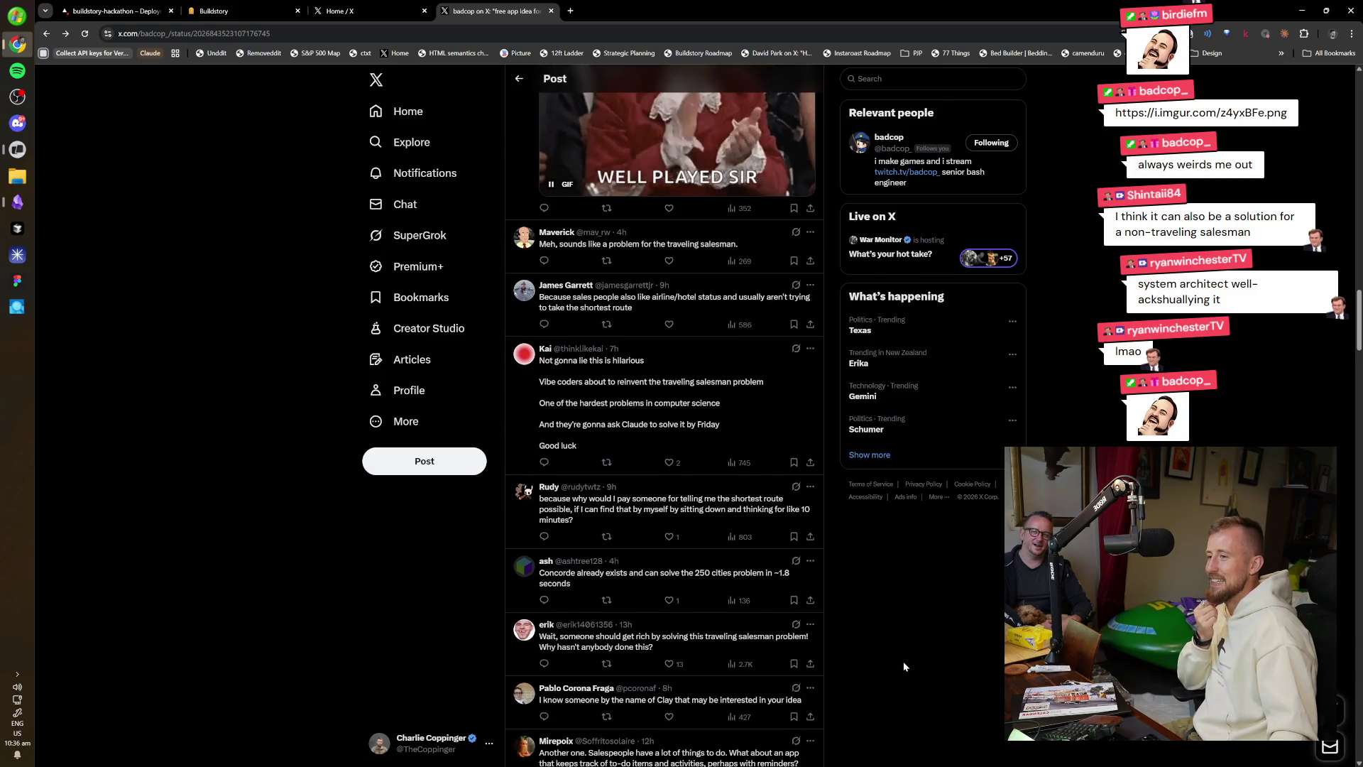
{"action": "scroll", "coordinate": [889, 685], "scroll_direction": "down", "scroll_amount": 1}
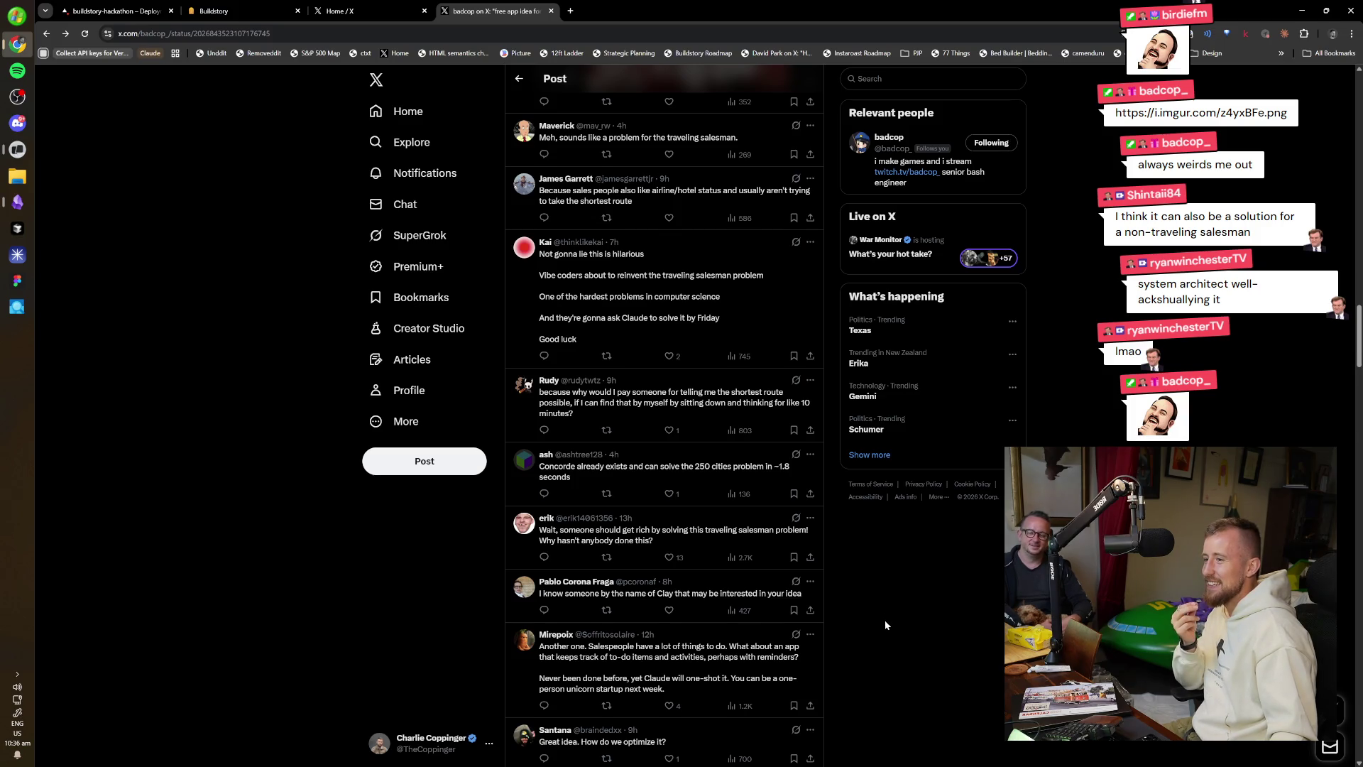
{"action": "scroll", "coordinate": [885, 619], "scroll_direction": "down", "scroll_amount": 1}
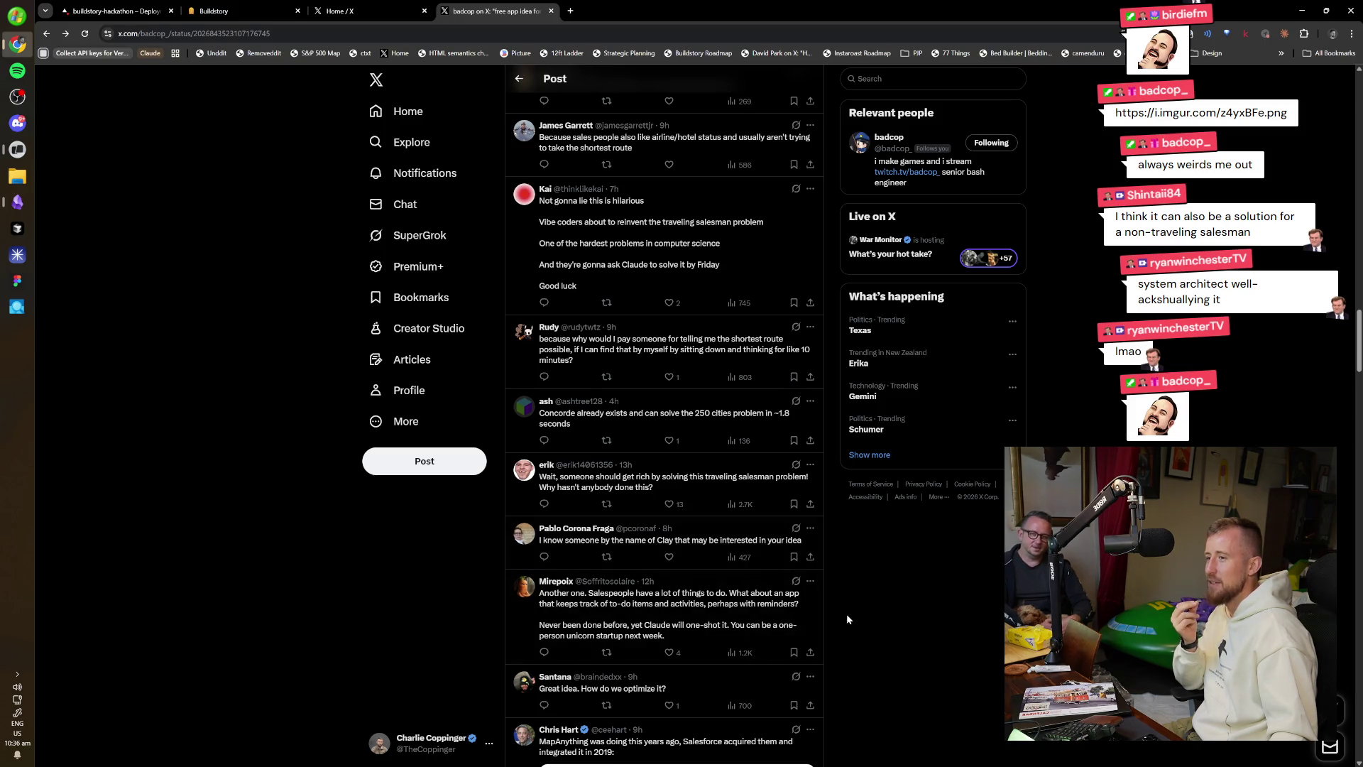
{"action": "scroll", "coordinate": [855, 628], "scroll_direction": "down", "scroll_amount": 3}
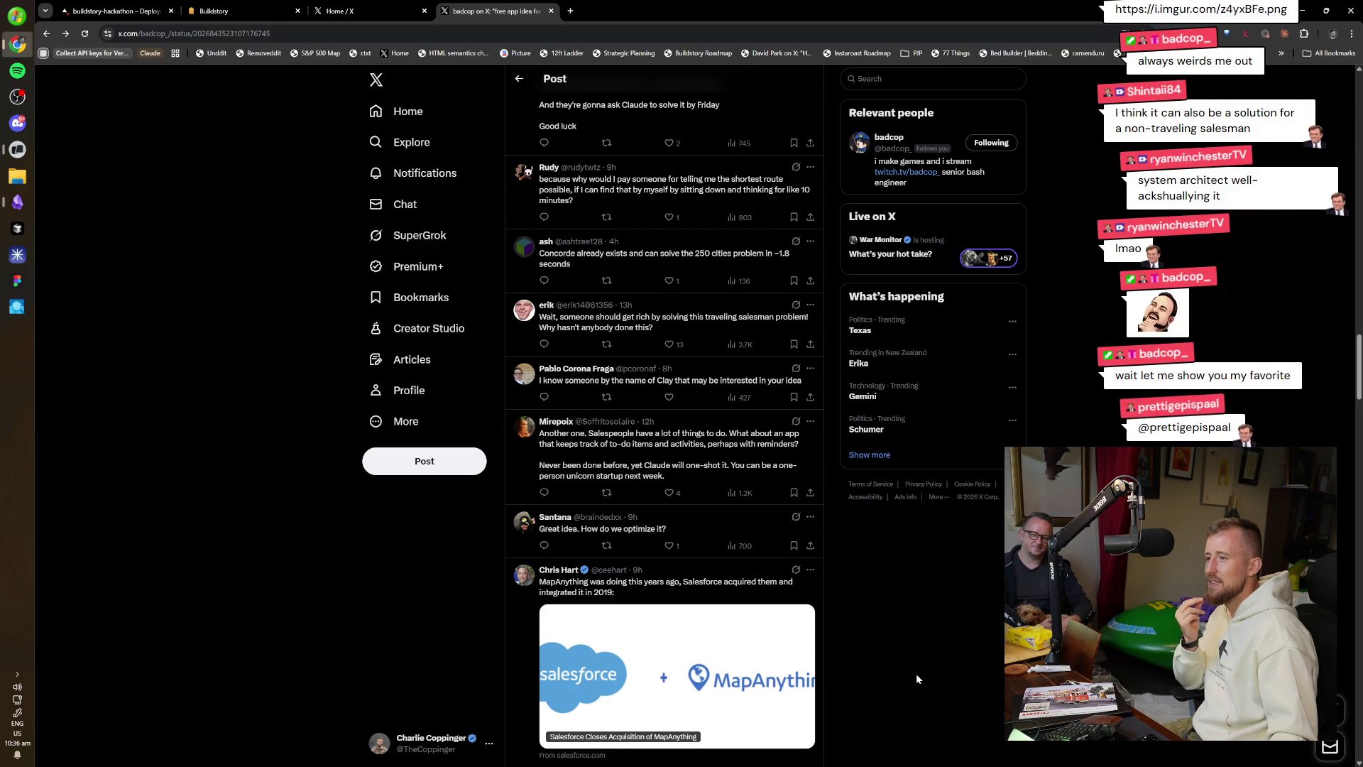
{"action": "scroll", "coordinate": [916, 673], "scroll_direction": "down", "scroll_amount": 1}
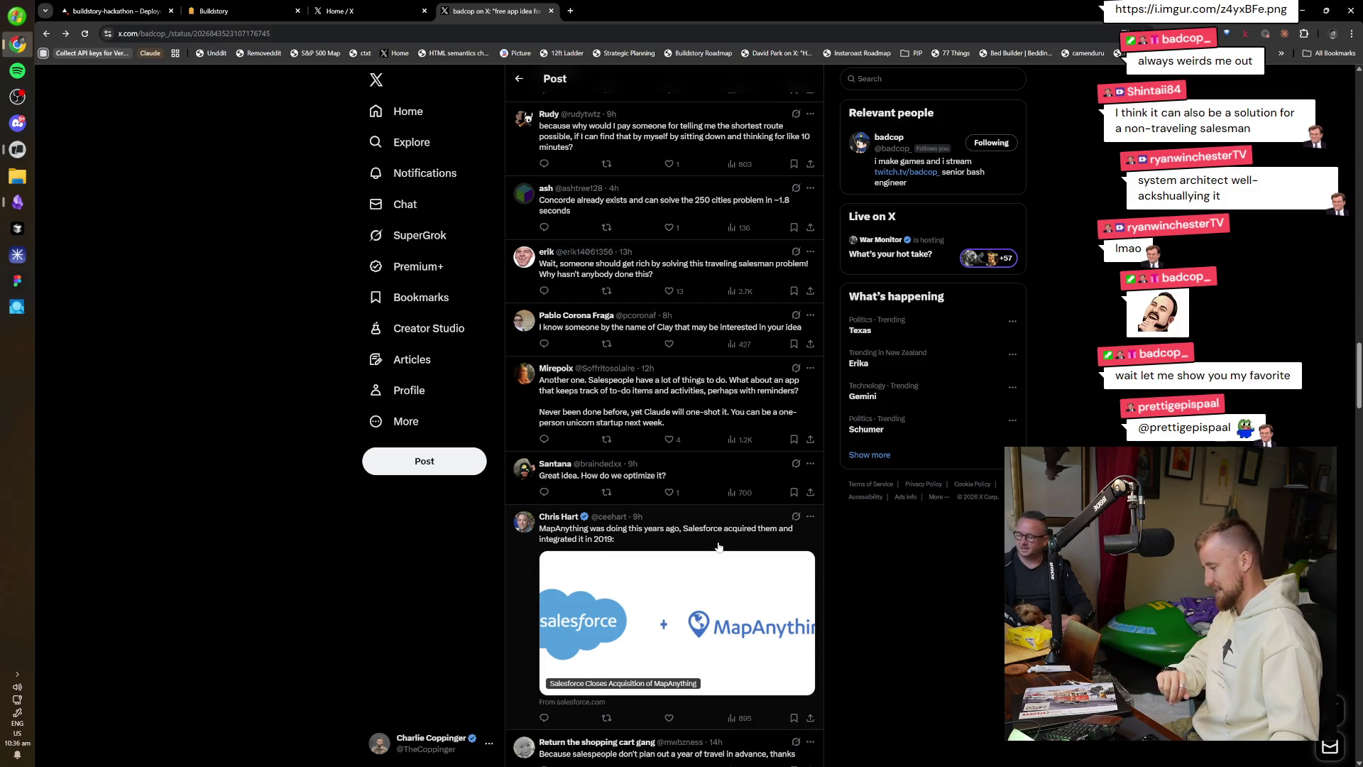
{"action": "scroll", "coordinate": [717, 543], "scroll_direction": "down", "scroll_amount": 3}
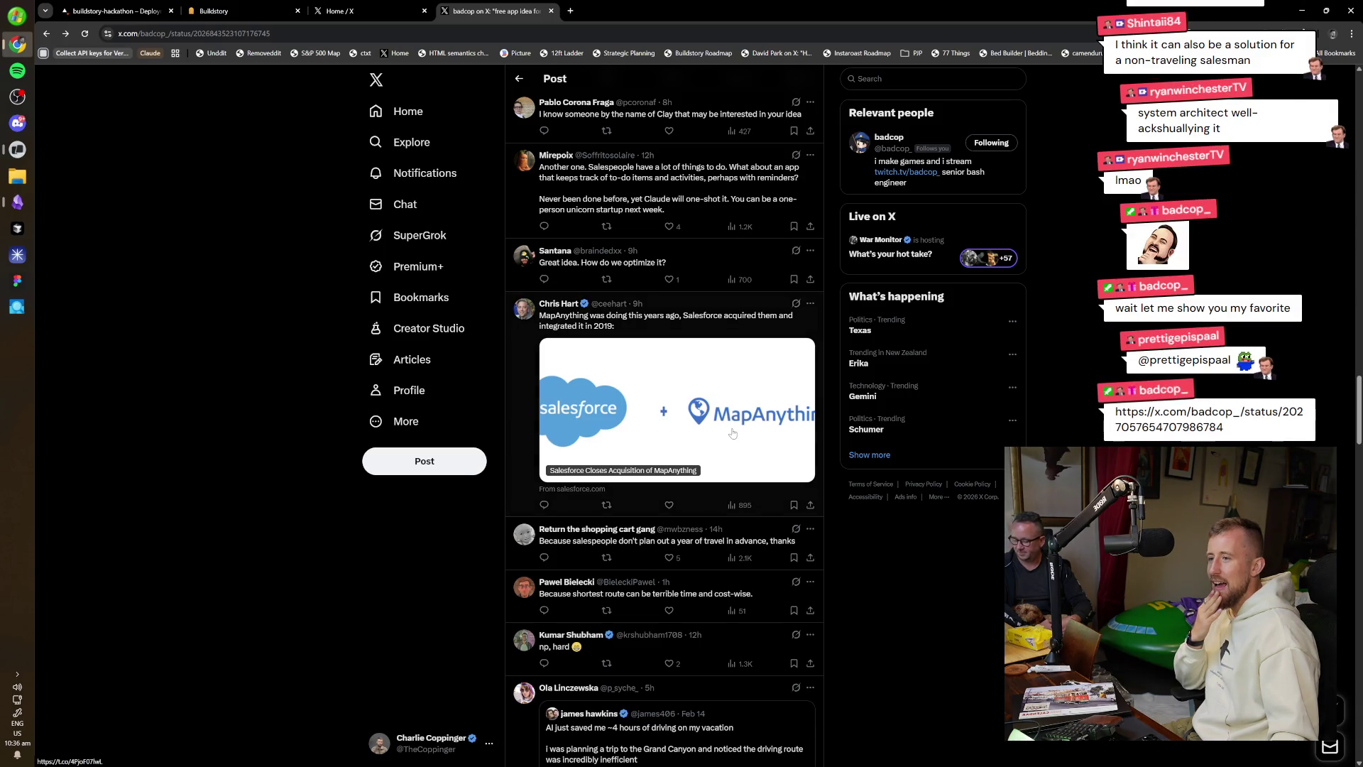
{"action": "left_click", "coordinate": [665, 429]}
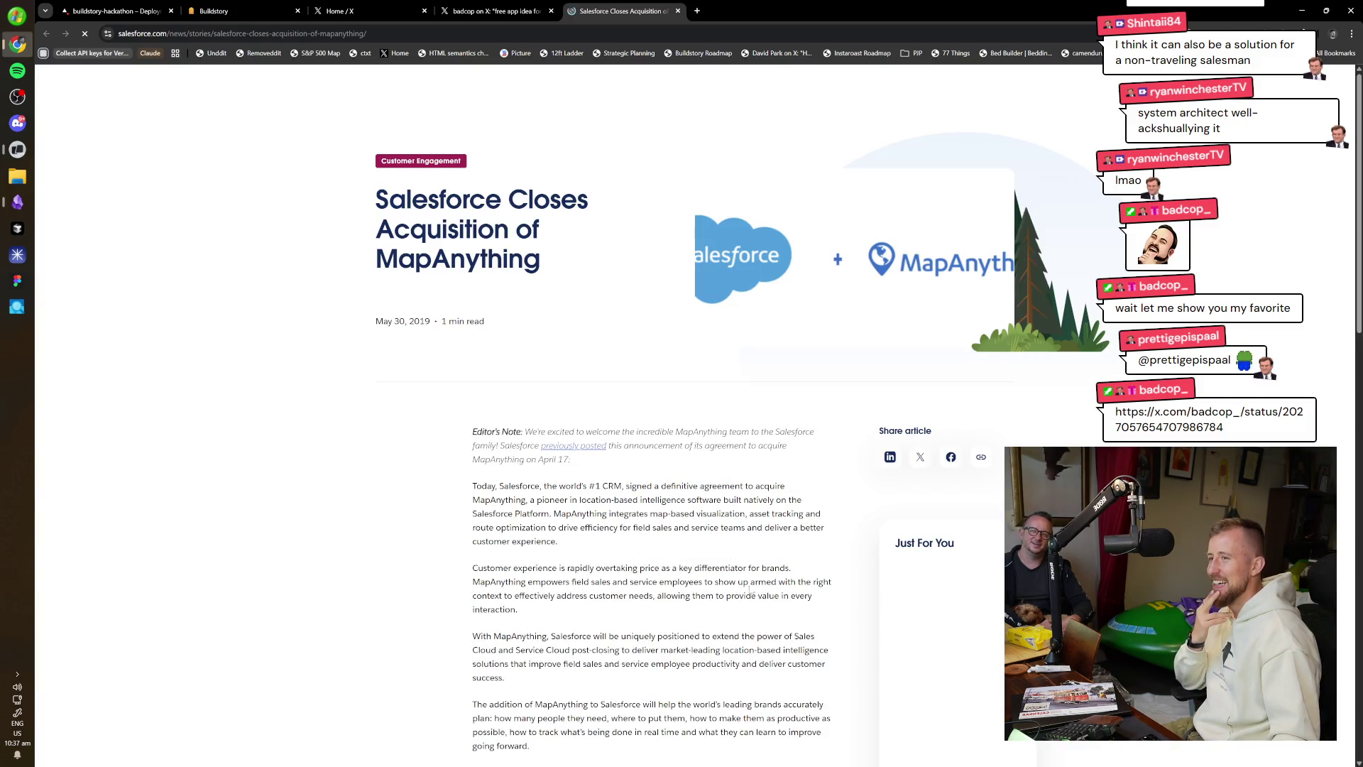
Scroll through the Salesforce MapAnything acquisition article, then return to the X reply thread.
{"action": "scroll", "coordinate": [723, 522], "scroll_direction": "down", "scroll_amount": 2}
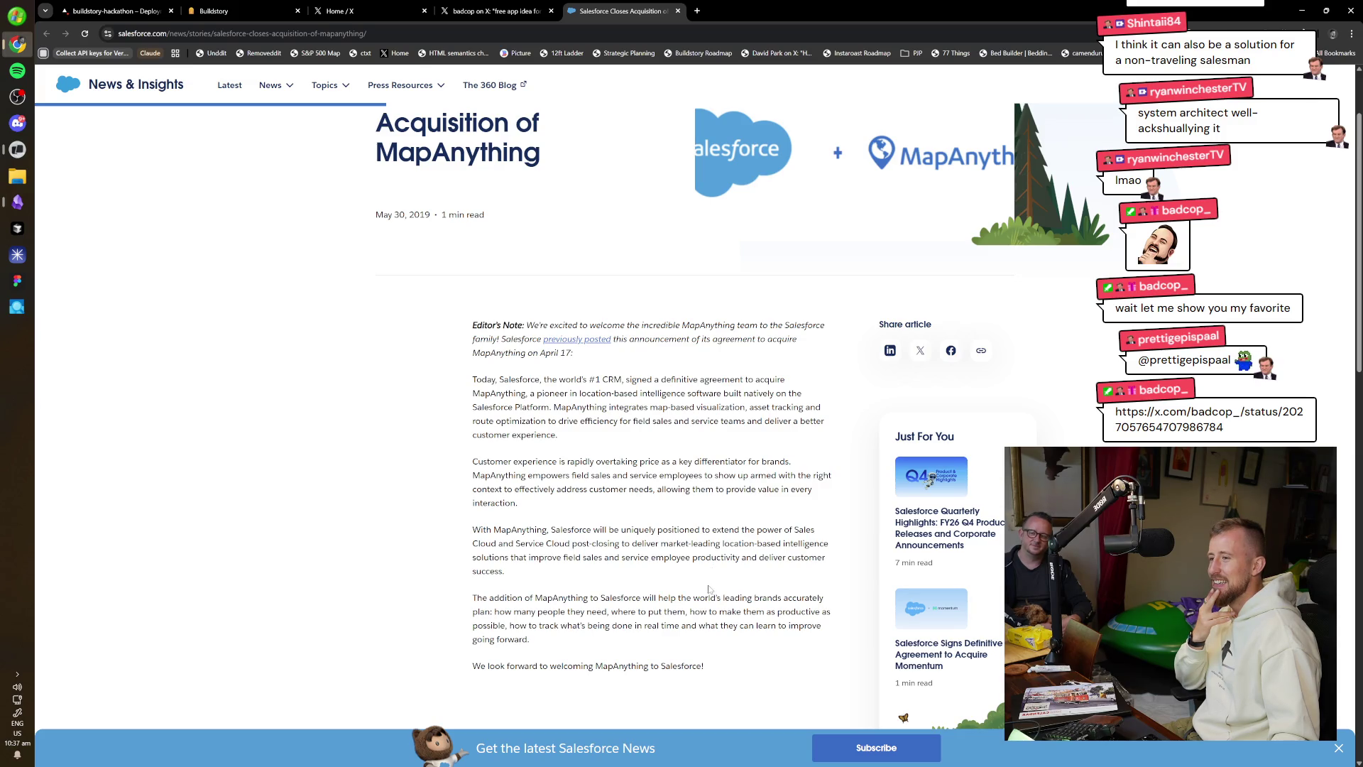
{"action": "scroll", "coordinate": [707, 594], "scroll_direction": "down", "scroll_amount": 2}
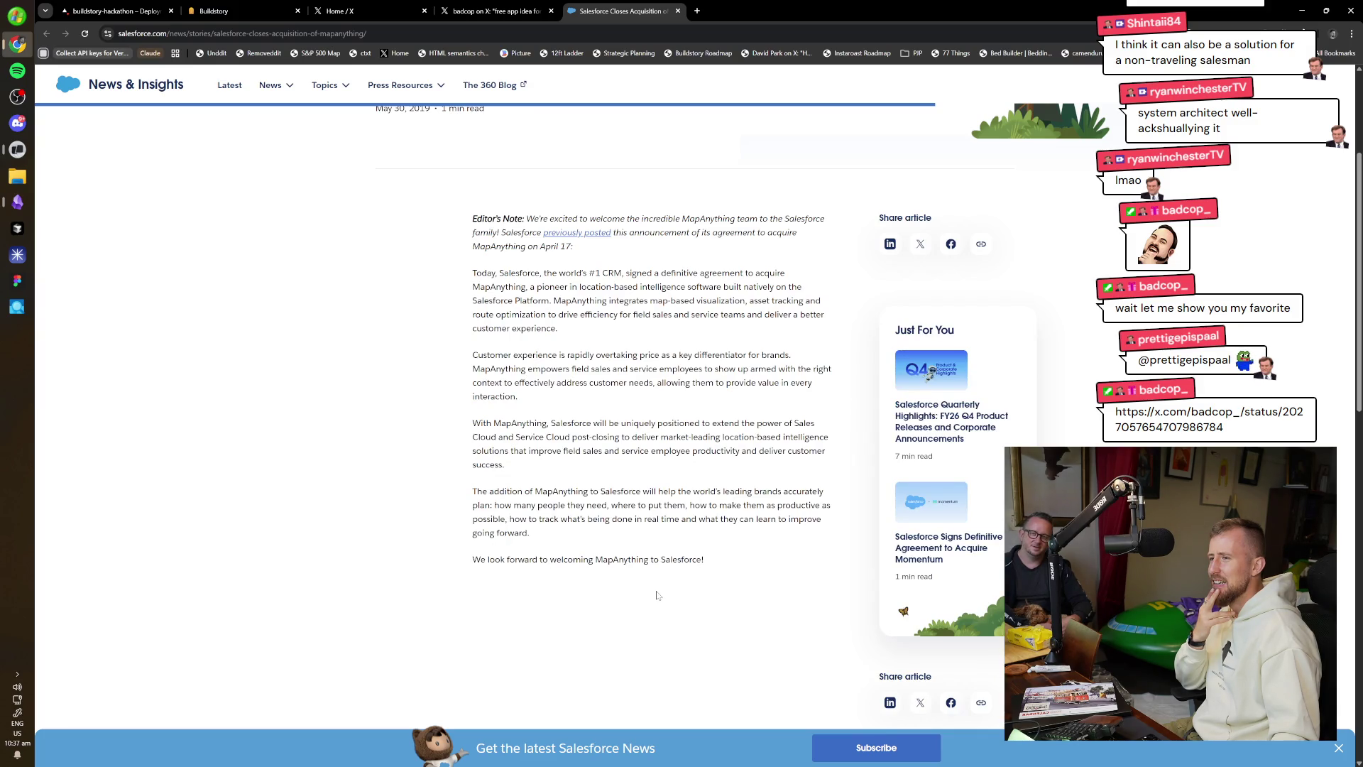
{"action": "left_click", "coordinate": [497, 11]}
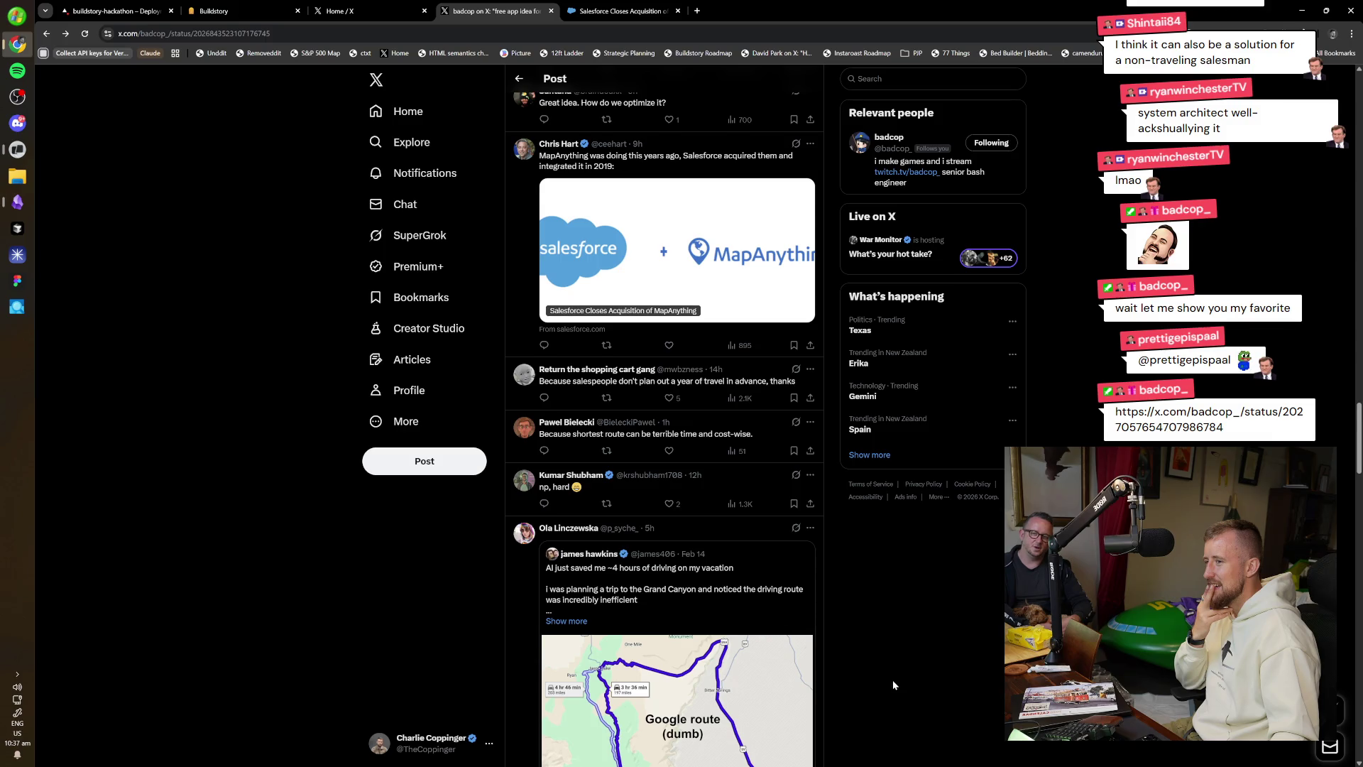
{"action": "scroll", "coordinate": [893, 680], "scroll_direction": "down", "scroll_amount": 3}
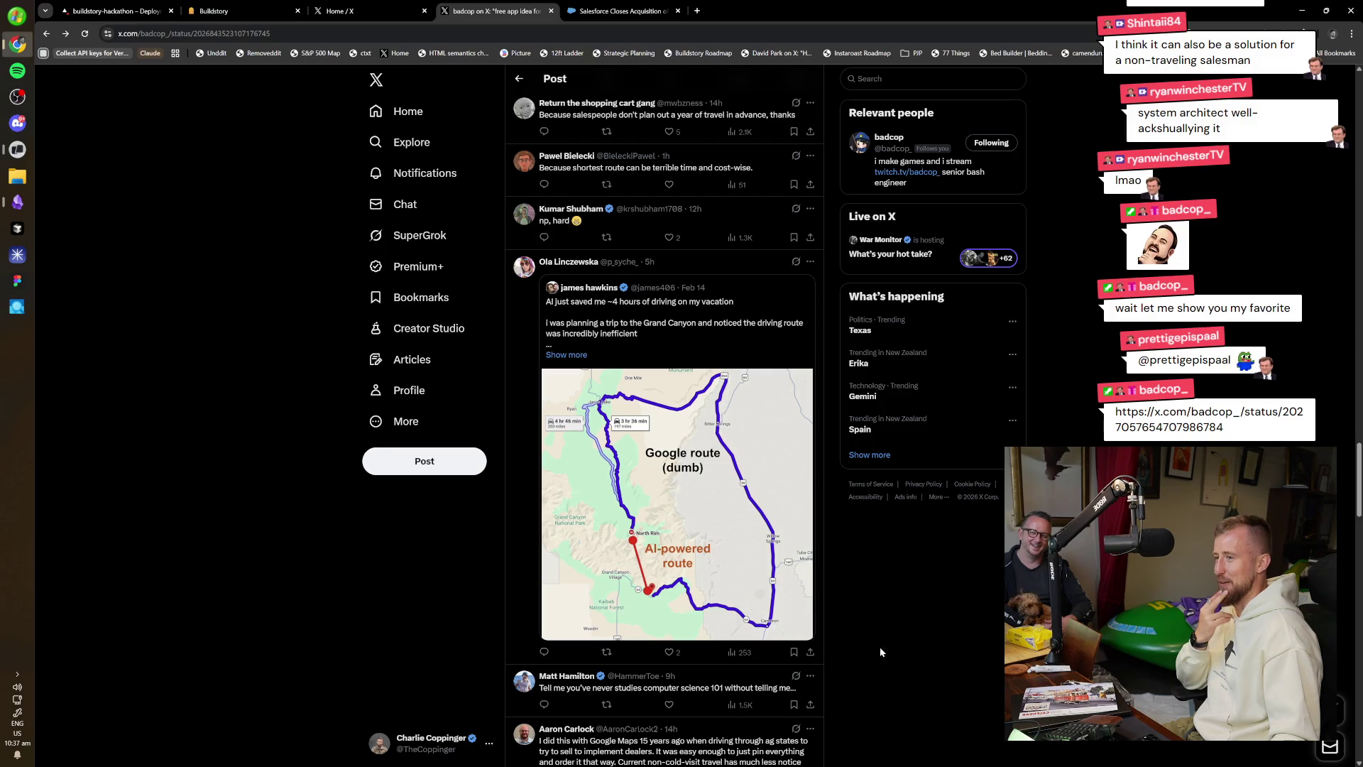
{"action": "scroll", "coordinate": [868, 625], "scroll_direction": "down", "scroll_amount": 4}
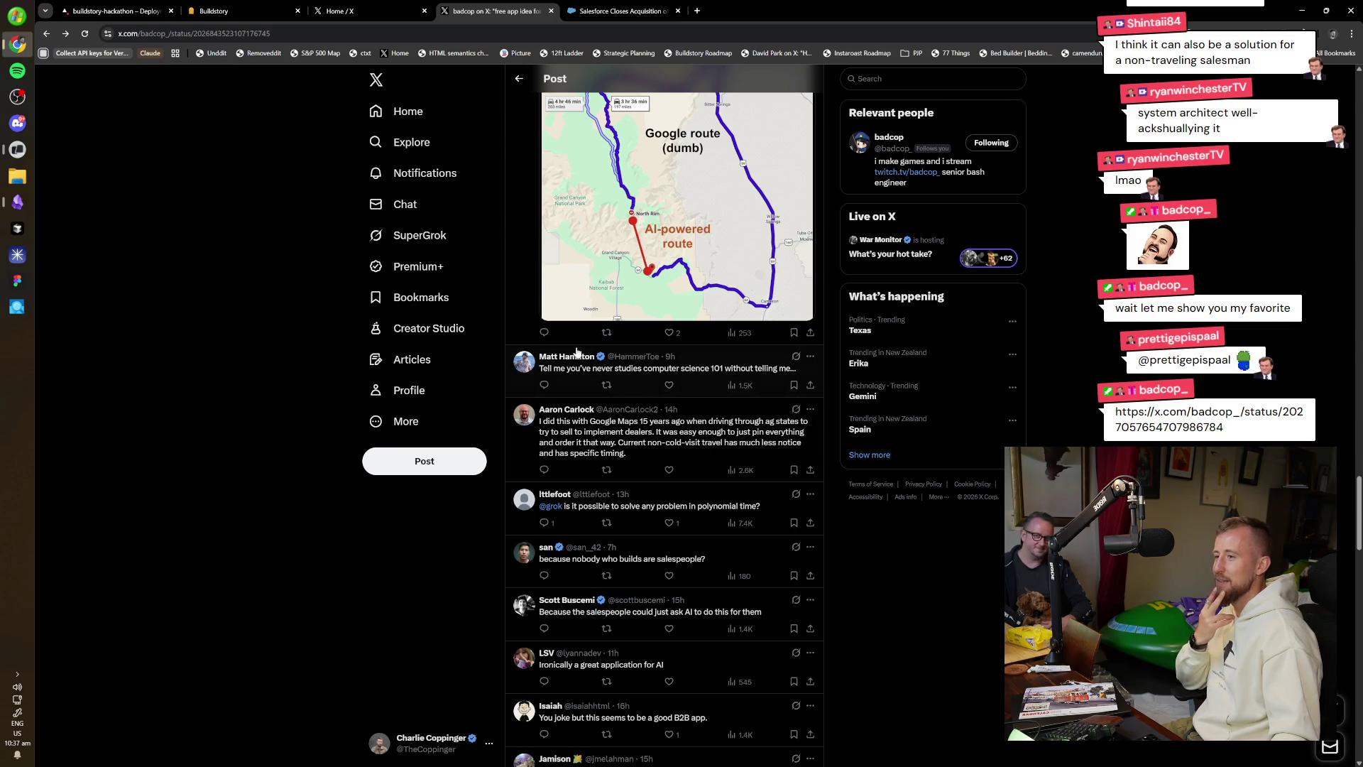
{"action": "left_click", "coordinate": [625, 370]}
{"action": "key", "text": "alt+Left"}
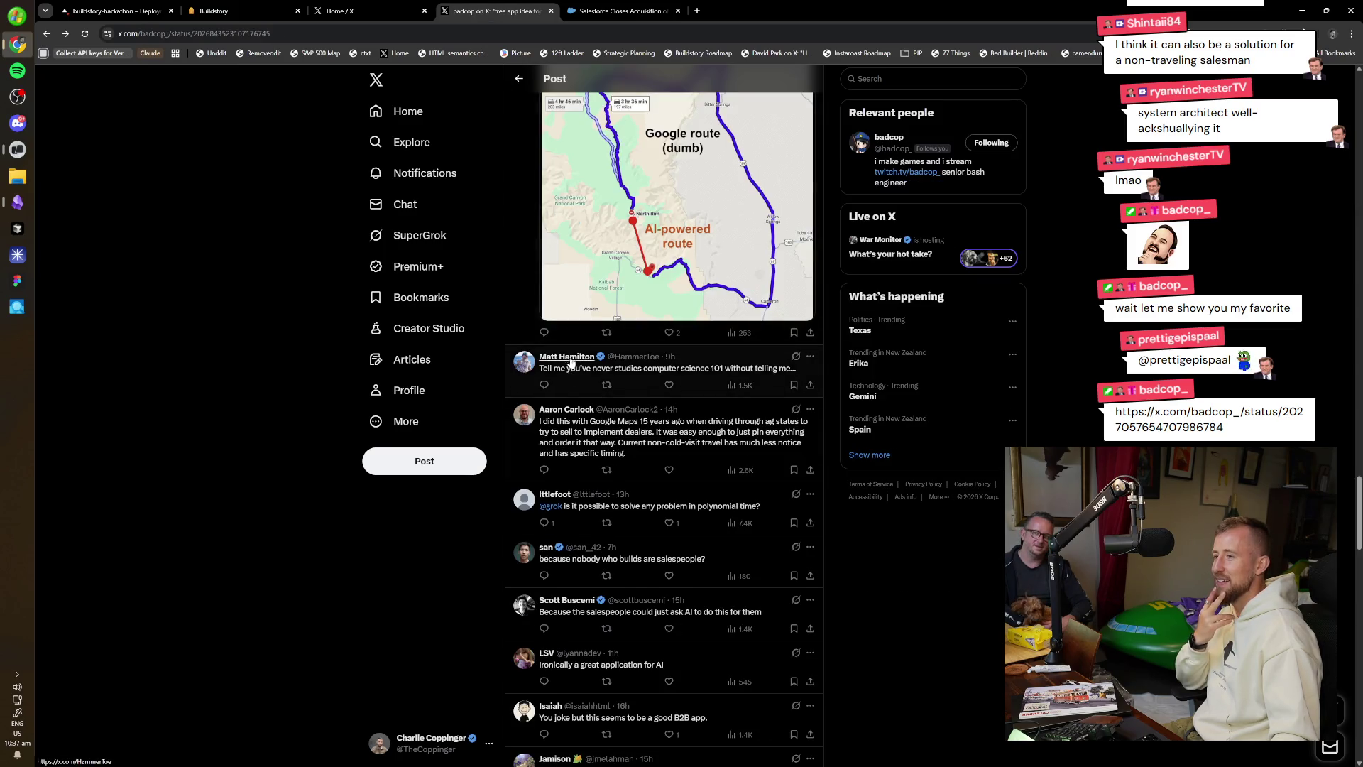
{"action": "left_click", "coordinate": [625, 369]}
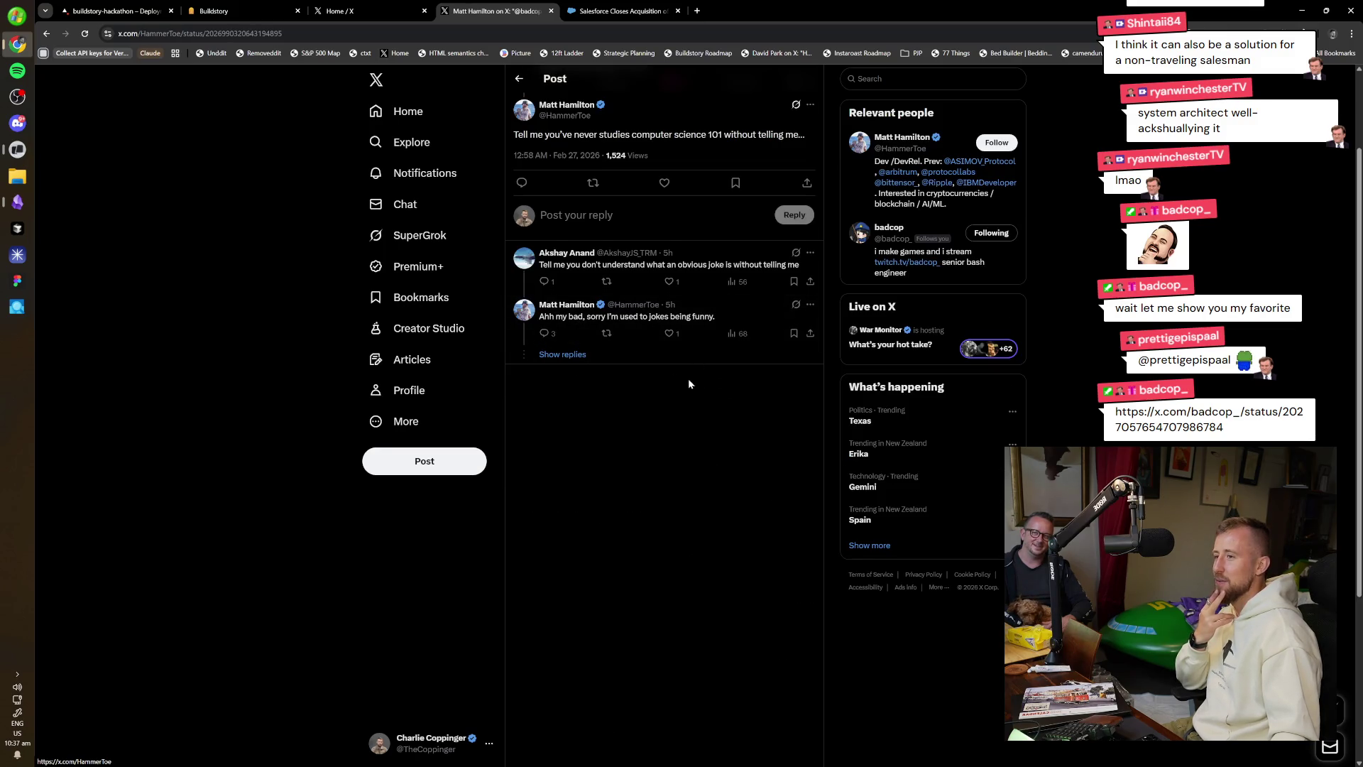
Browse a reply author's profile and view its header photo full-screen.
{"action": "left_click", "coordinate": [582, 304]}
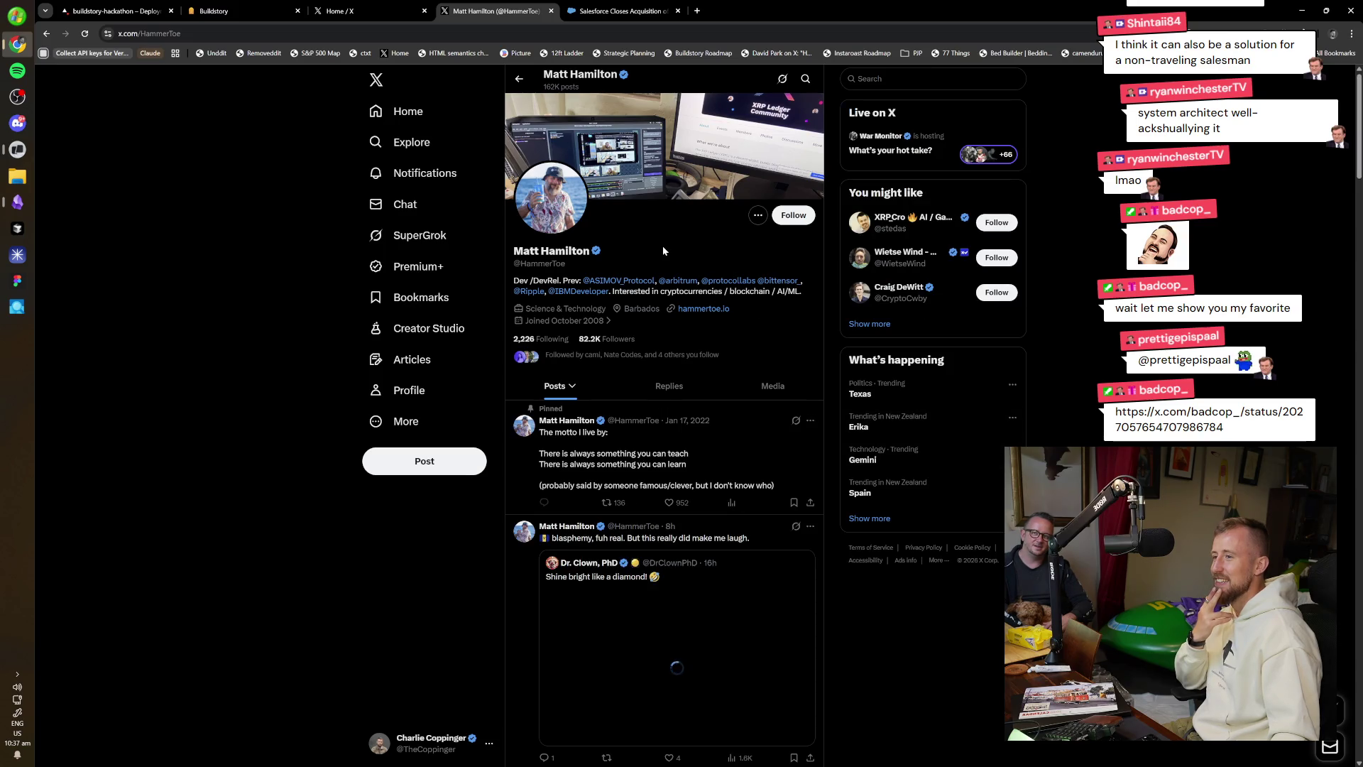
{"action": "scroll", "coordinate": [660, 249], "scroll_direction": "down", "scroll_amount": 2}
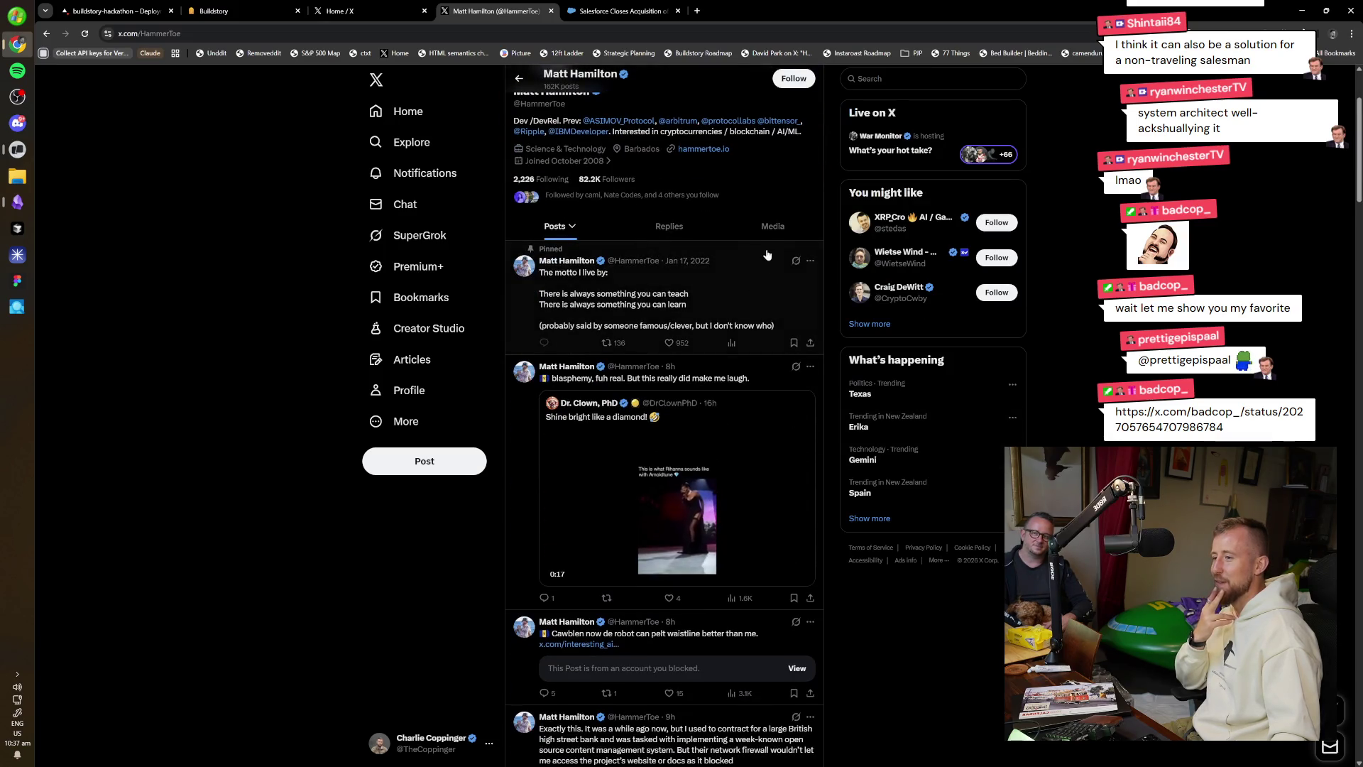
{"action": "scroll", "coordinate": [802, 330], "scroll_direction": "up", "scroll_amount": 2}
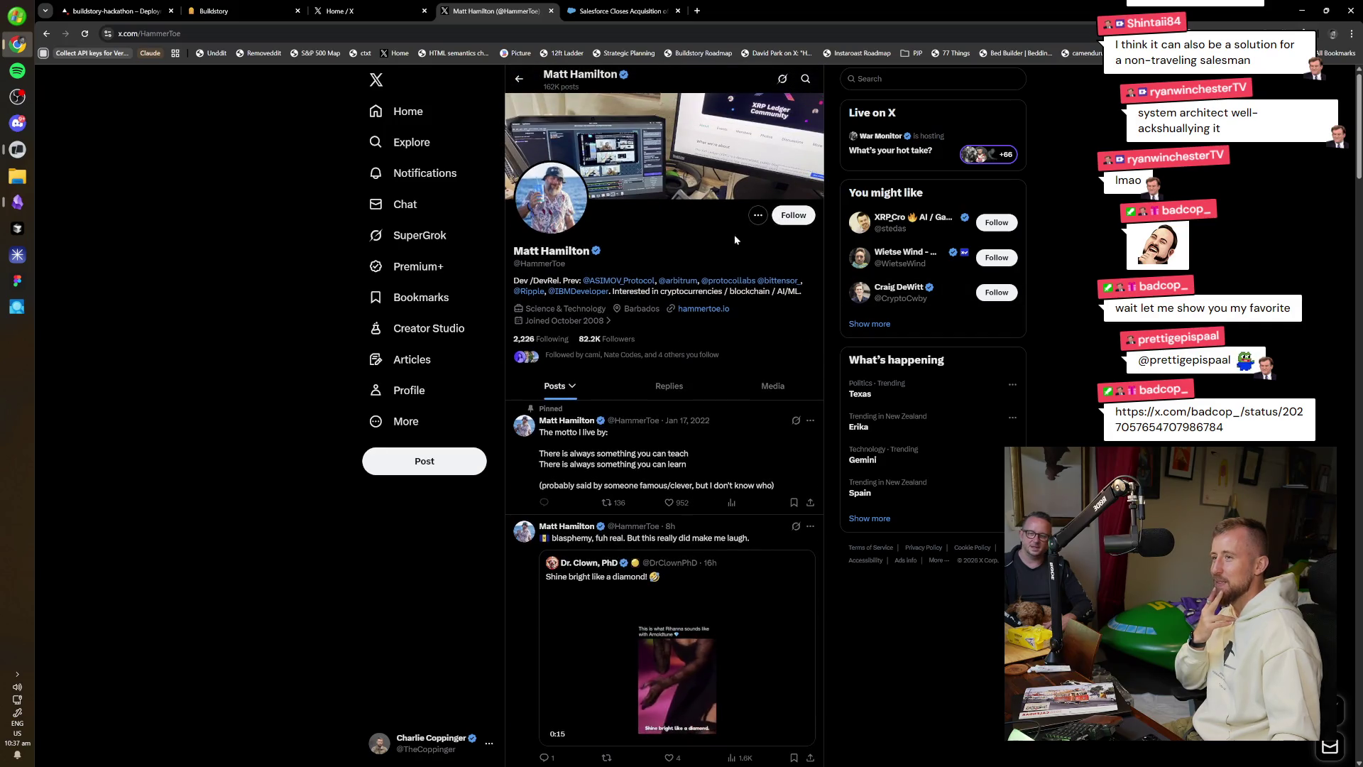
{"action": "left_click", "coordinate": [721, 187]}
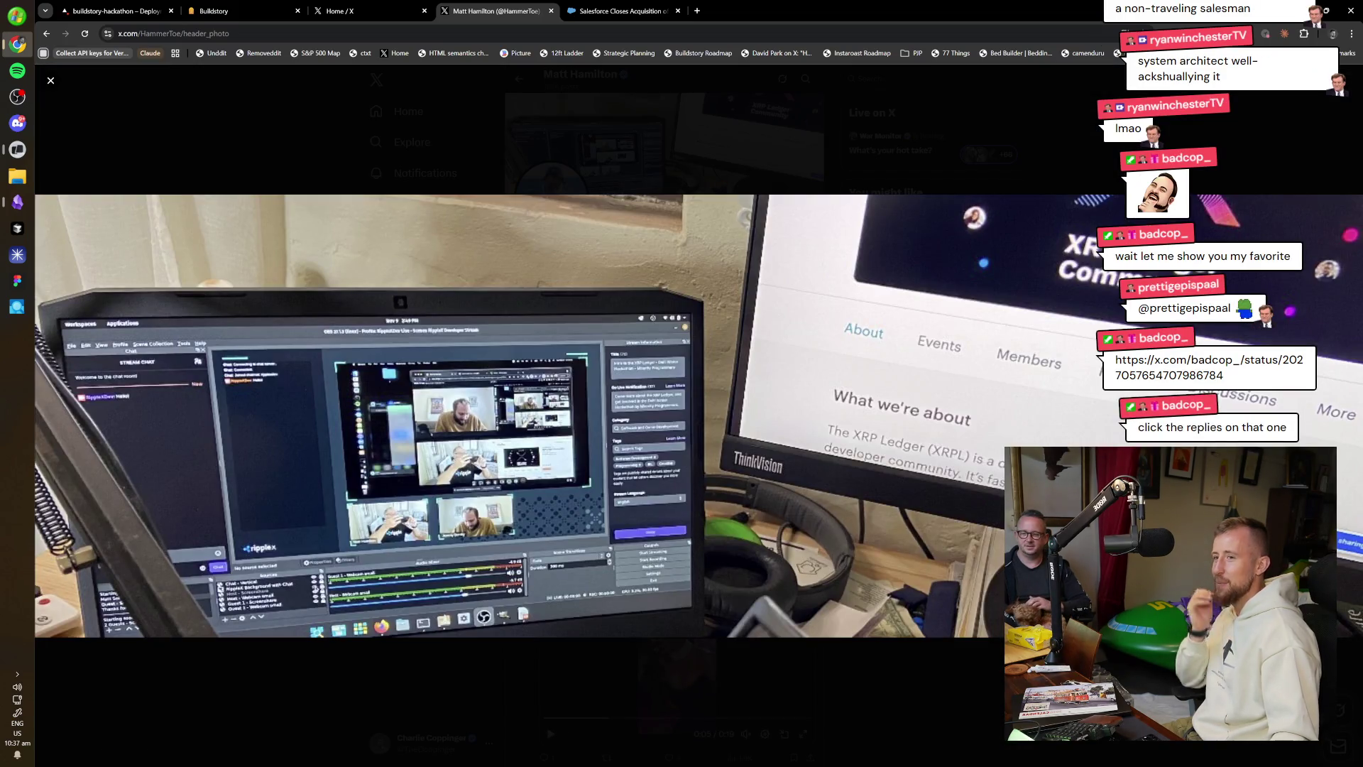
{"action": "left_click", "coordinate": [760, 121]}
{"action": "scroll", "coordinate": [767, 308], "scroll_direction": "down", "scroll_amount": 15}
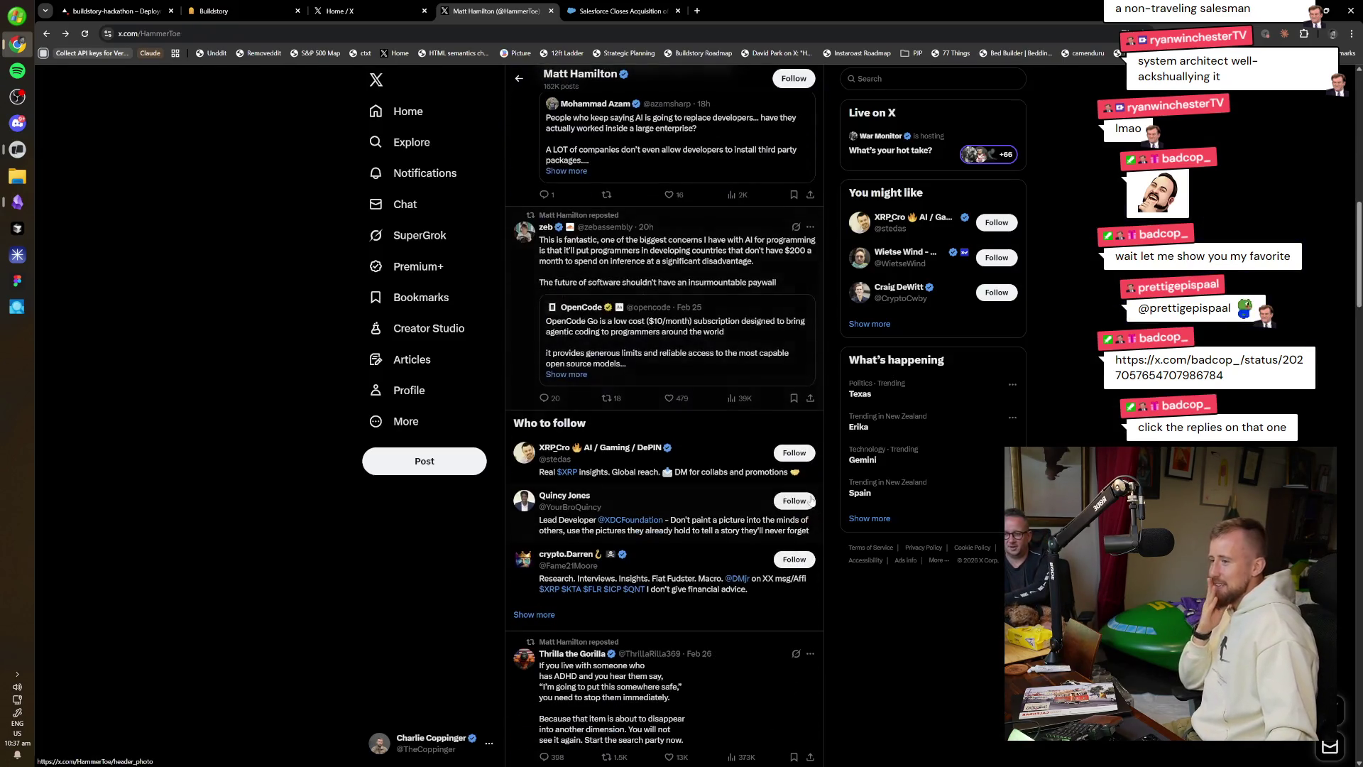
{"action": "scroll", "coordinate": [811, 500], "scroll_direction": "down", "scroll_amount": 1}
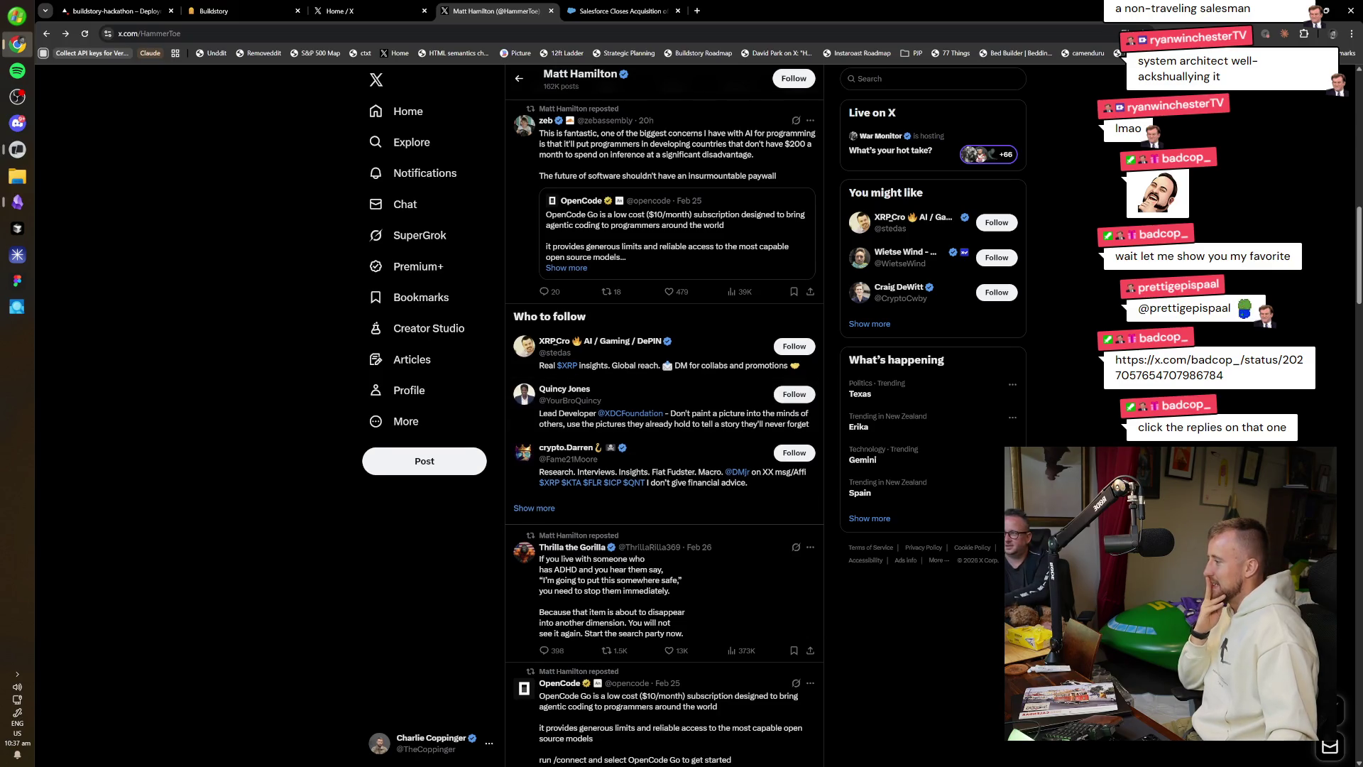
Load the pasted free app idea post link in a new tab.
{"action": "key", "text": "ctrl+t"}
{"action": "key", "text": "ctrl+v"}
{"action": "key", "text": "Return"}
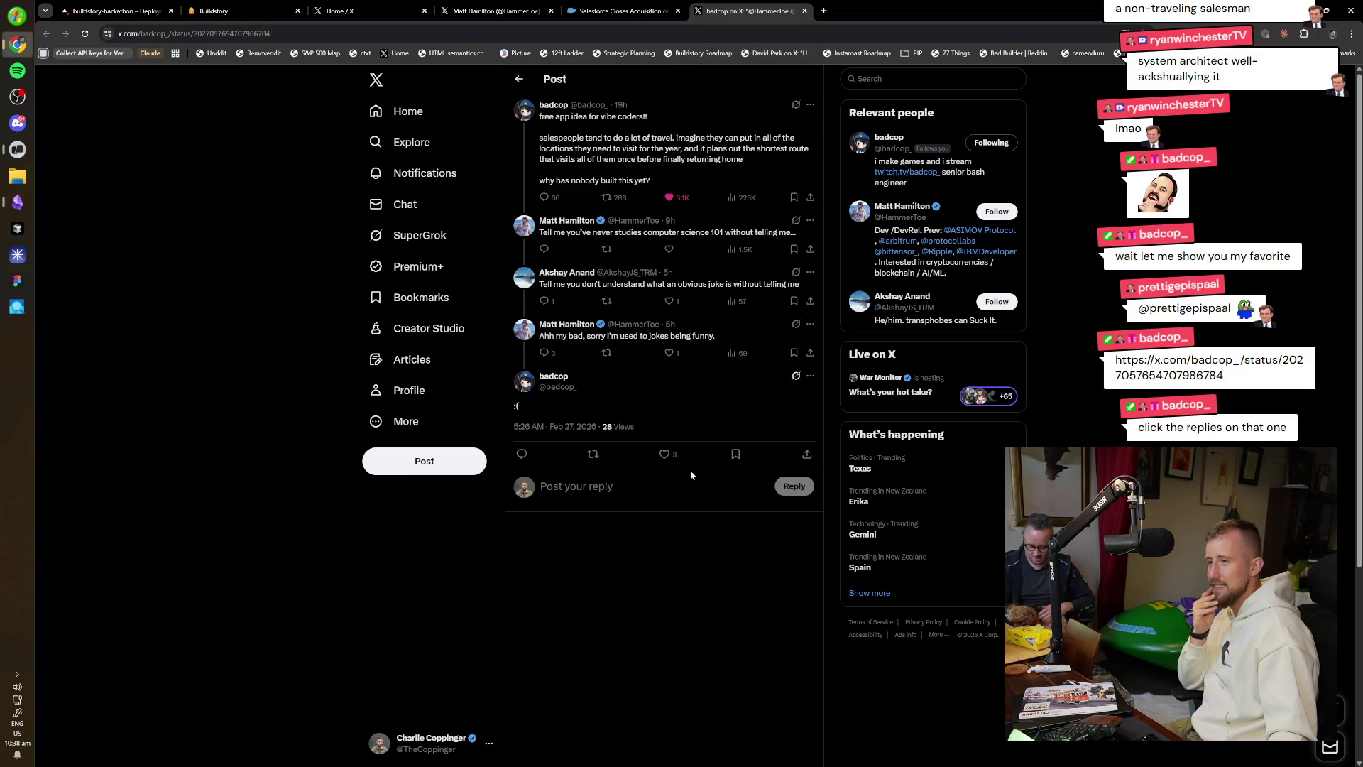
Open the 'Ahh my bad' reply, then close its tab and the Salesforce article tab.
{"action": "left_click", "coordinate": [652, 335]}
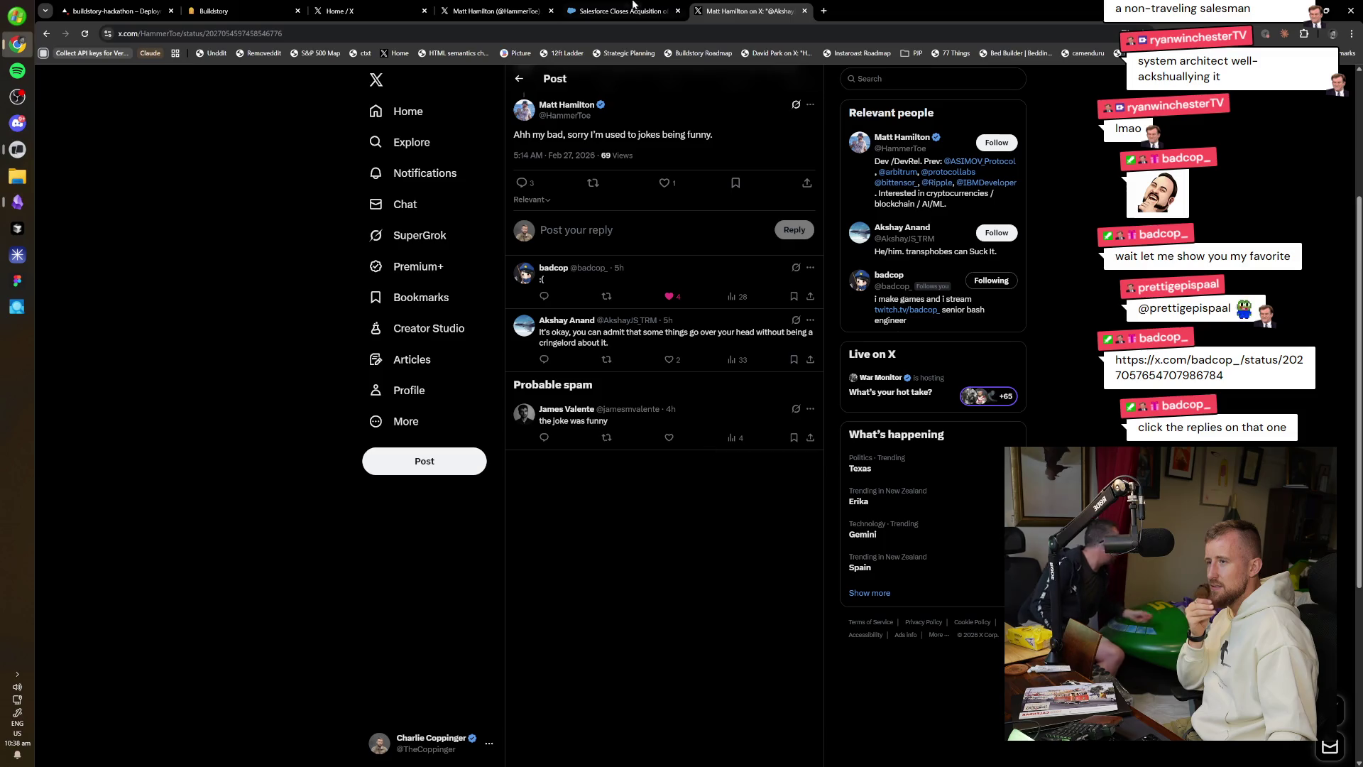
{"action": "middle_click", "coordinate": [764, 4]}
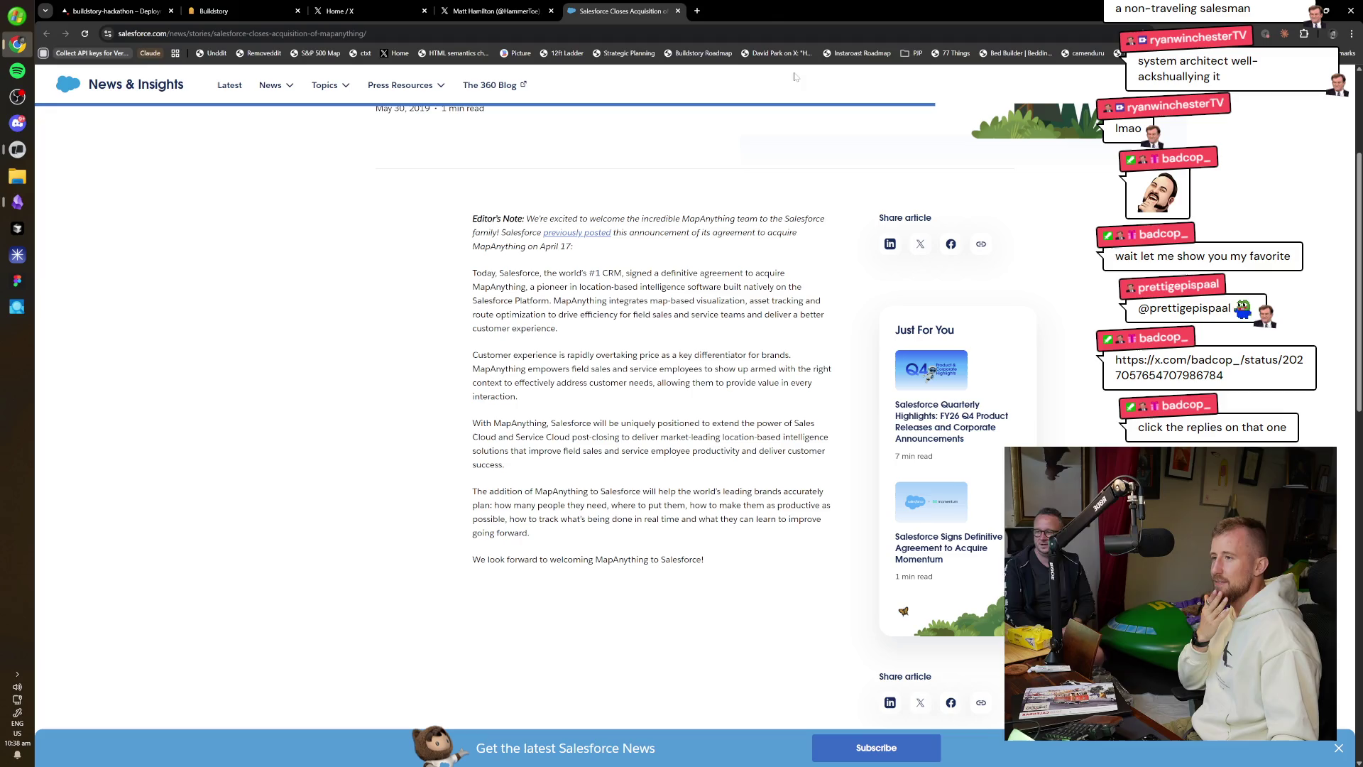
{"action": "key", "text": "ctrl+w"}
{"action": "key", "text": "ctrl+shift+Tab"}
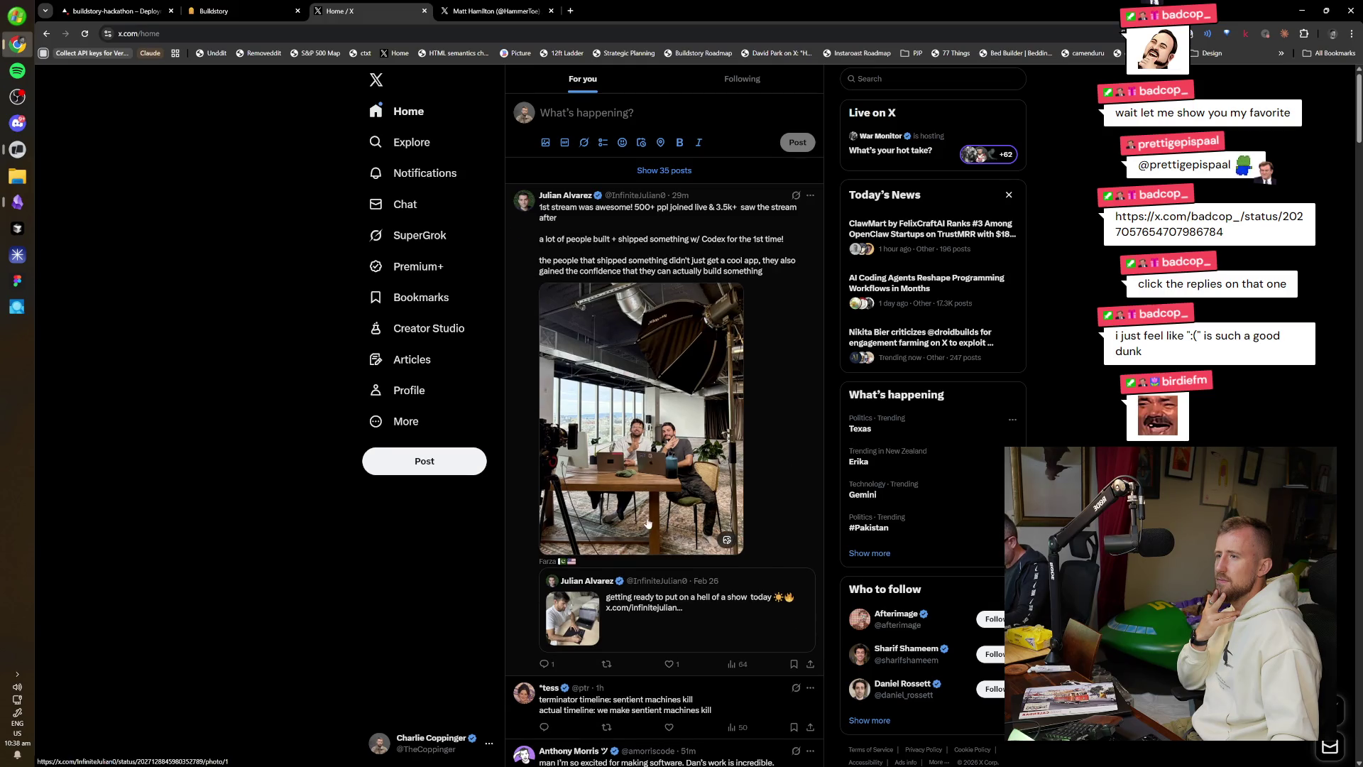
Like the terminator-timeline post in the Home feed and go to Notifications.
{"action": "scroll", "coordinate": [652, 505], "scroll_direction": "down", "scroll_amount": 2}
{"action": "left_click", "coordinate": [669, 567]}
{"action": "scroll", "coordinate": [373, 538], "scroll_direction": "down", "scroll_amount": 3}
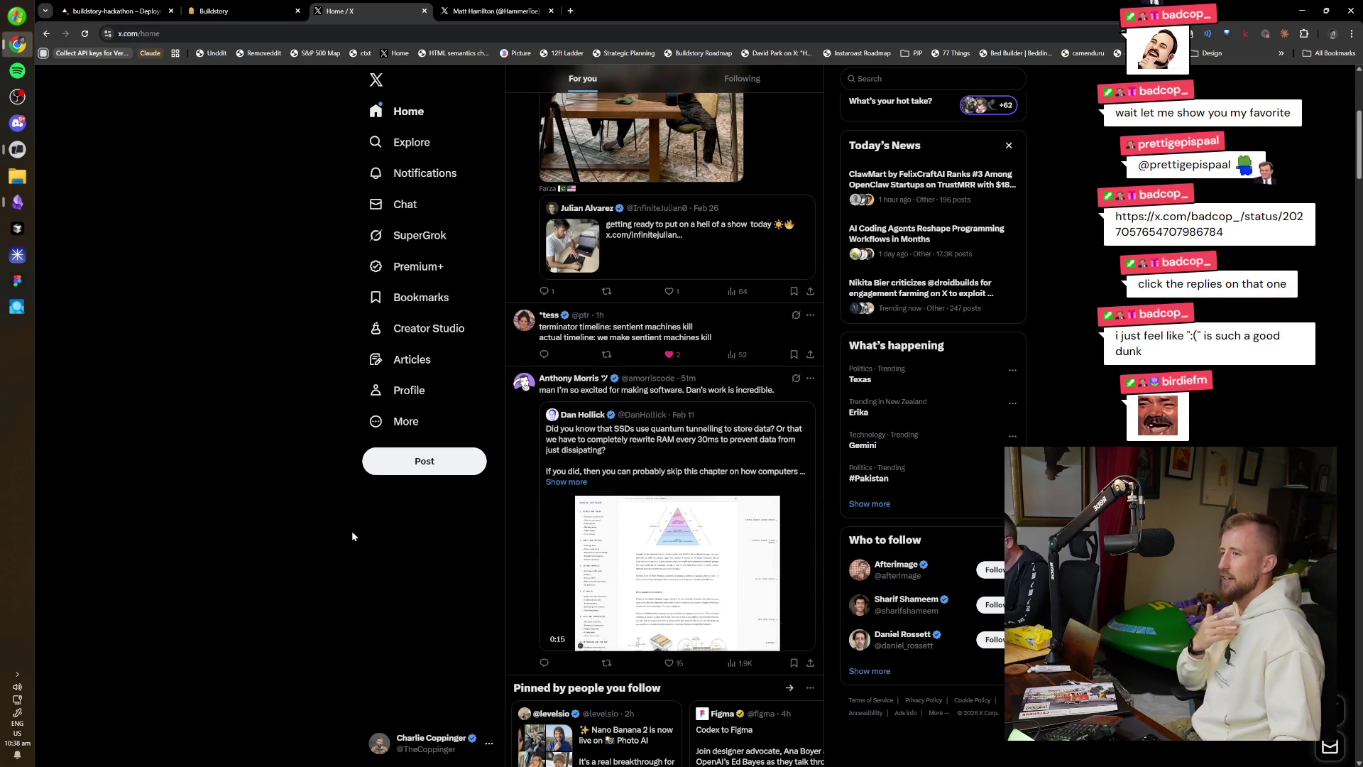
{"action": "left_click", "coordinate": [440, 177]}
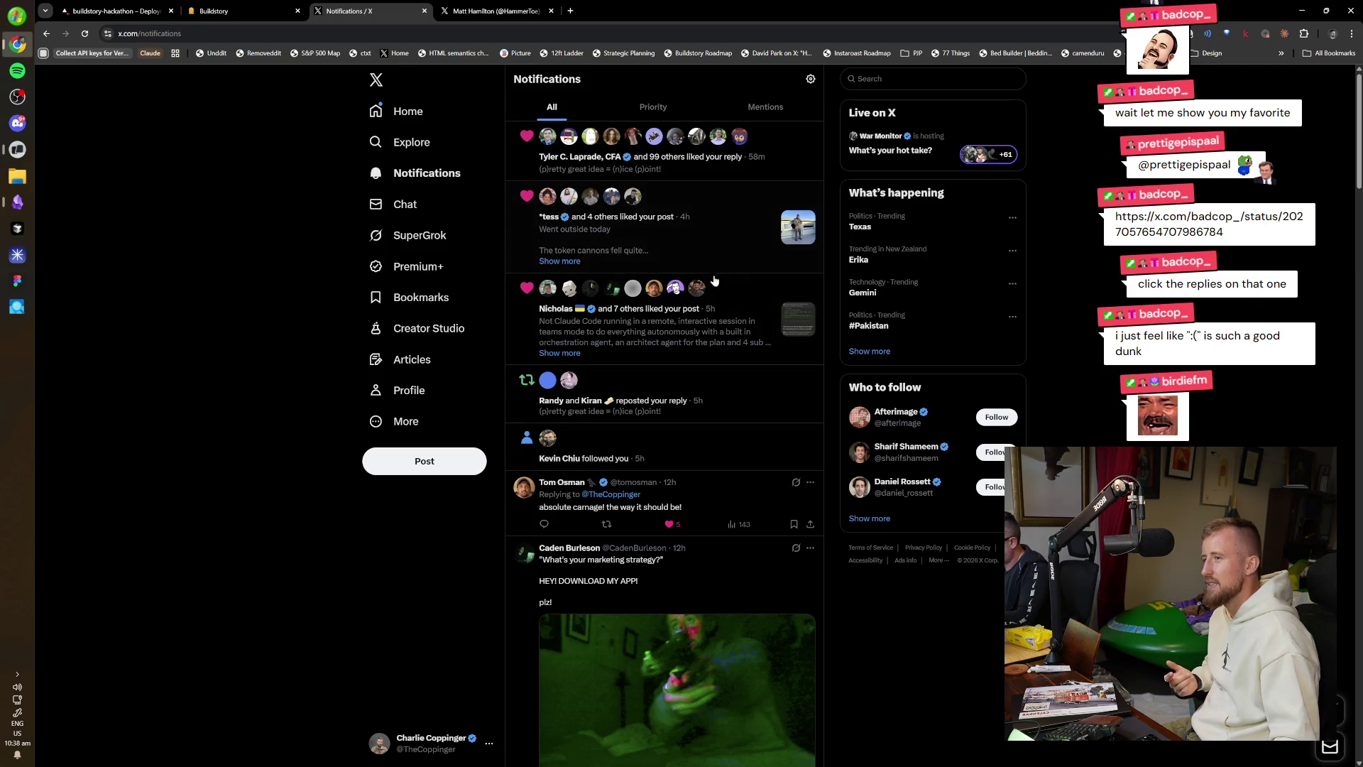
Open the Claude Code sub agents post and view its photos, including the desk and dog shot.
{"action": "left_click", "coordinate": [744, 338]}
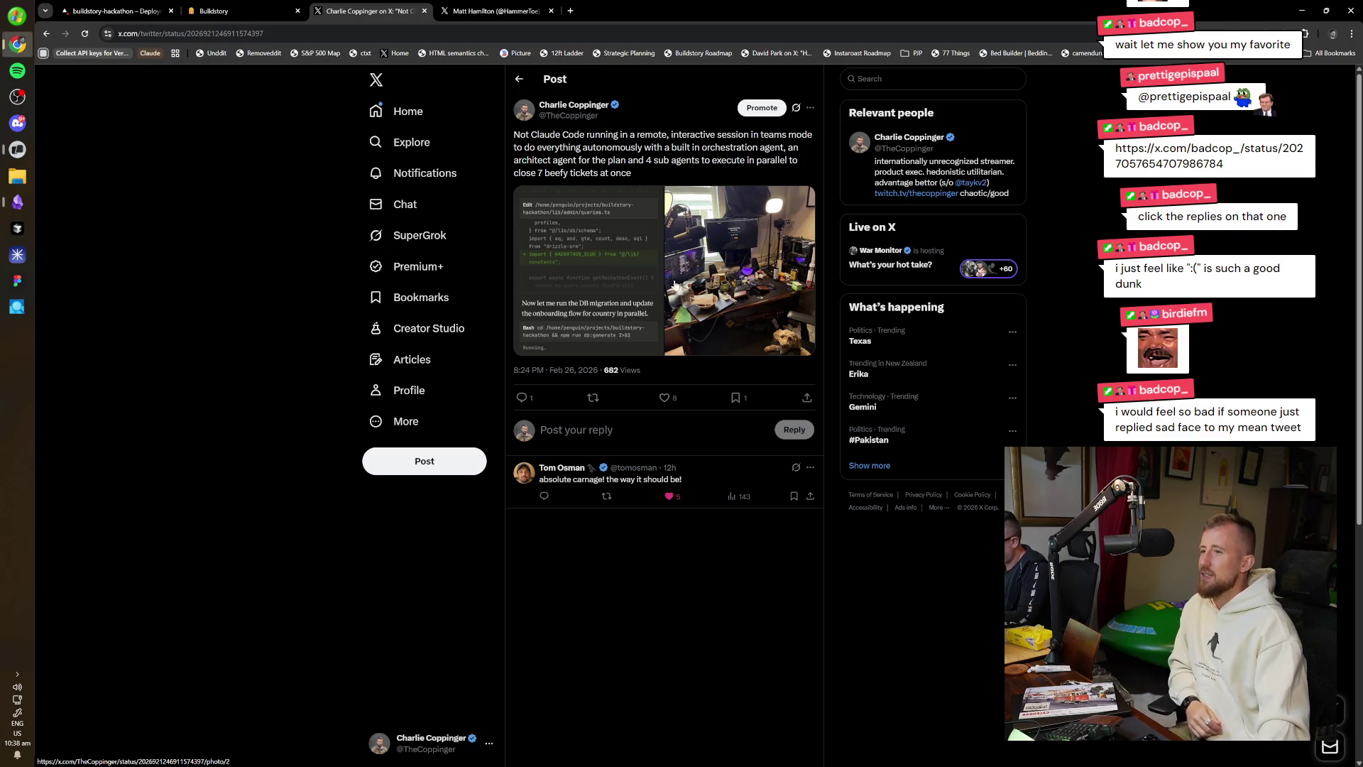
{"action": "left_click", "coordinate": [642, 297]}
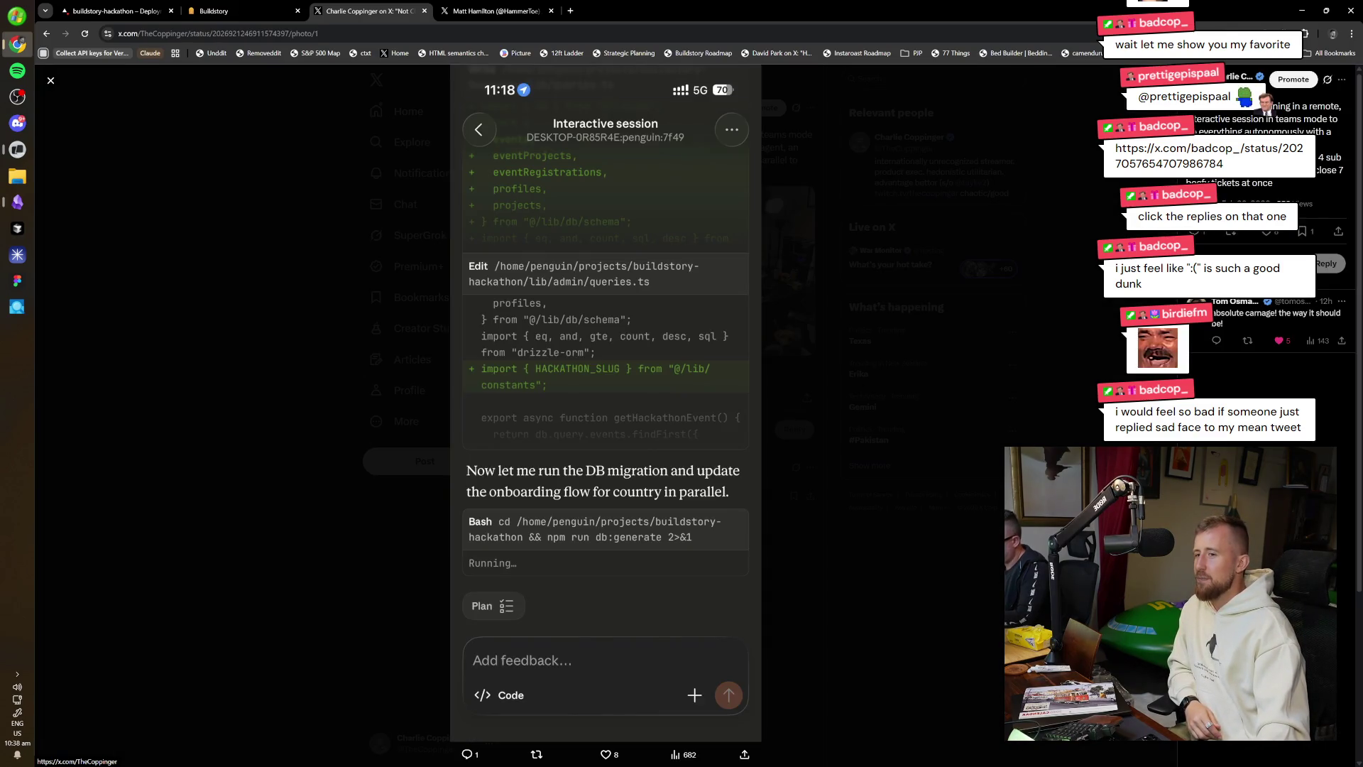
{"action": "key", "text": "Right"}
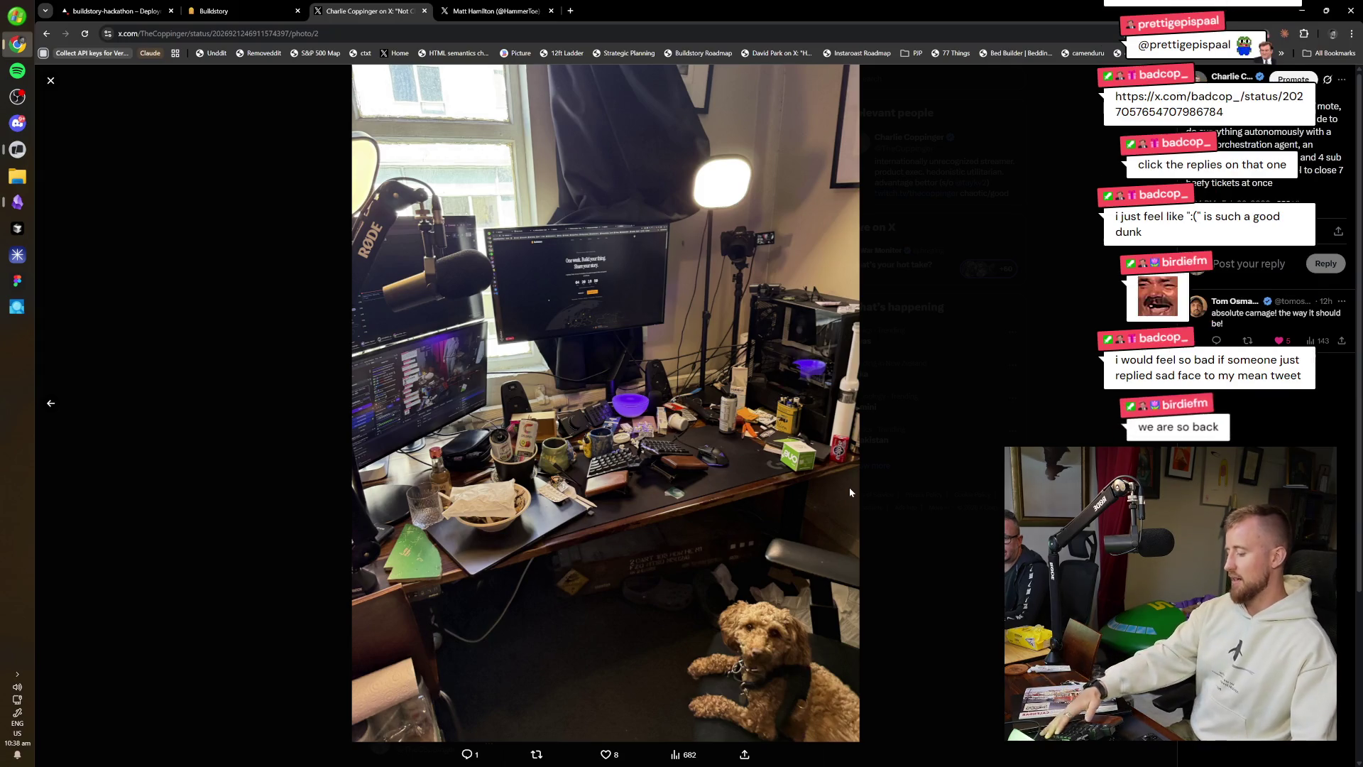
{"action": "key", "text": "Escape"}
{"action": "left_click", "coordinate": [811, 712]}
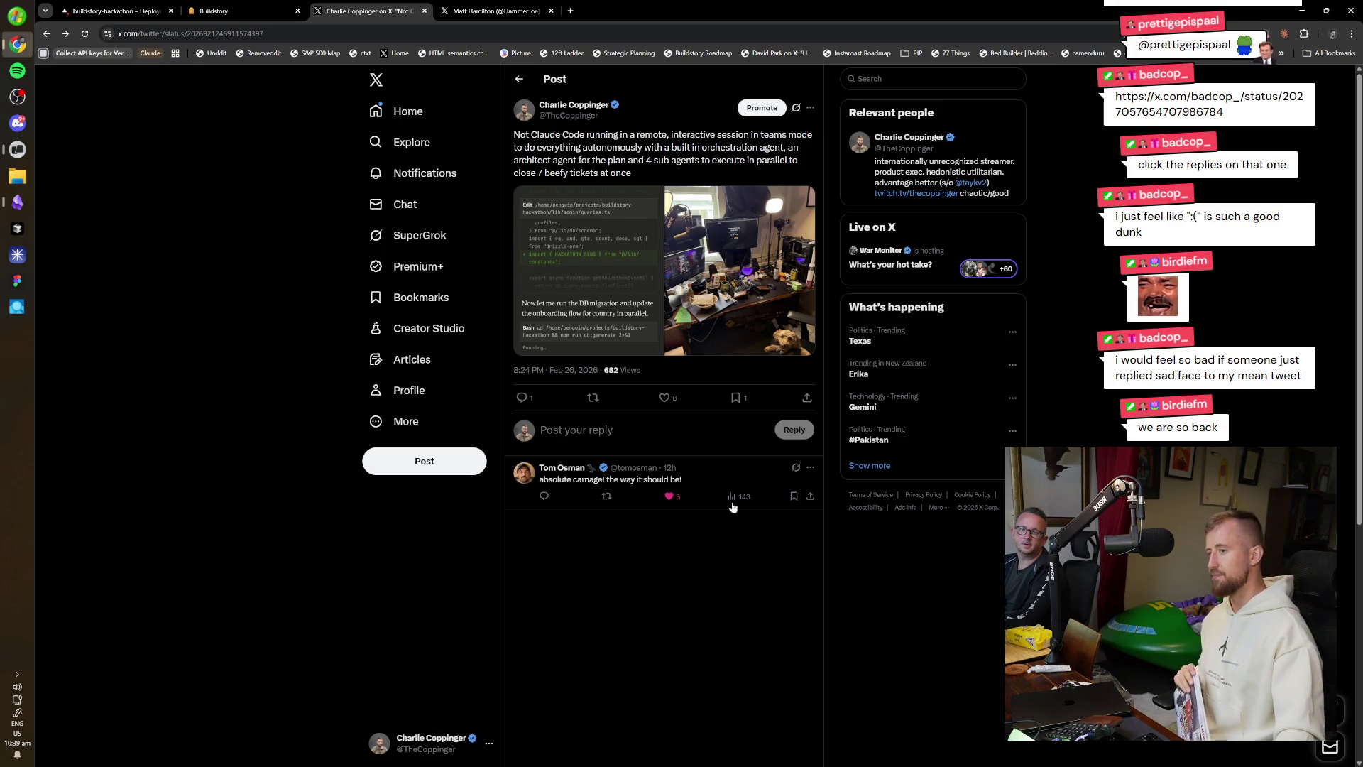
{"action": "left_click", "coordinate": [738, 284]}
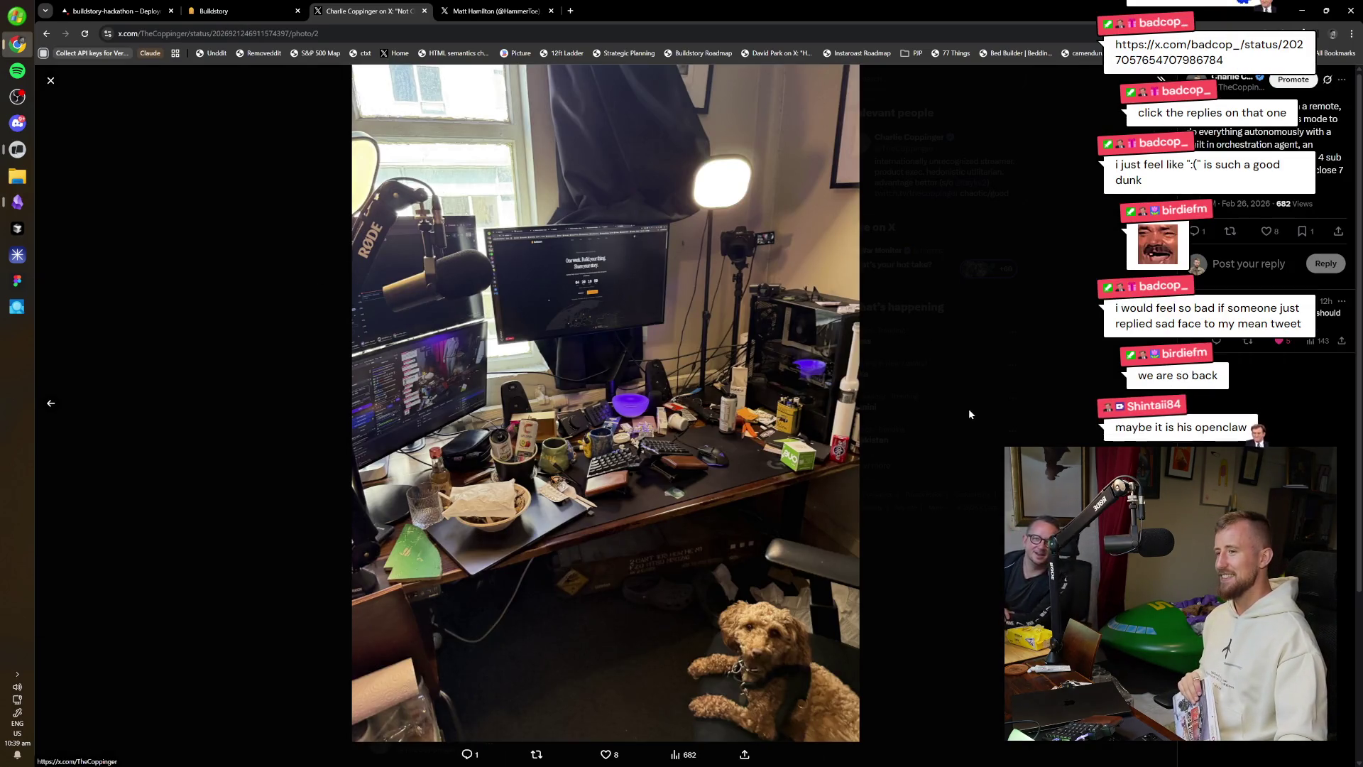
{"action": "left_click", "coordinate": [968, 412]}
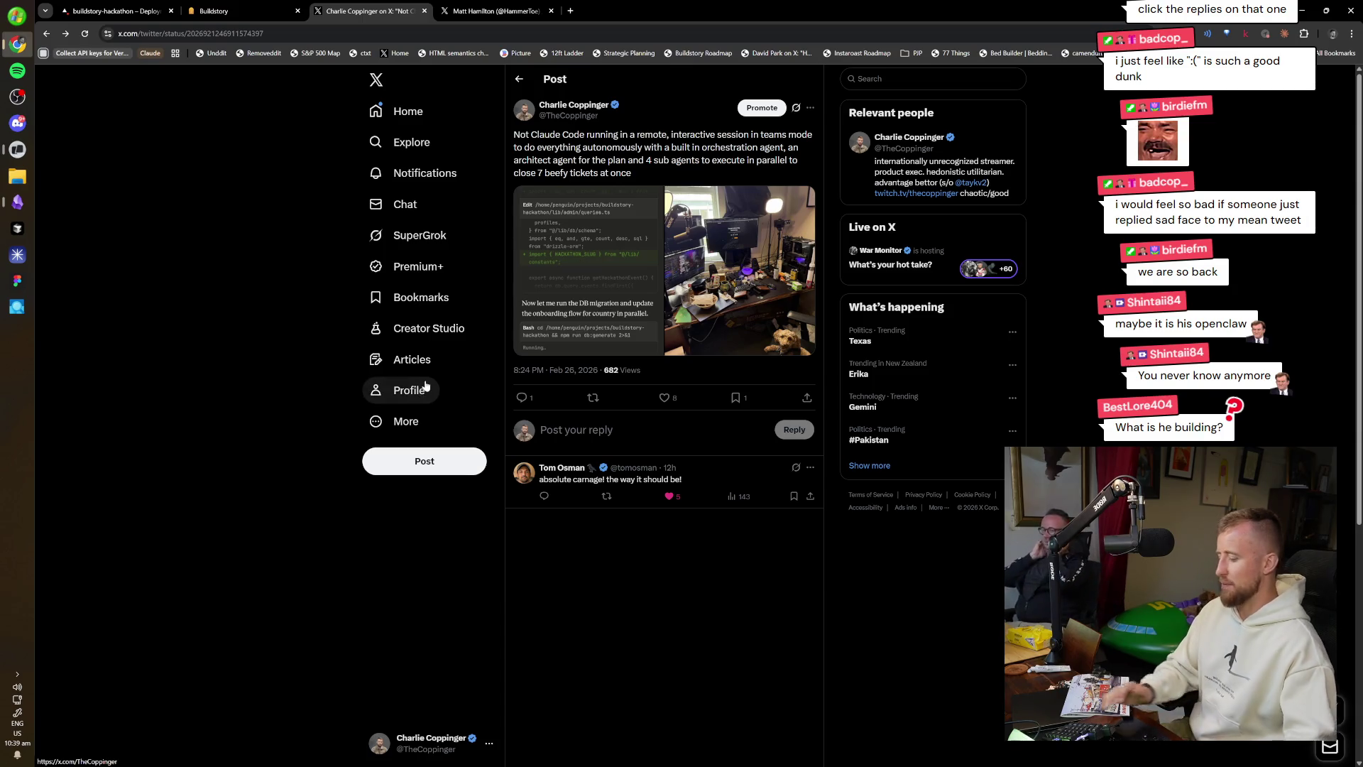
{"action": "key", "text": "ctrl+t"}
Load Buildstory, then open buildstory.com in a new incognito window.
{"action": "type", "text": "buildstory"}
{"action": "key", "text": "Return"}
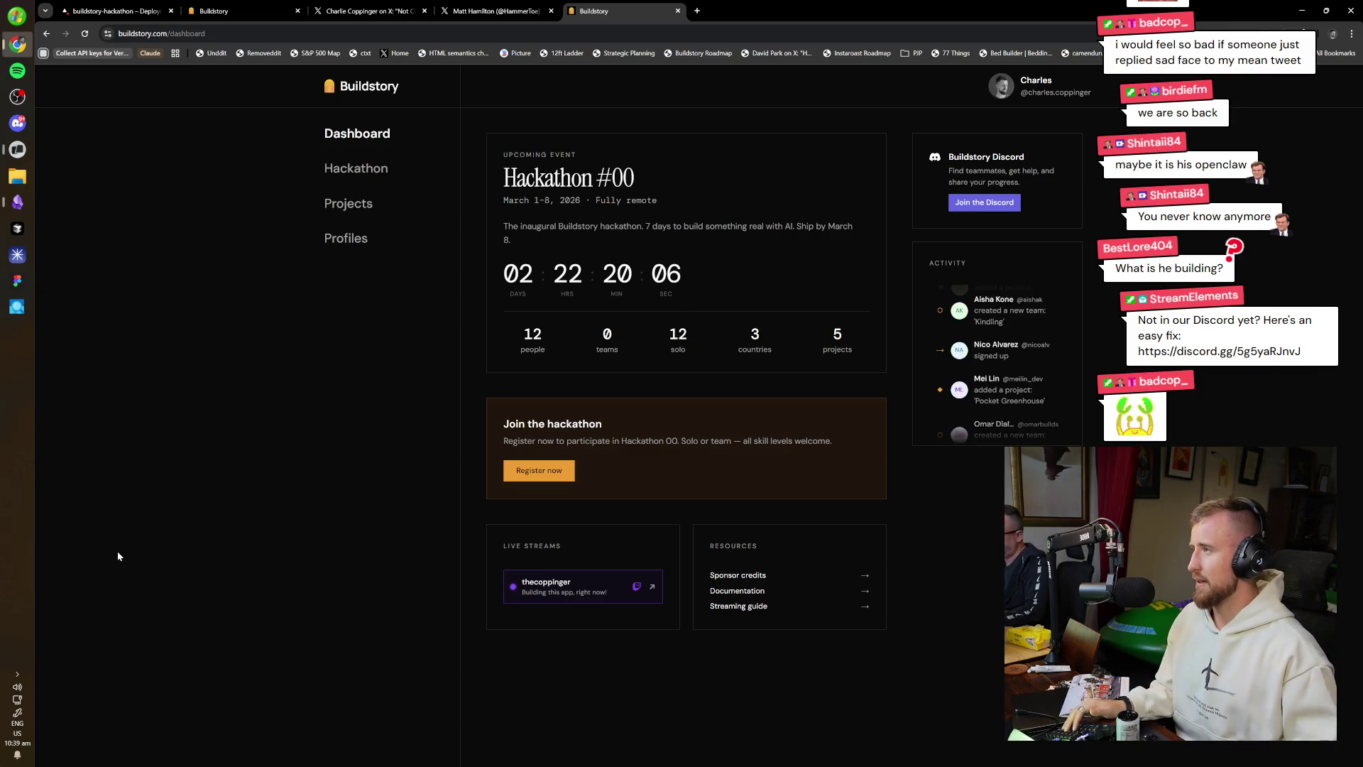
{"action": "key", "text": "ctrl+l"}
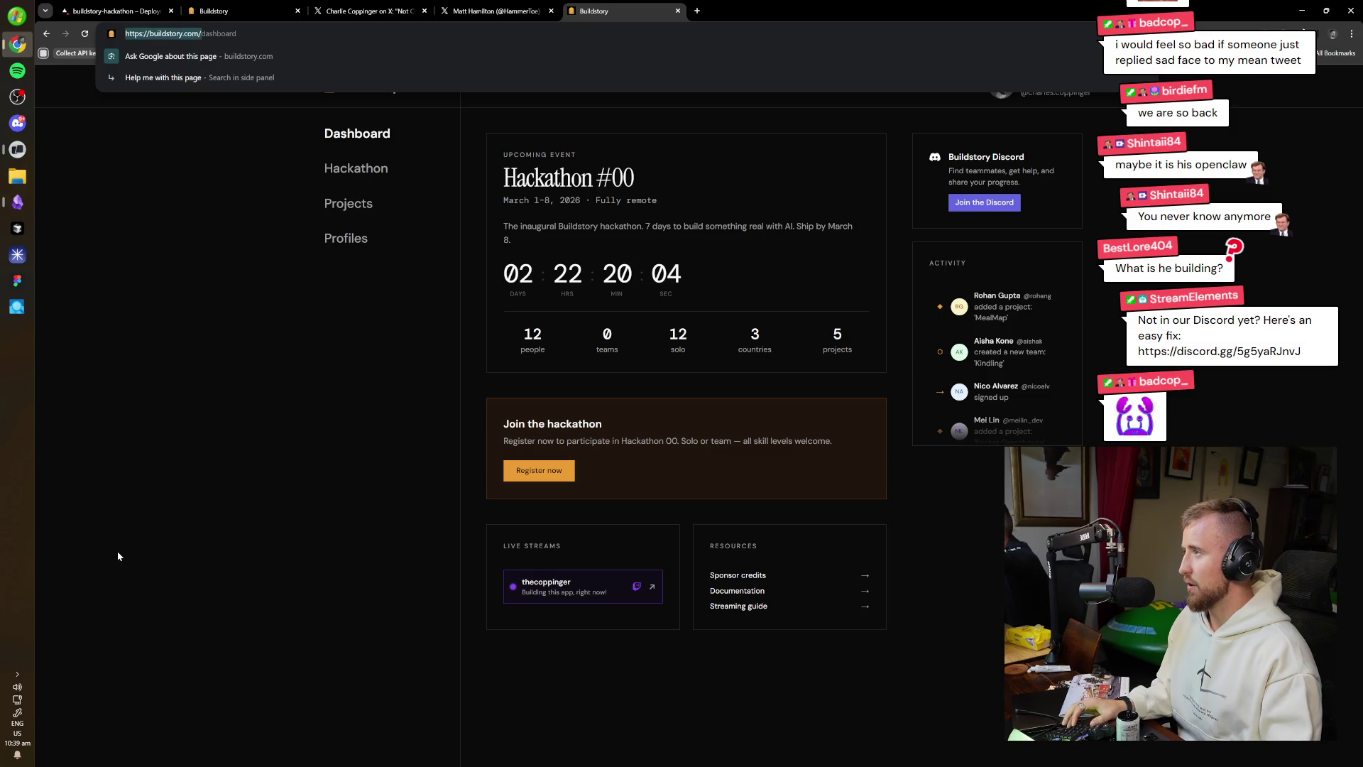
{"action": "key", "text": "ctrl+shift+n"}
{"action": "type", "text": "buildstory.com"}
{"action": "key", "text": "Return"}
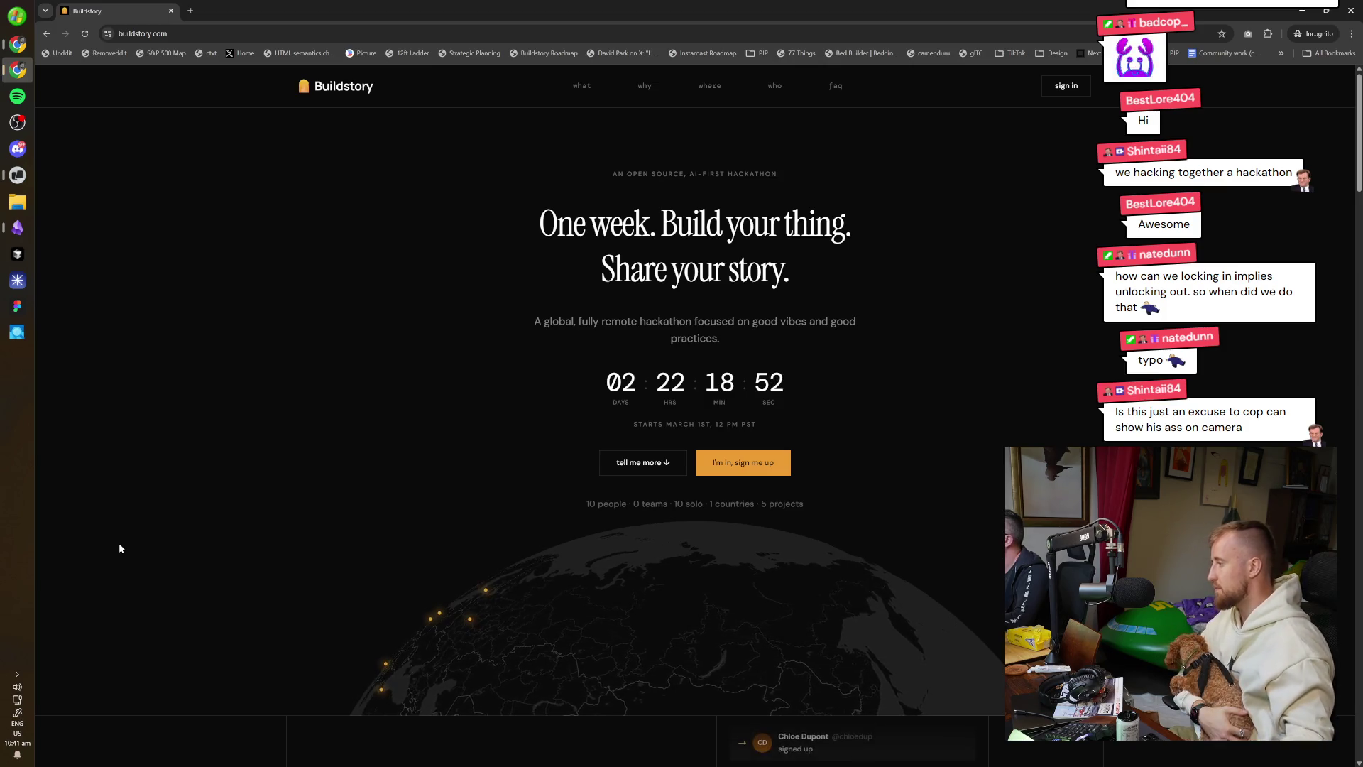
Browse the Buildstory landing page, copy its URL, and reach the ngrok font-test warning page.
{"action": "scroll", "coordinate": [829, 536], "scroll_direction": "down", "scroll_amount": 5}
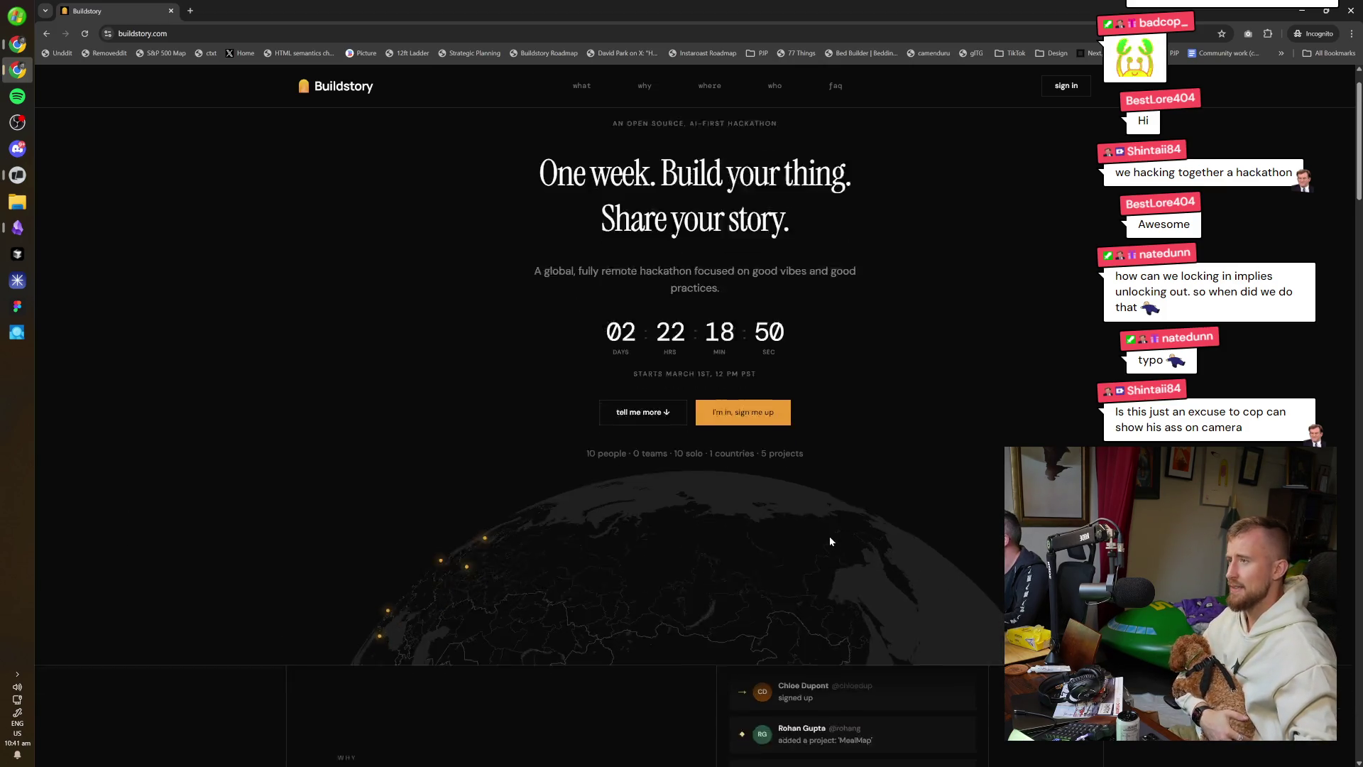
{"action": "scroll", "coordinate": [829, 491], "scroll_direction": "down", "scroll_amount": 10}
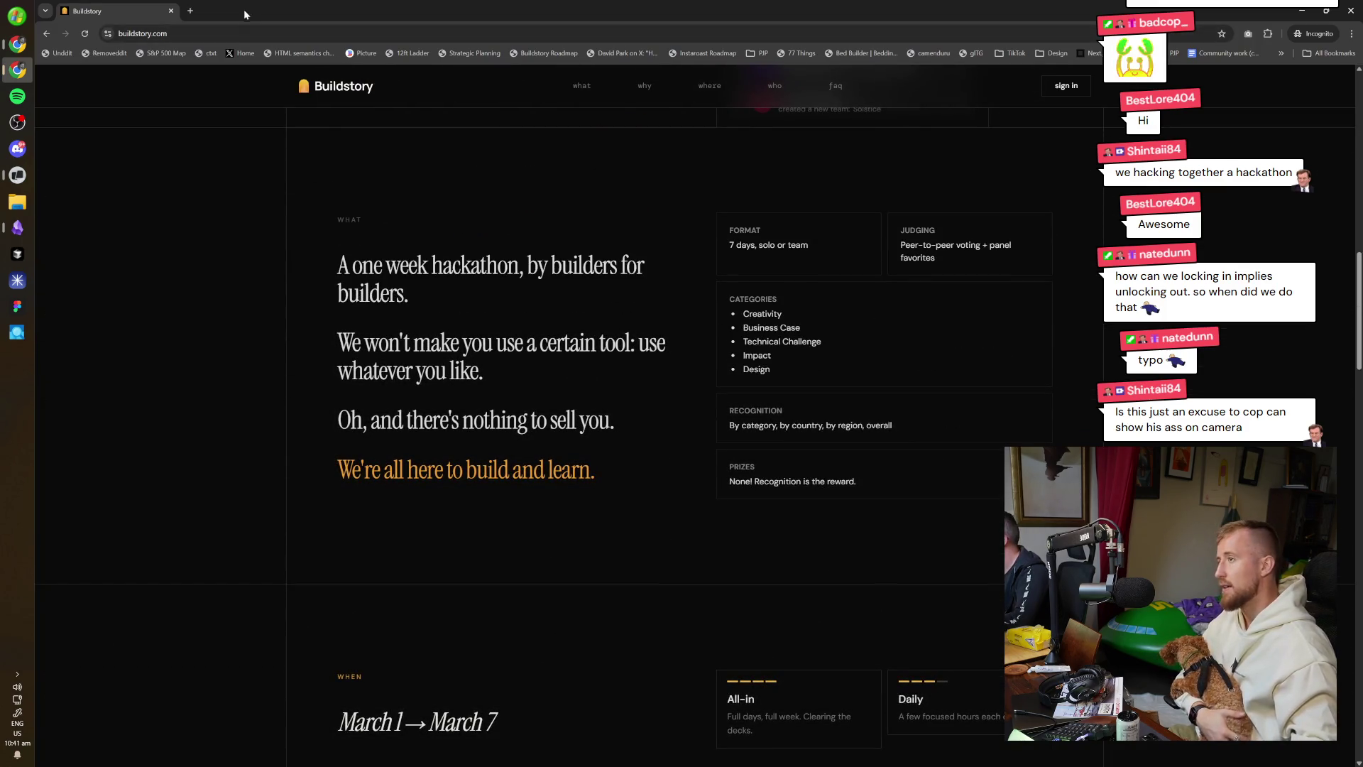
{"action": "left_click", "coordinate": [251, 33]}
{"action": "right_click", "coordinate": [253, 32]}
{"action": "left_click", "coordinate": [288, 114]}
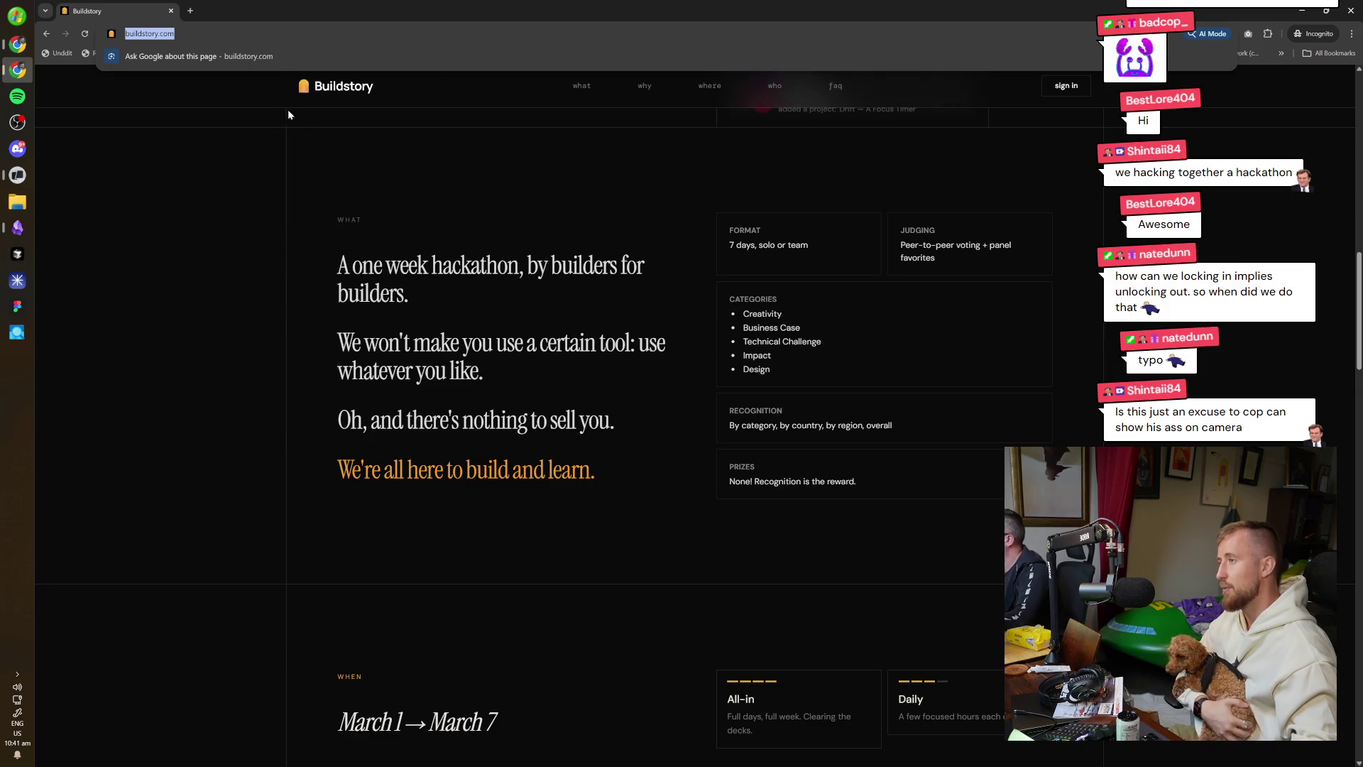
{"action": "left_click", "coordinate": [288, 114]}
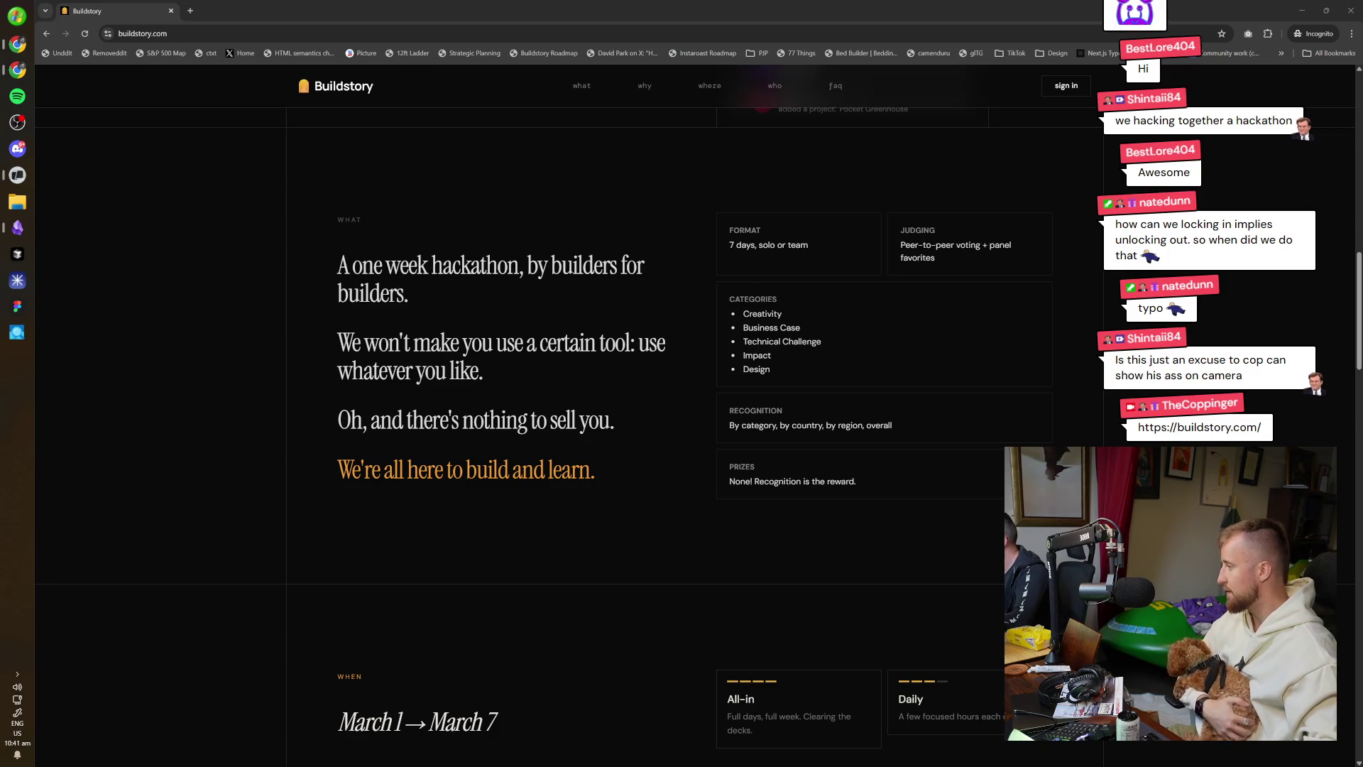
{"action": "scroll", "coordinate": [365, 398], "scroll_direction": "down", "scroll_amount": 10}
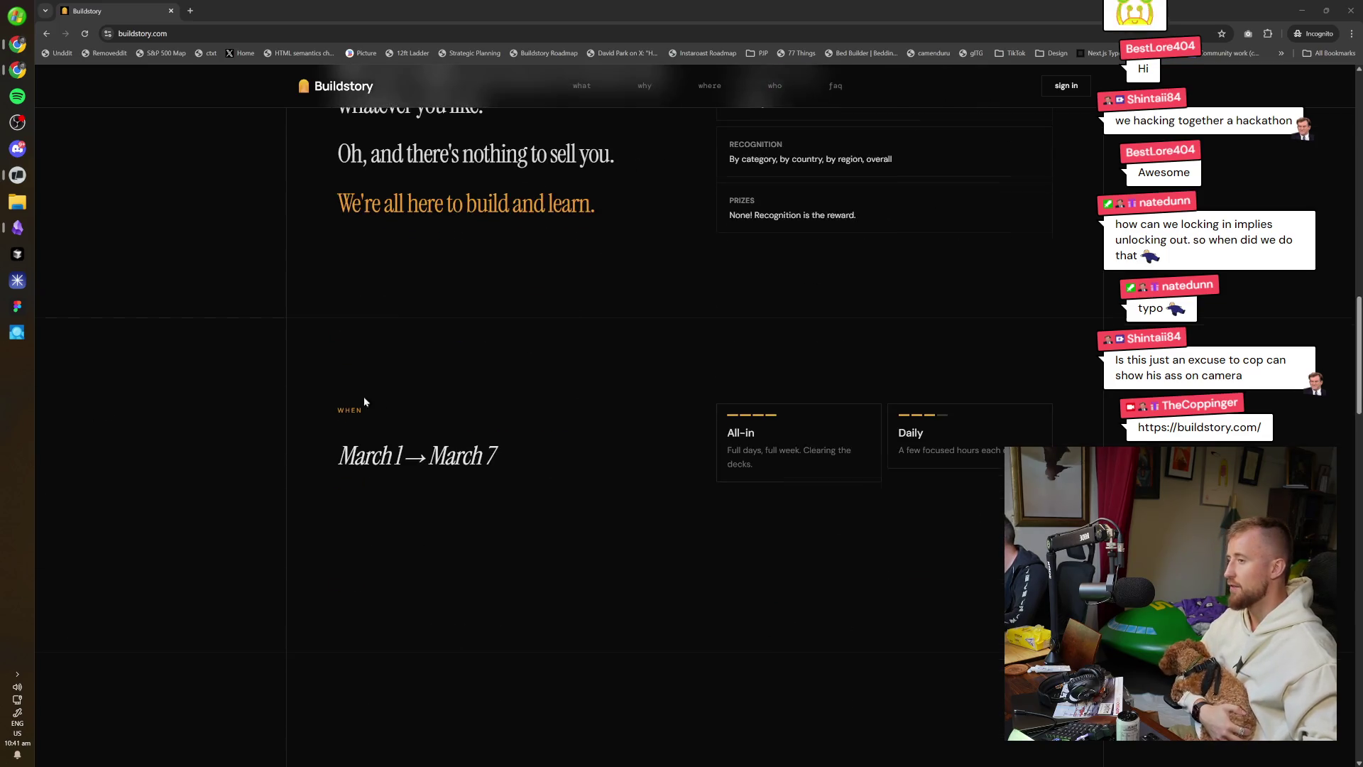
{"action": "scroll", "coordinate": [362, 600], "scroll_direction": "down", "scroll_amount": 5}
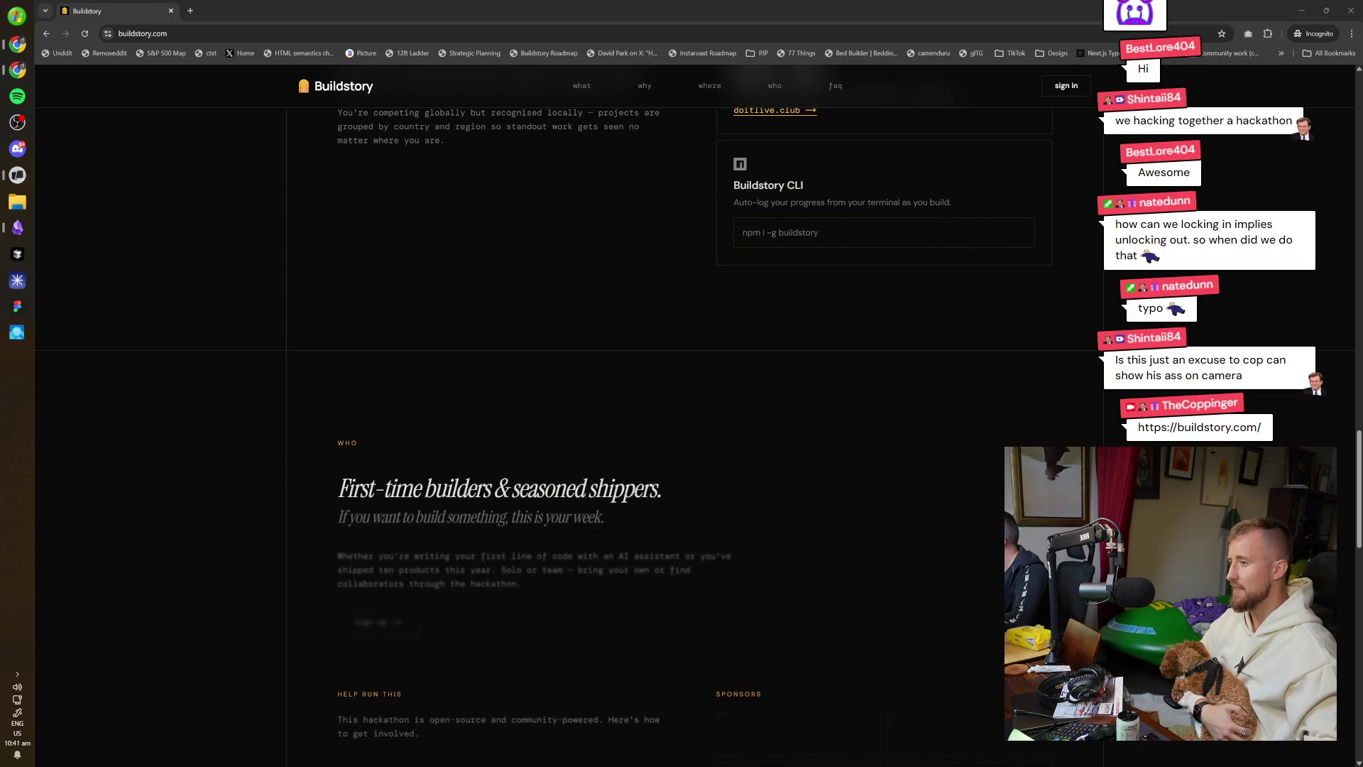
{"action": "scroll", "coordinate": [323, 356], "scroll_direction": "up", "scroll_amount": 15}
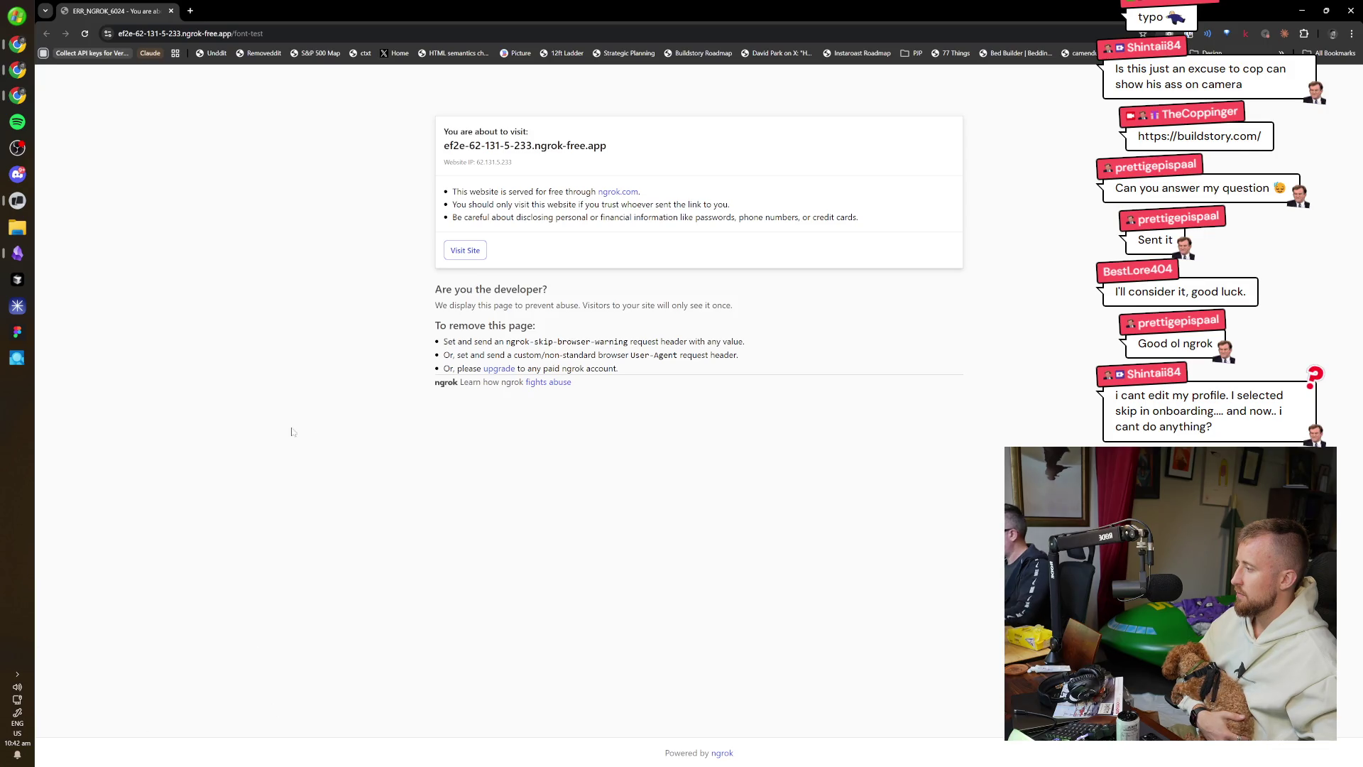
Get past the ngrok warning and compare the font tabs: Instrument Serif, Zodiak, Newsreader + Syne, Erode + Urbanist.
{"action": "left_click", "coordinate": [465, 250]}
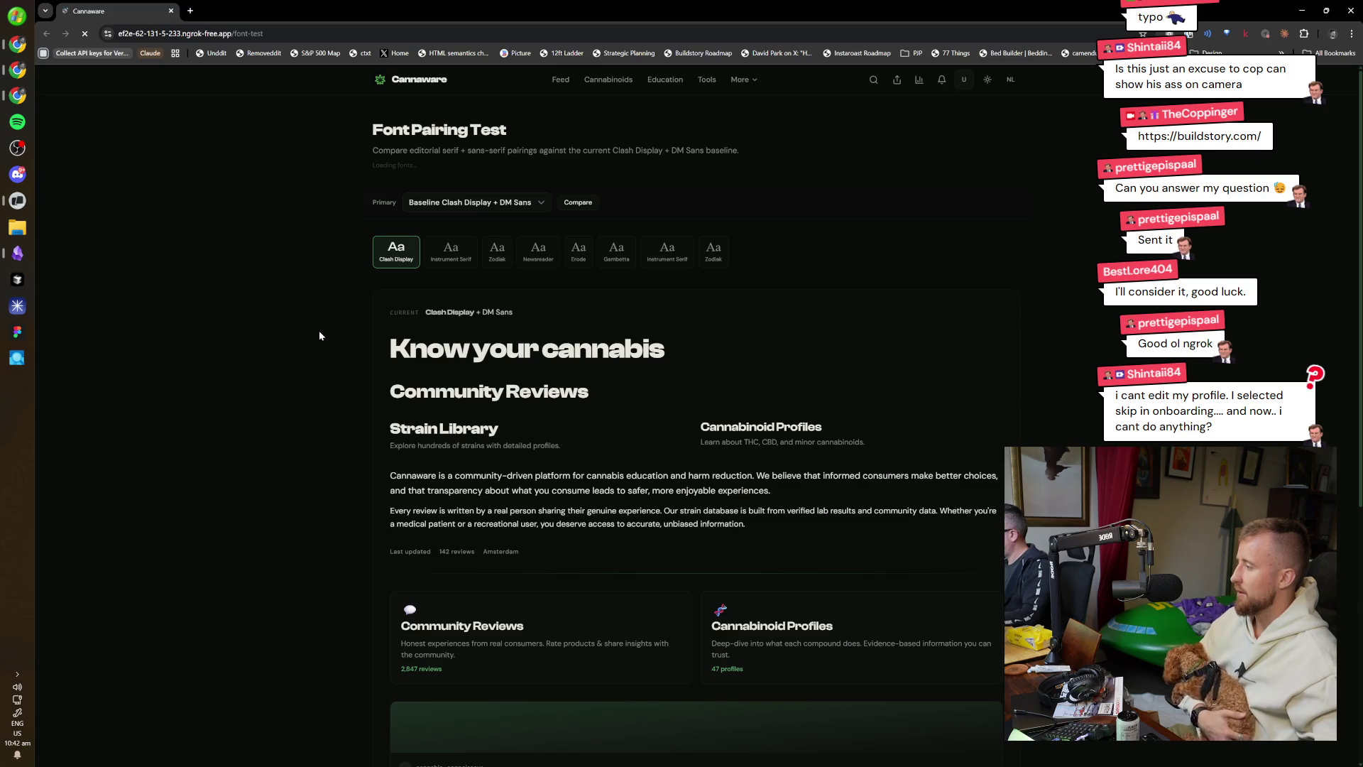
{"action": "left_click", "coordinate": [451, 238]}
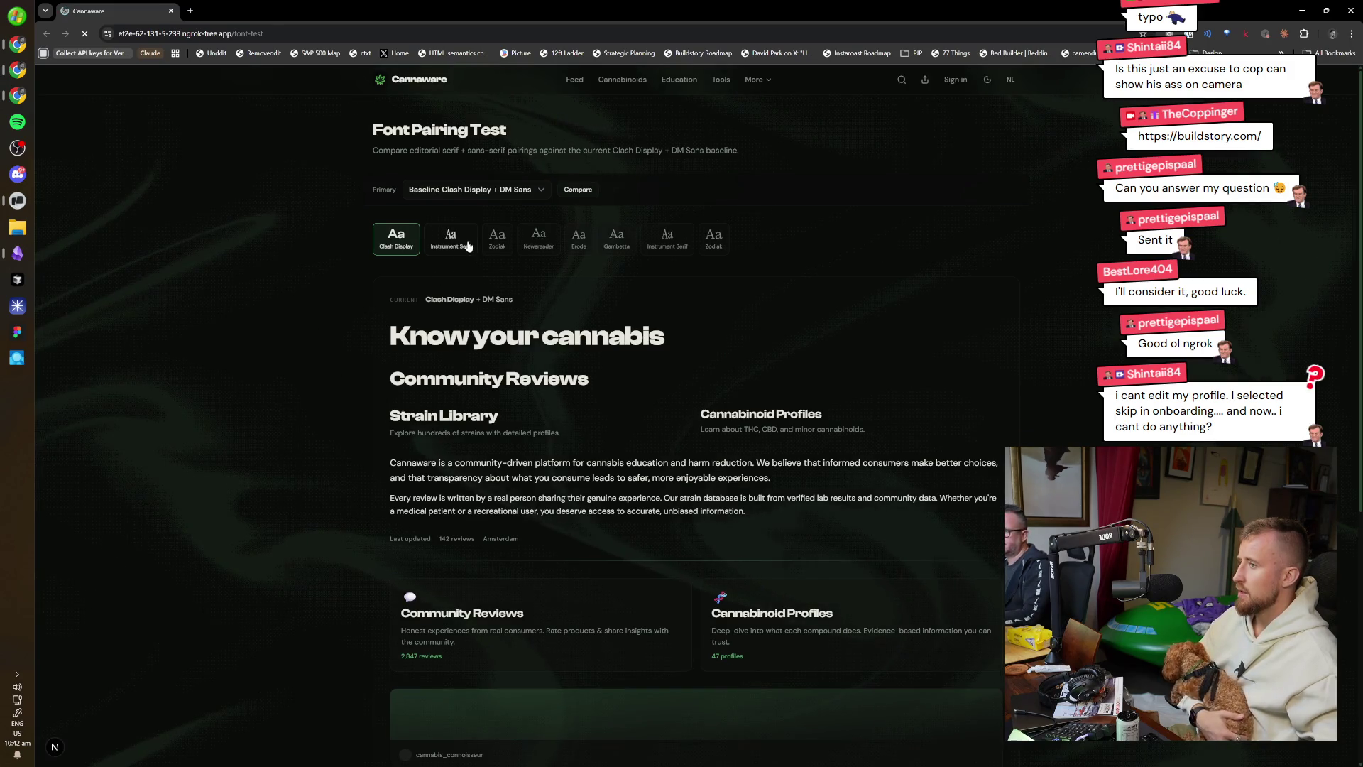
{"action": "left_click", "coordinate": [497, 237]}
{"action": "left_click", "coordinate": [539, 238]}
{"action": "left_click", "coordinate": [611, 241]}
{"action": "left_click", "coordinate": [579, 241]}
{"action": "left_click", "coordinate": [667, 240]}
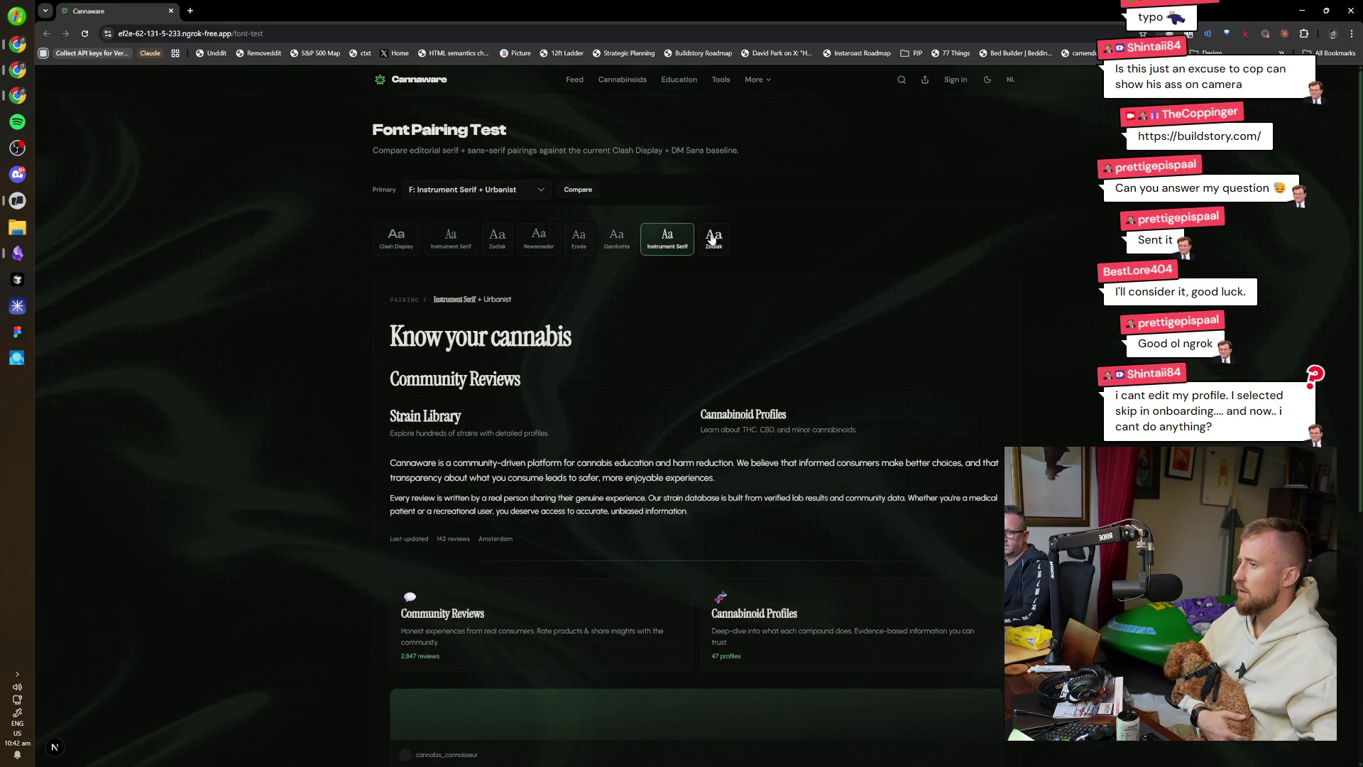
{"action": "left_click", "coordinate": [711, 239]}
{"action": "left_click", "coordinate": [667, 240]}
{"action": "left_click", "coordinate": [579, 241]}
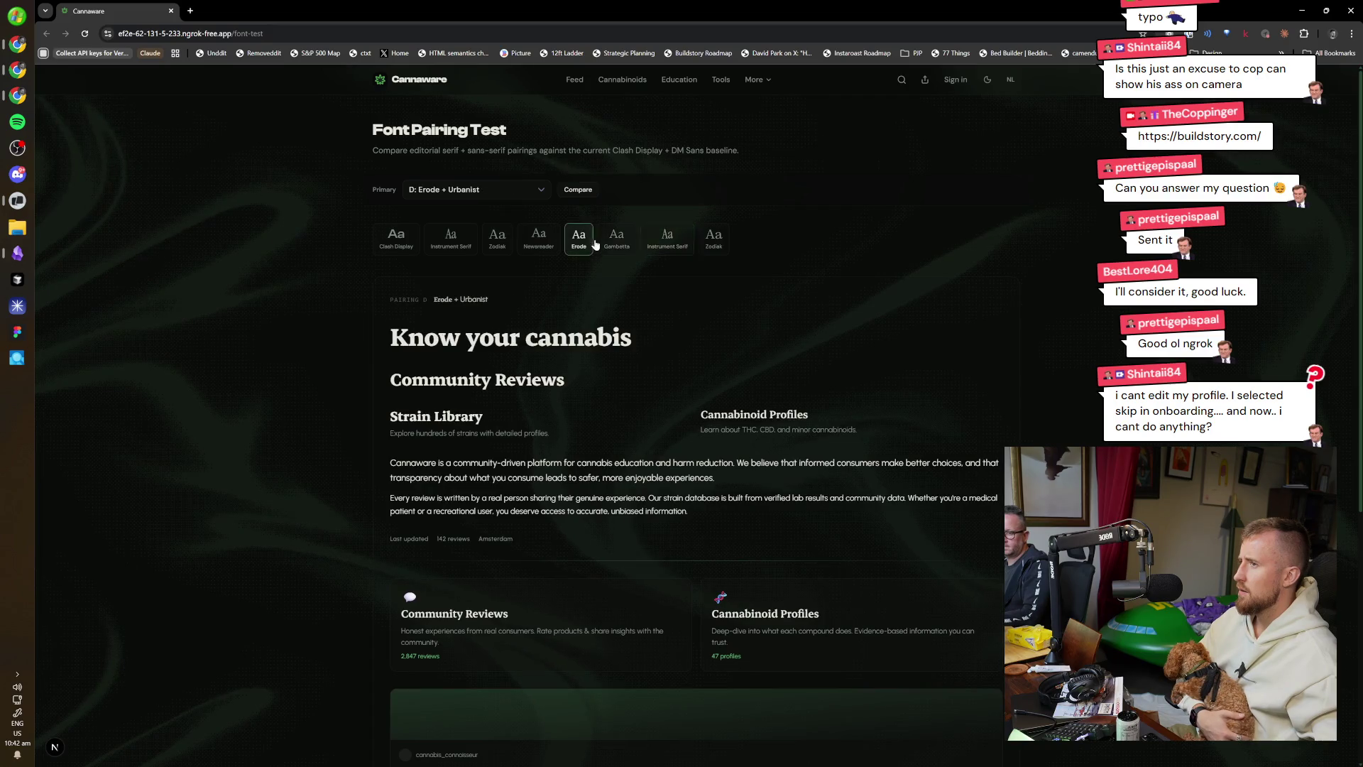
{"action": "left_click", "coordinate": [683, 251]}
Choose F: Instrument Serif + Urbanist as the Primary pairing and review the preview.
{"action": "left_click", "coordinate": [526, 190]}
{"action": "left_click", "coordinate": [553, 189]}
{"action": "left_click", "coordinate": [502, 198]}
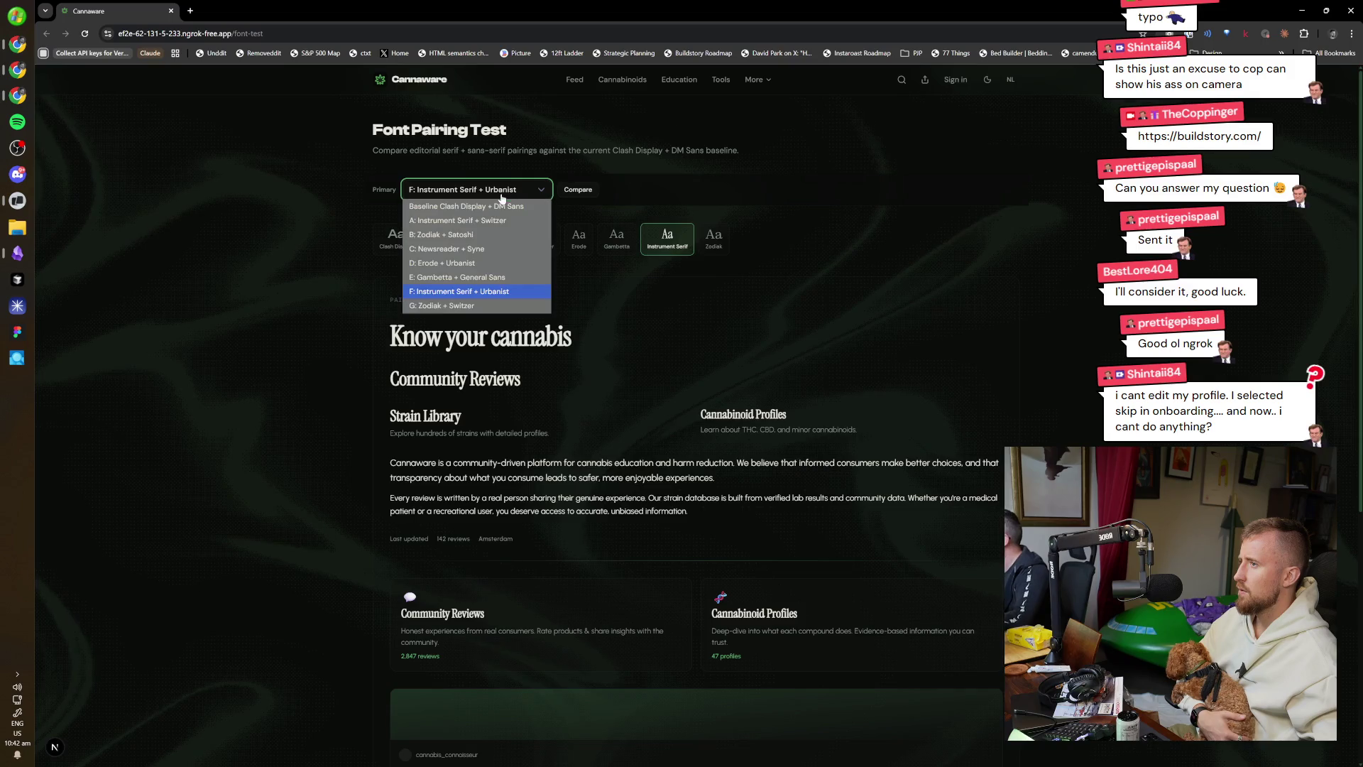
{"action": "left_click", "coordinate": [502, 197]}
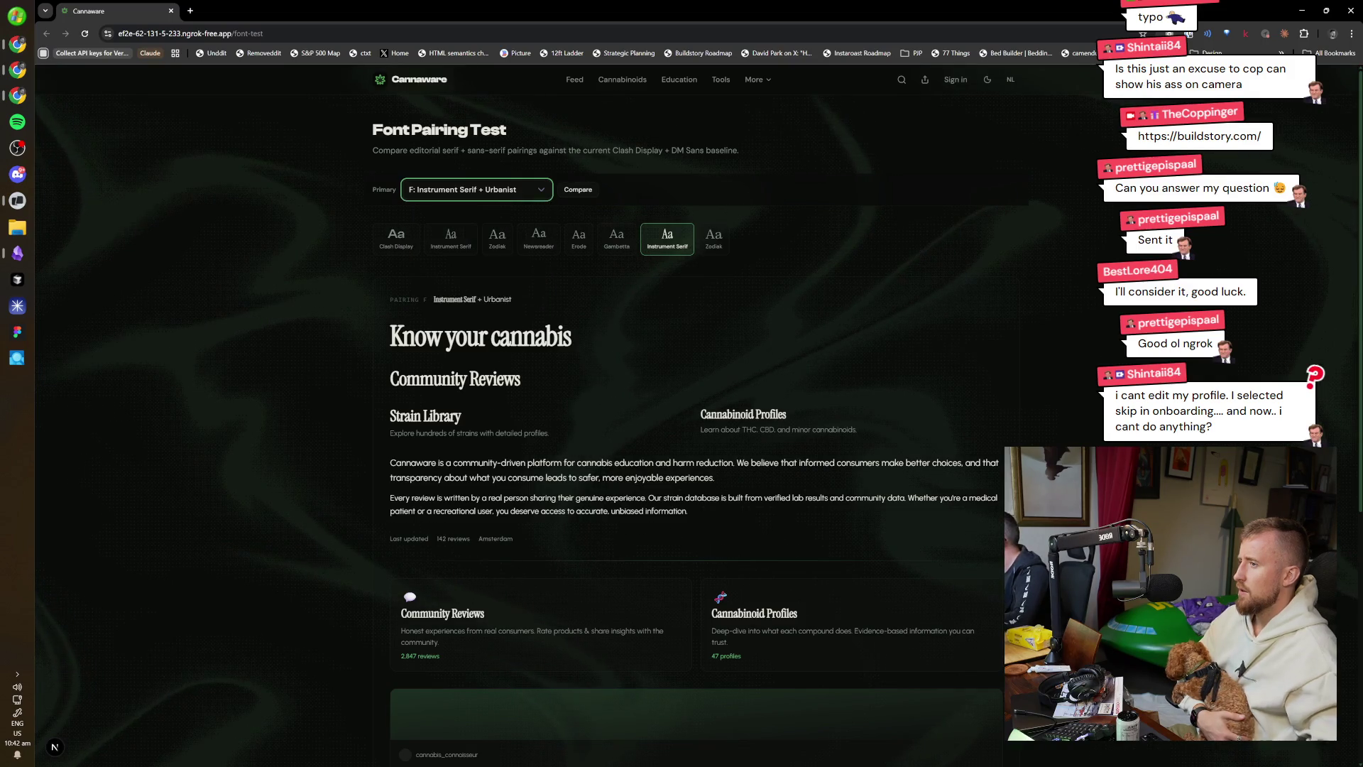
{"action": "scroll", "coordinate": [484, 607], "scroll_direction": "down", "scroll_amount": 5}
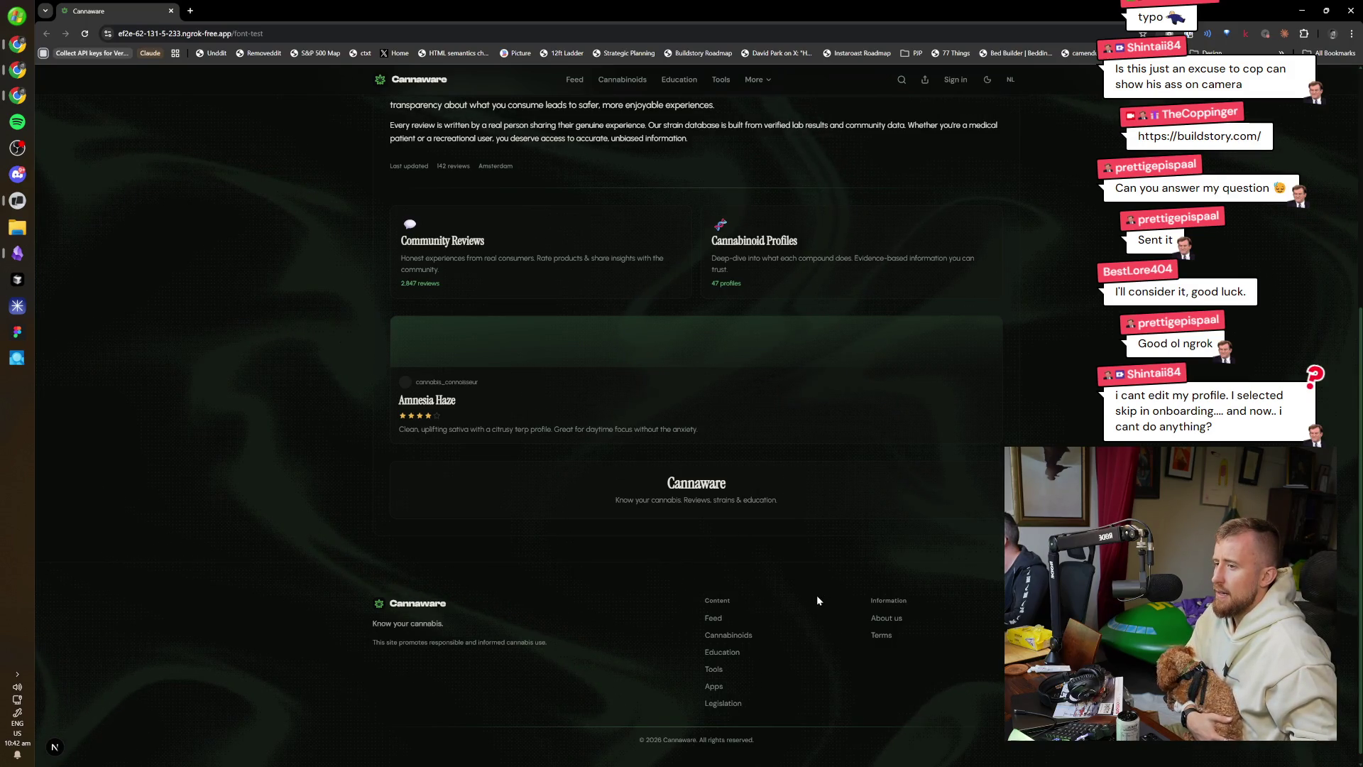
{"action": "scroll", "coordinate": [789, 462], "scroll_direction": "up", "scroll_amount": 5}
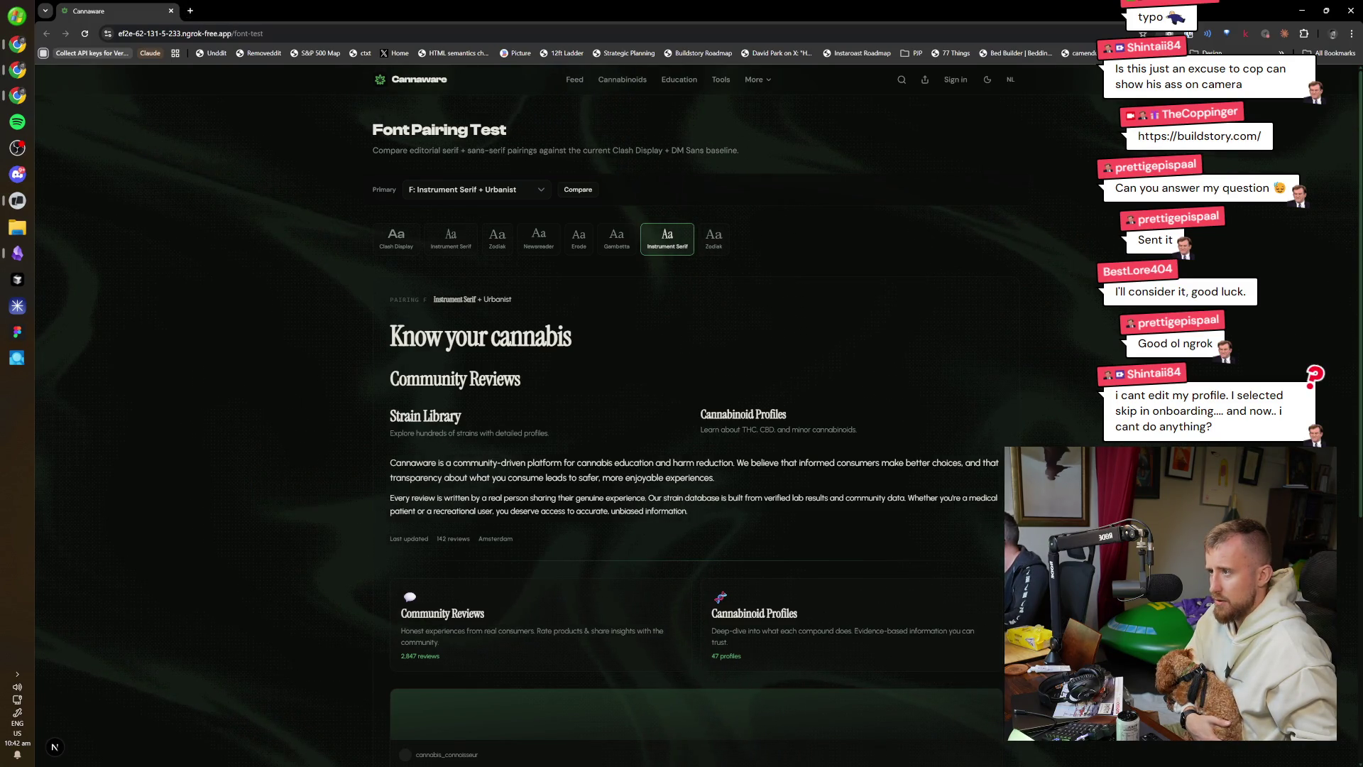
Select the 'Know your cannabis' heading and first paragraph text to examine them.
{"action": "triple_click", "coordinate": [483, 336]}
{"action": "triple_click", "coordinate": [554, 470]}
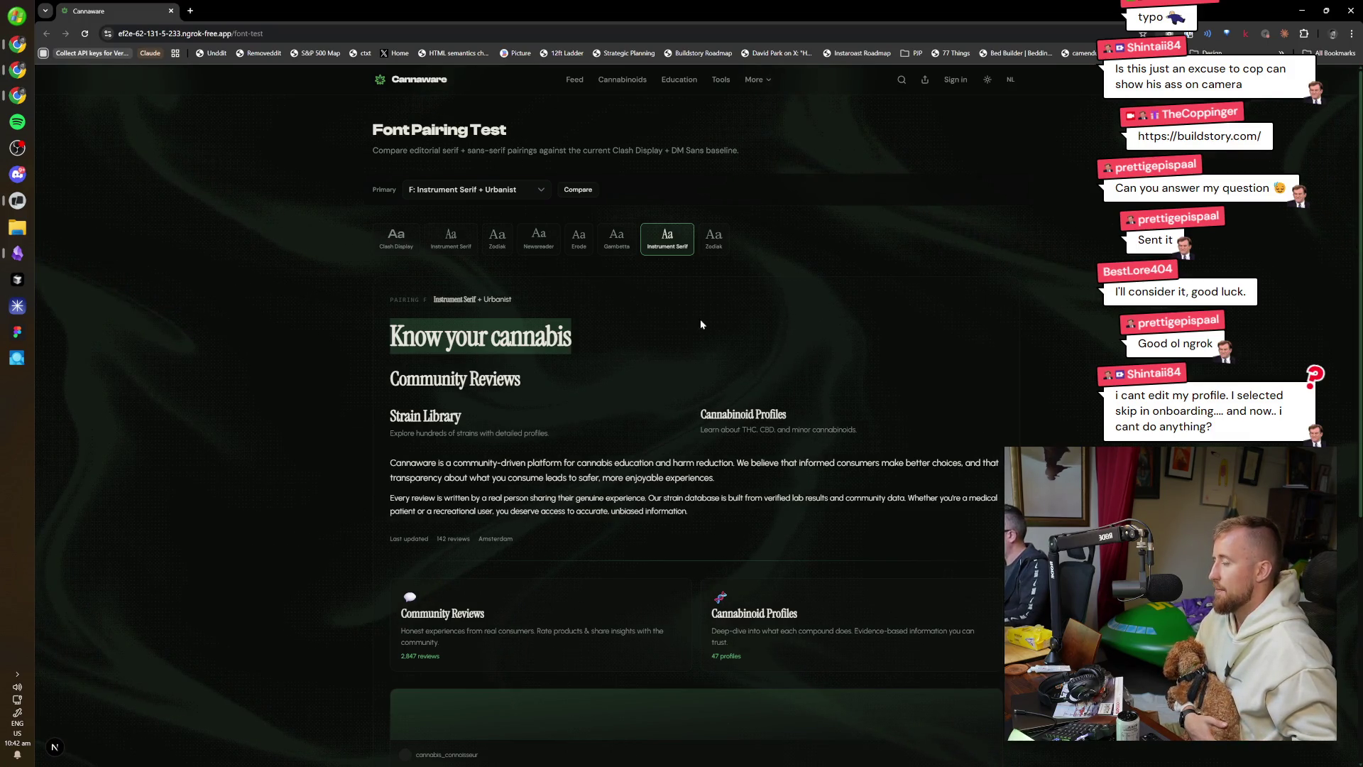
{"action": "left_click_drag", "start_coordinate": [577, 339], "coordinate": [390, 338]}
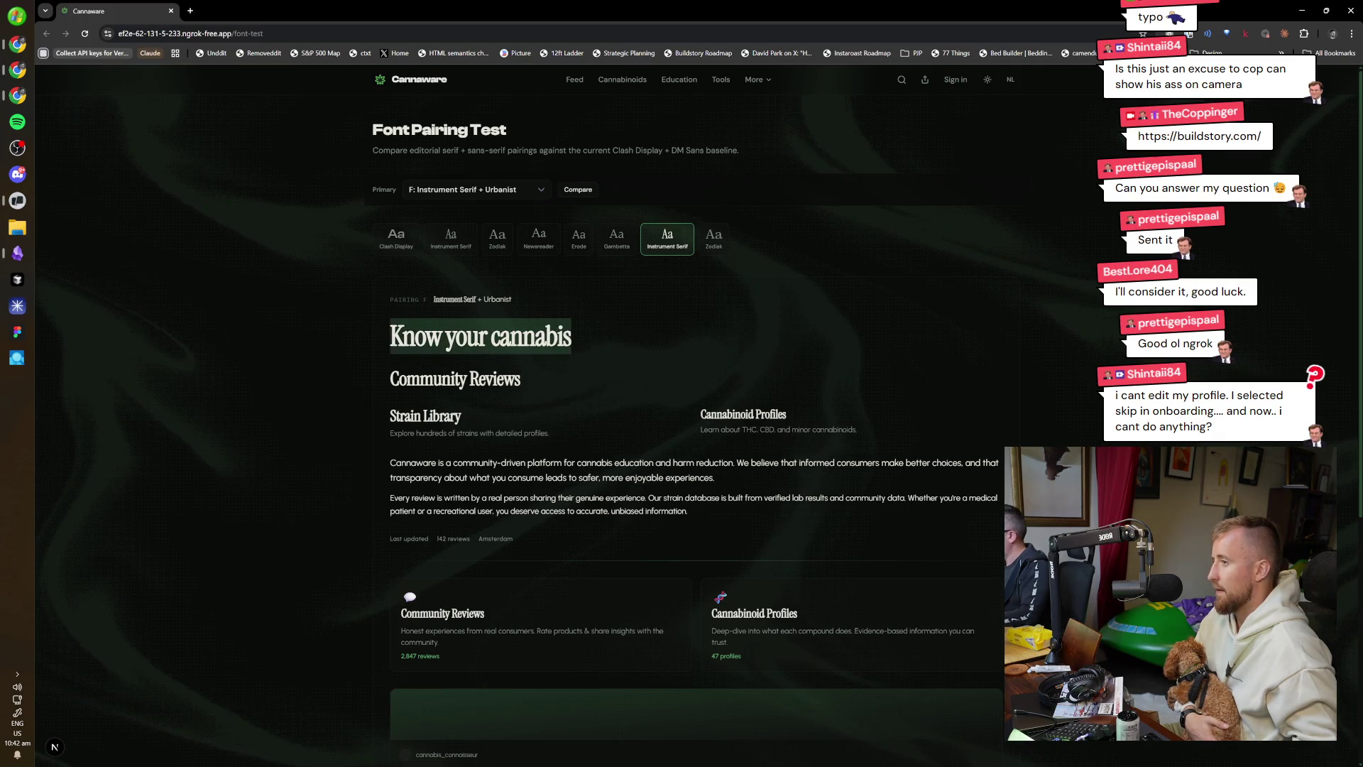
{"action": "left_click", "coordinate": [551, 423]}
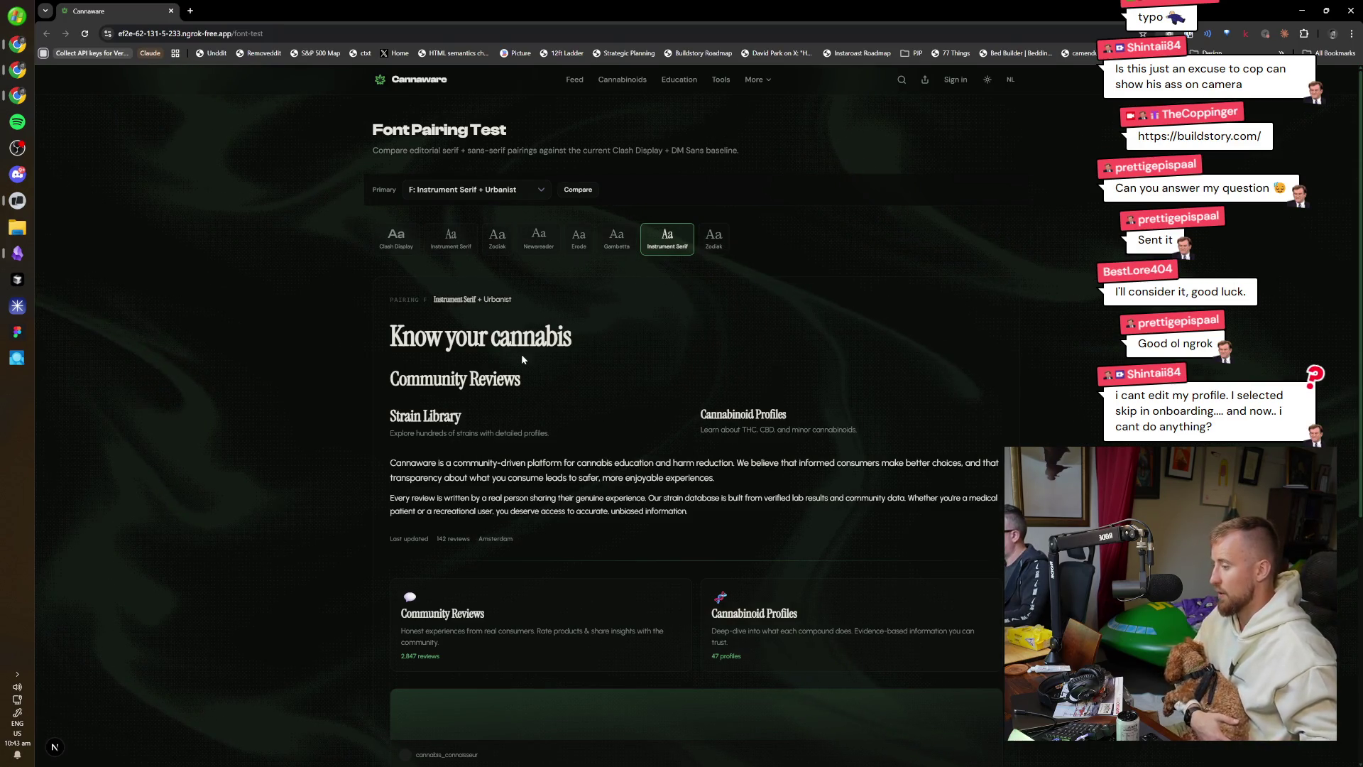
Inspect the 'Know your cannabis' heading in DevTools and review its computed styles and CSS rules.
{"action": "key", "text": "F12"}
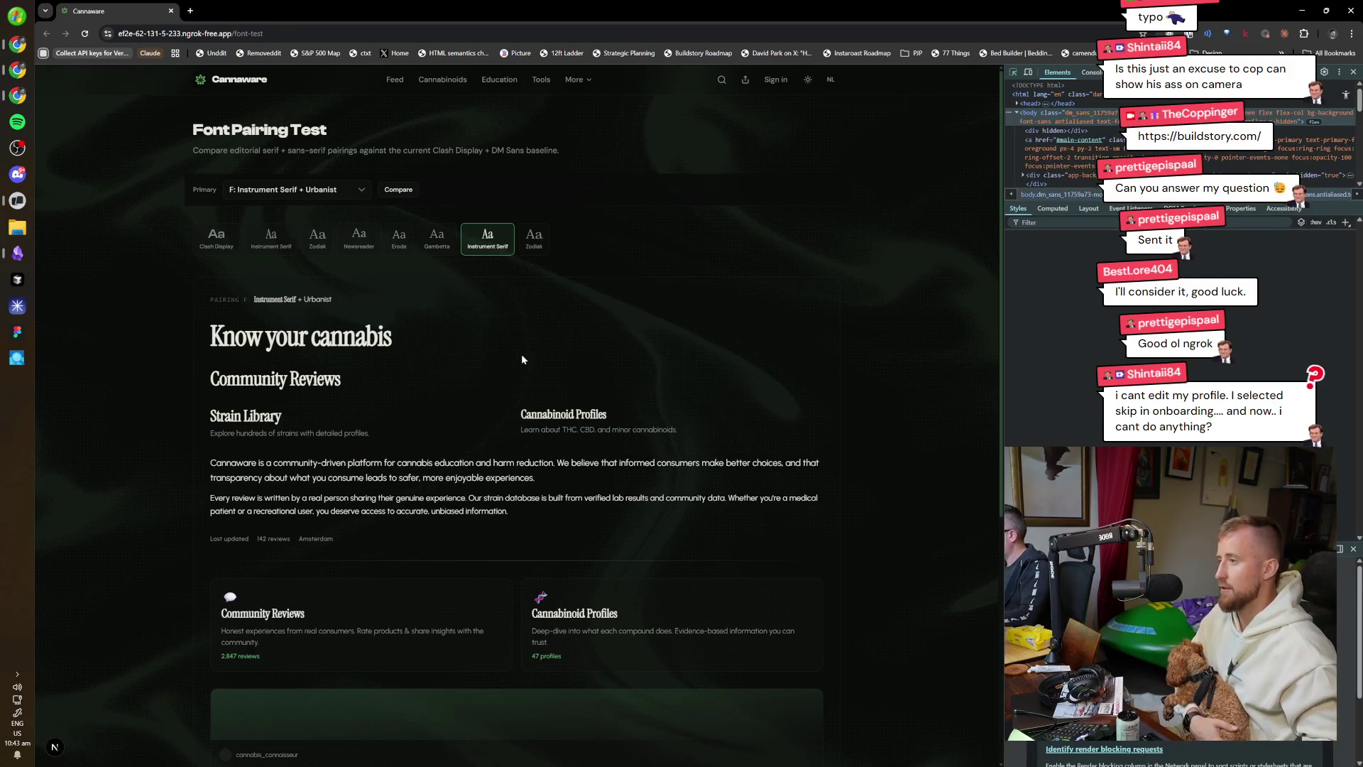
{"action": "key", "text": "ctrl+shift+c"}
{"action": "left_click", "coordinate": [410, 344]}
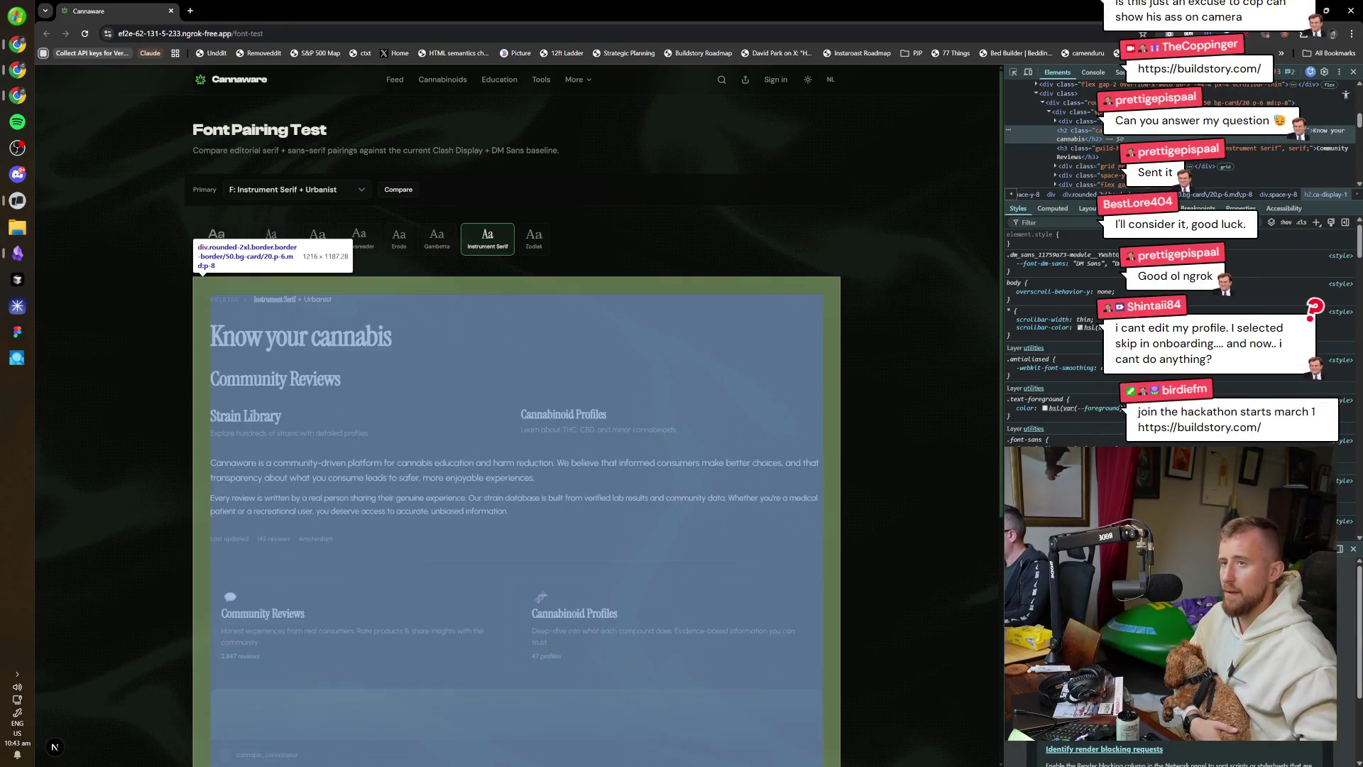
{"action": "scroll", "coordinate": [1051, 334], "scroll_direction": "down", "scroll_amount": 8}
{"action": "scroll", "coordinate": [1051, 333], "scroll_direction": "down", "scroll_amount": 5}
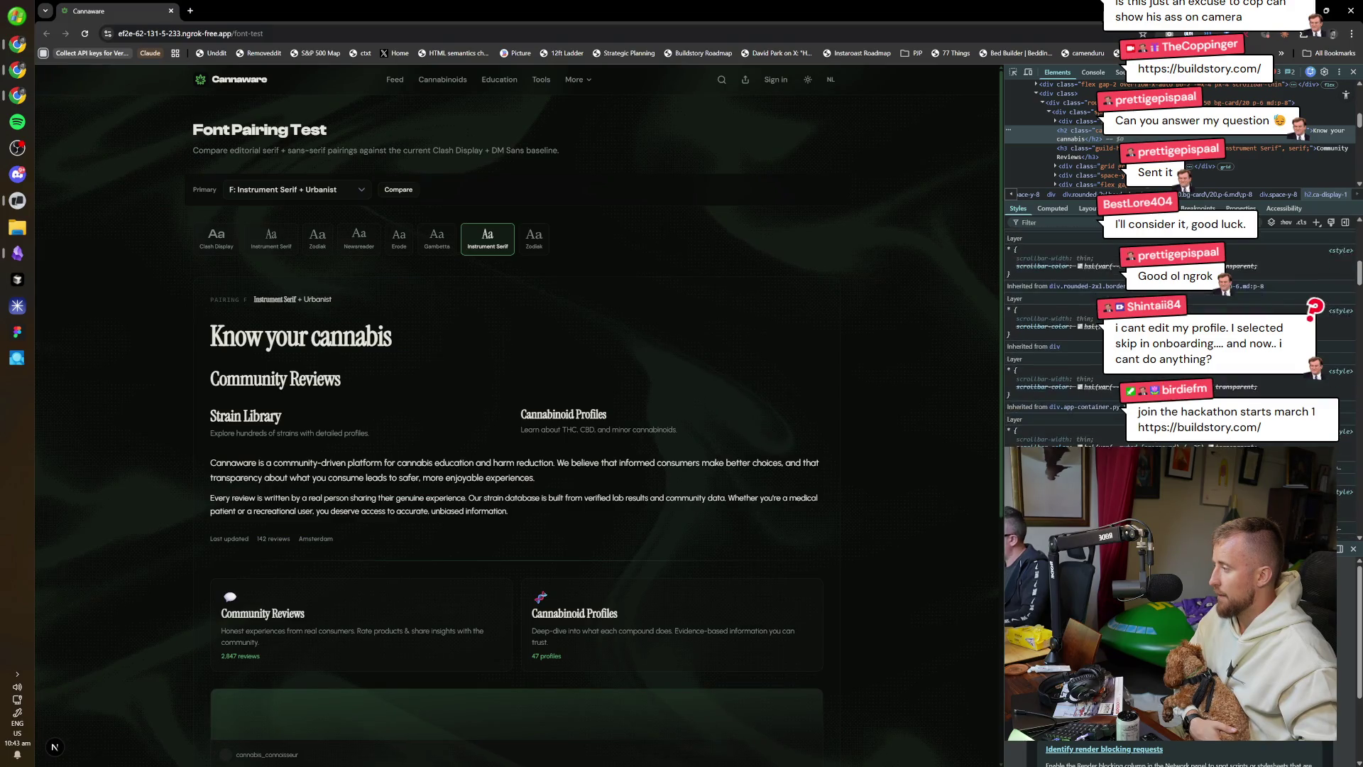
{"action": "scroll", "coordinate": [1051, 334], "scroll_direction": "down", "scroll_amount": 5}
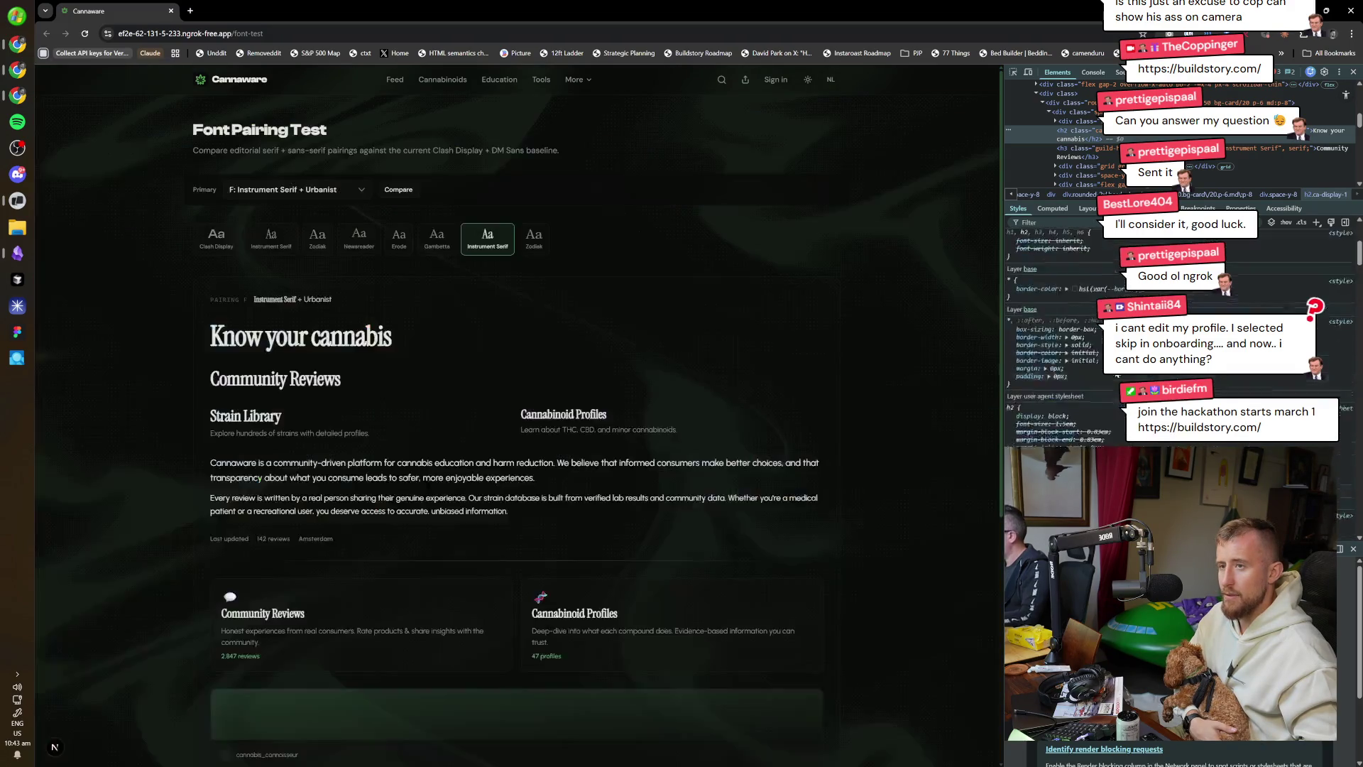
{"action": "left_click", "coordinate": [1052, 208]}
{"action": "scroll", "coordinate": [1093, 411], "scroll_direction": "down", "scroll_amount": 3}
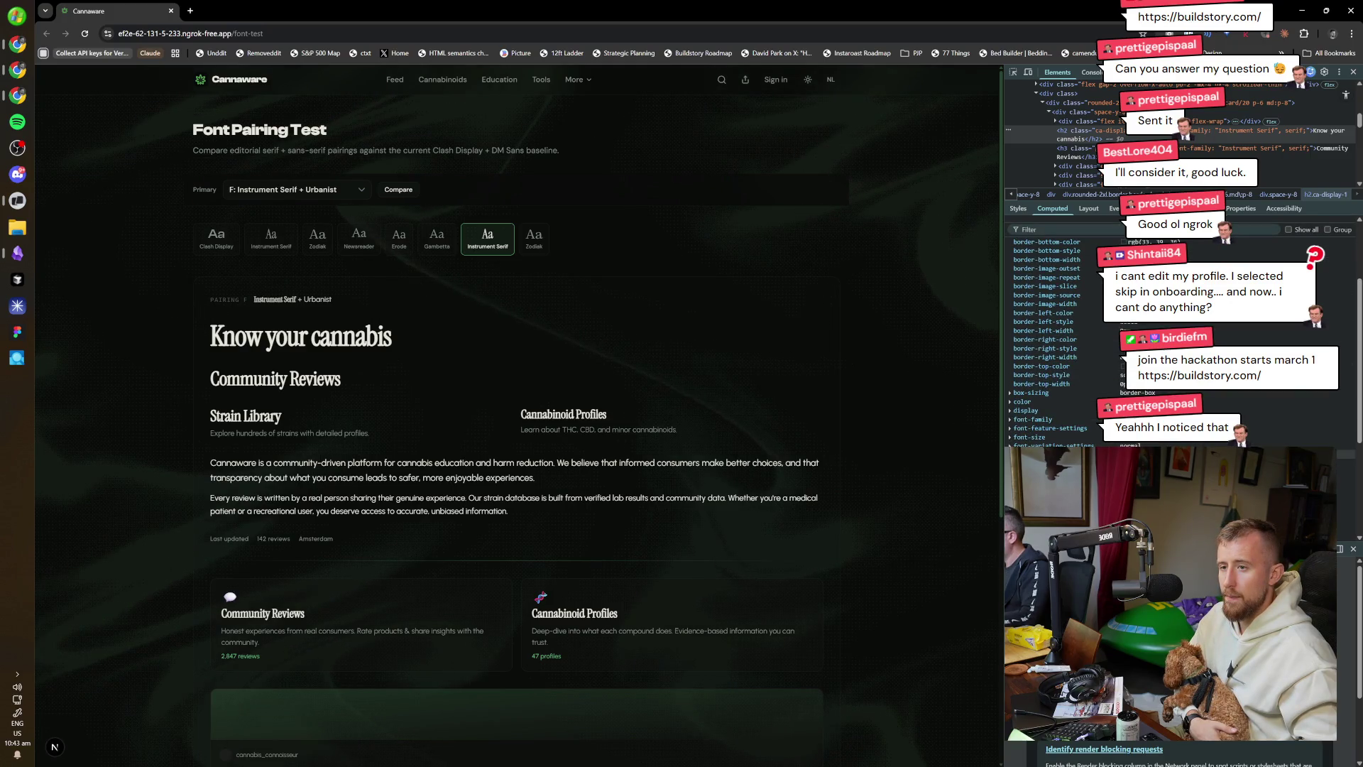
{"action": "left_click", "coordinate": [1018, 208]}
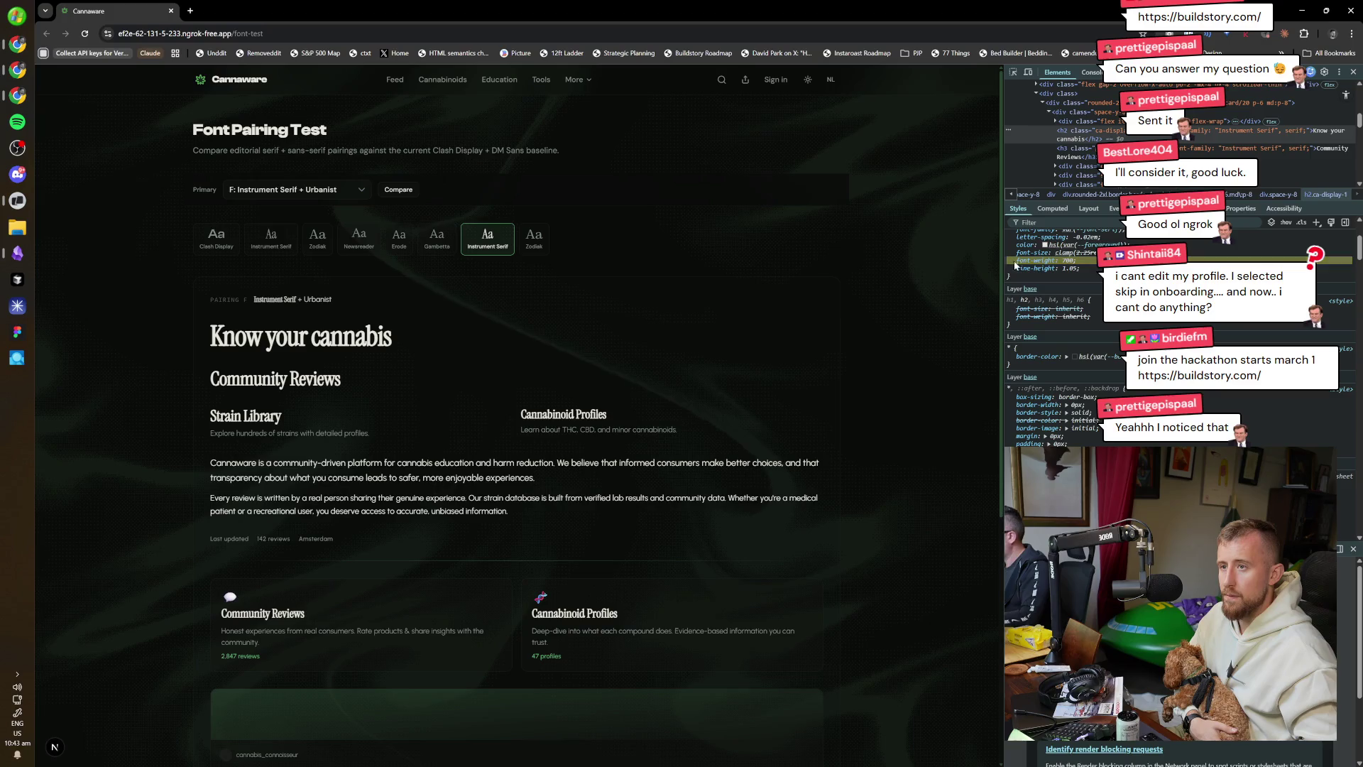
Add an inline font-weight of 500 to the heading in element.style.
{"action": "left_click", "coordinate": [1069, 260]}
{"action": "scroll", "coordinate": [1071, 338], "scroll_direction": "up", "scroll_amount": 2}
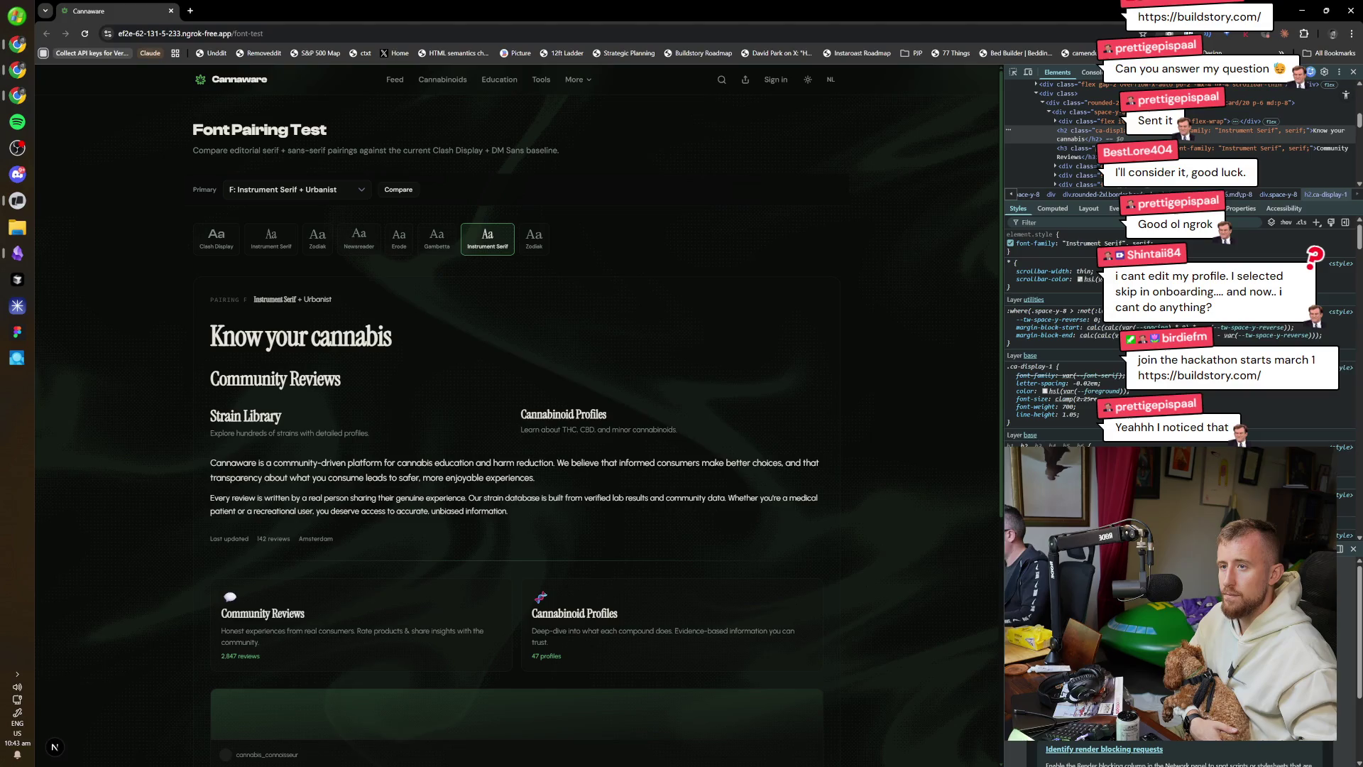
{"action": "left_click", "coordinate": [1089, 255]}
{"action": "type", "text": "font-size"}
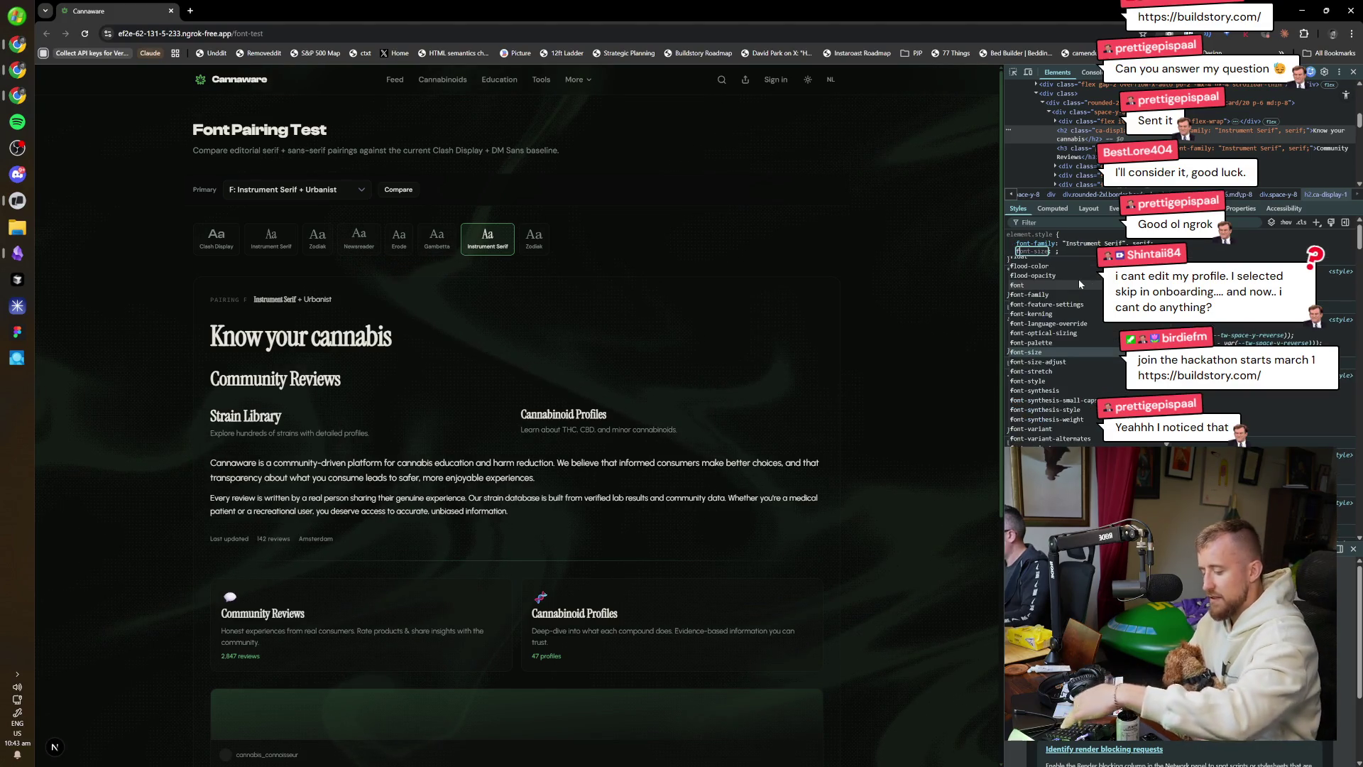
{"action": "scroll", "coordinate": [1080, 283], "scroll_direction": "down", "scroll_amount": 1}
{"action": "key", "text": "Down"}
{"action": "key", "text": "Down"}
{"action": "key", "text": "Down"}
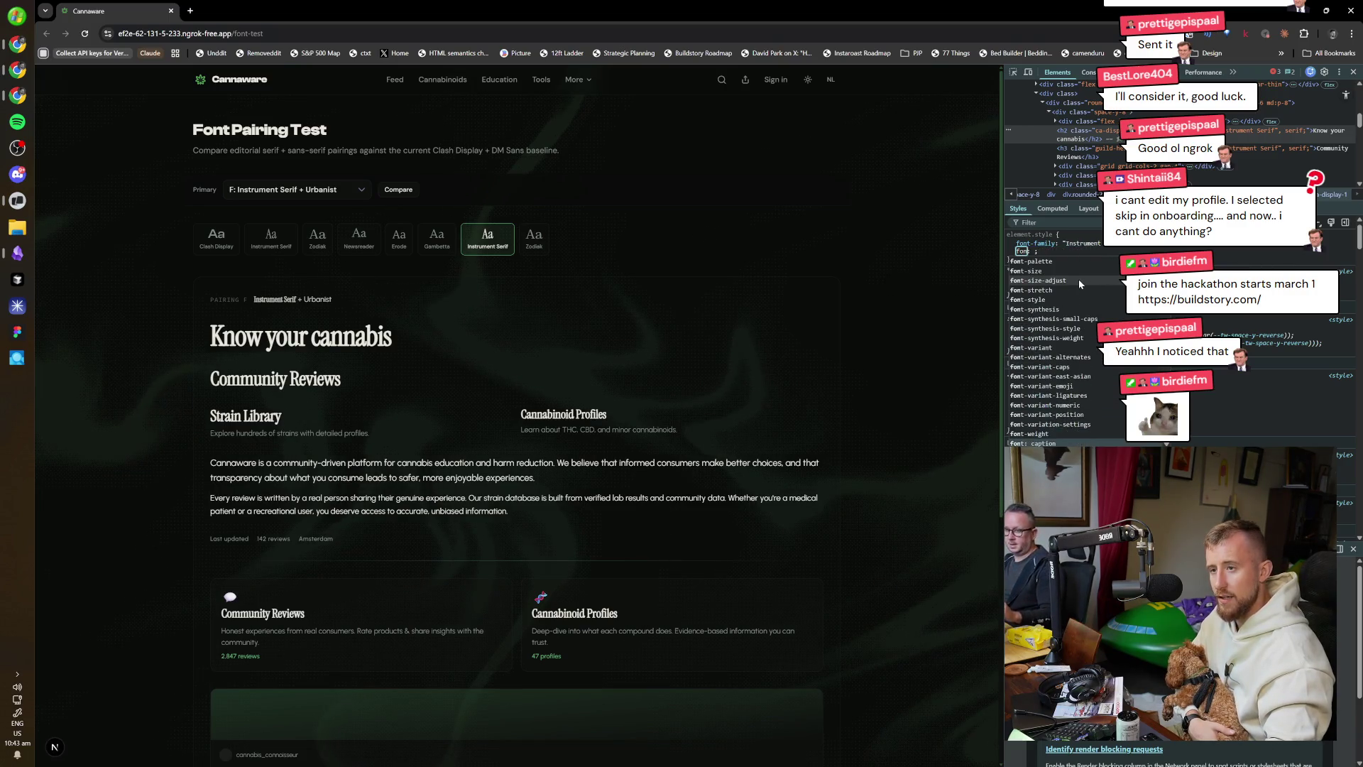
{"action": "key", "text": "Up"}
{"action": "key", "text": "Return"}
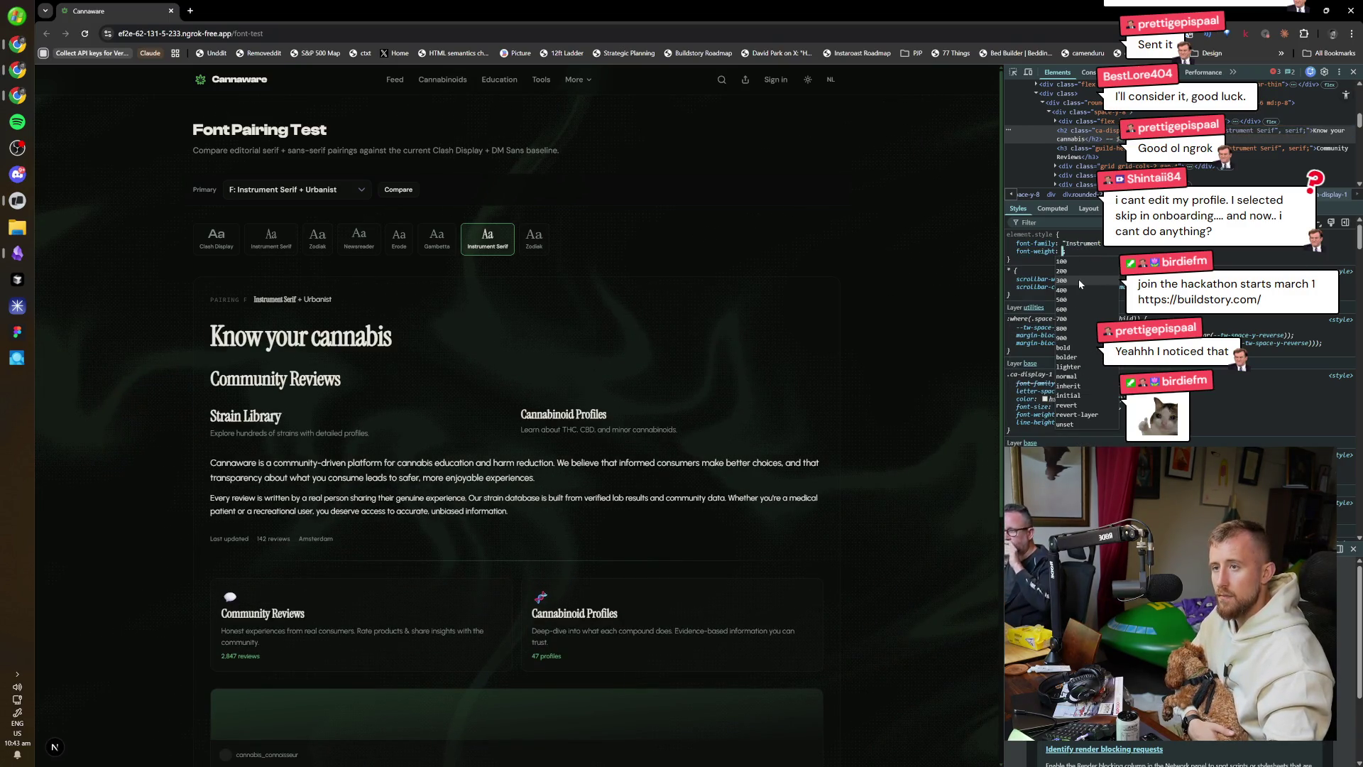
{"action": "key", "text": "Down"}
{"action": "key", "text": "Down"}
{"action": "key", "text": "Down"}
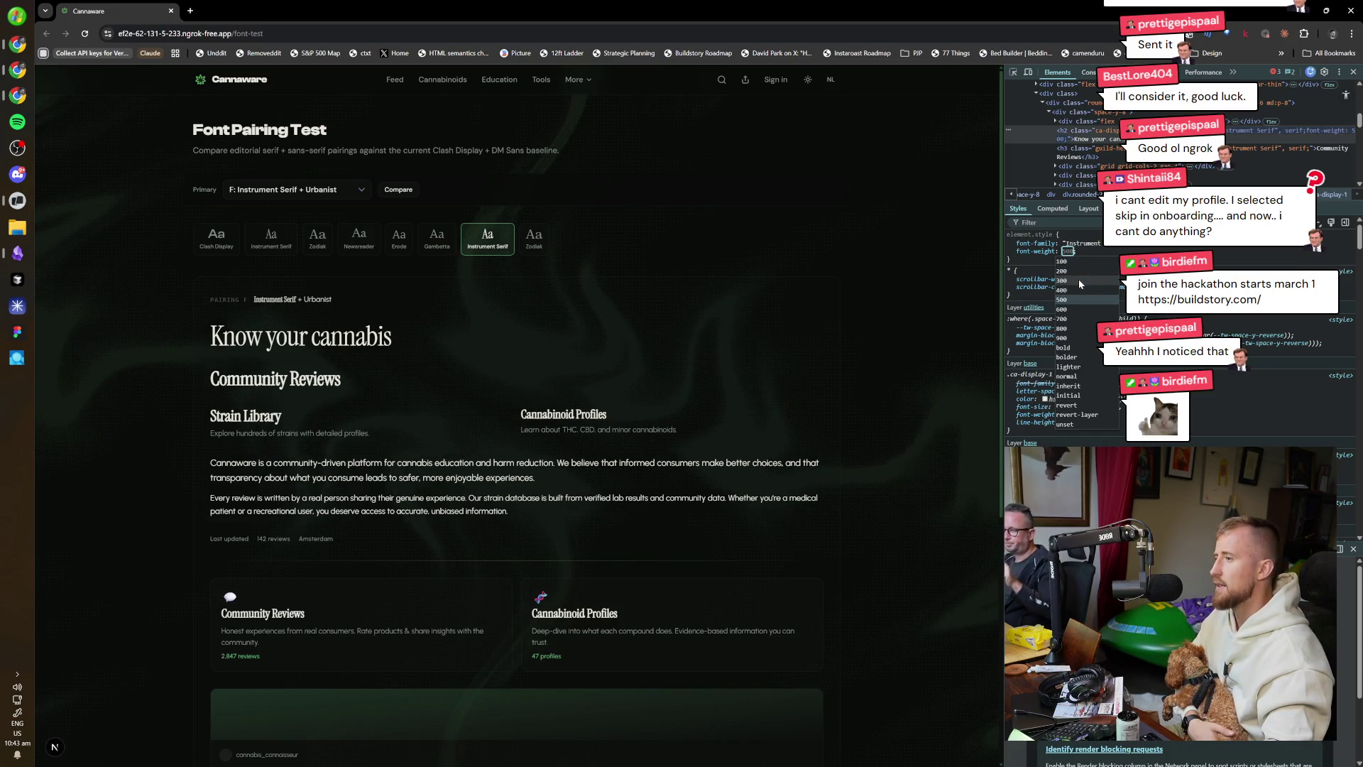
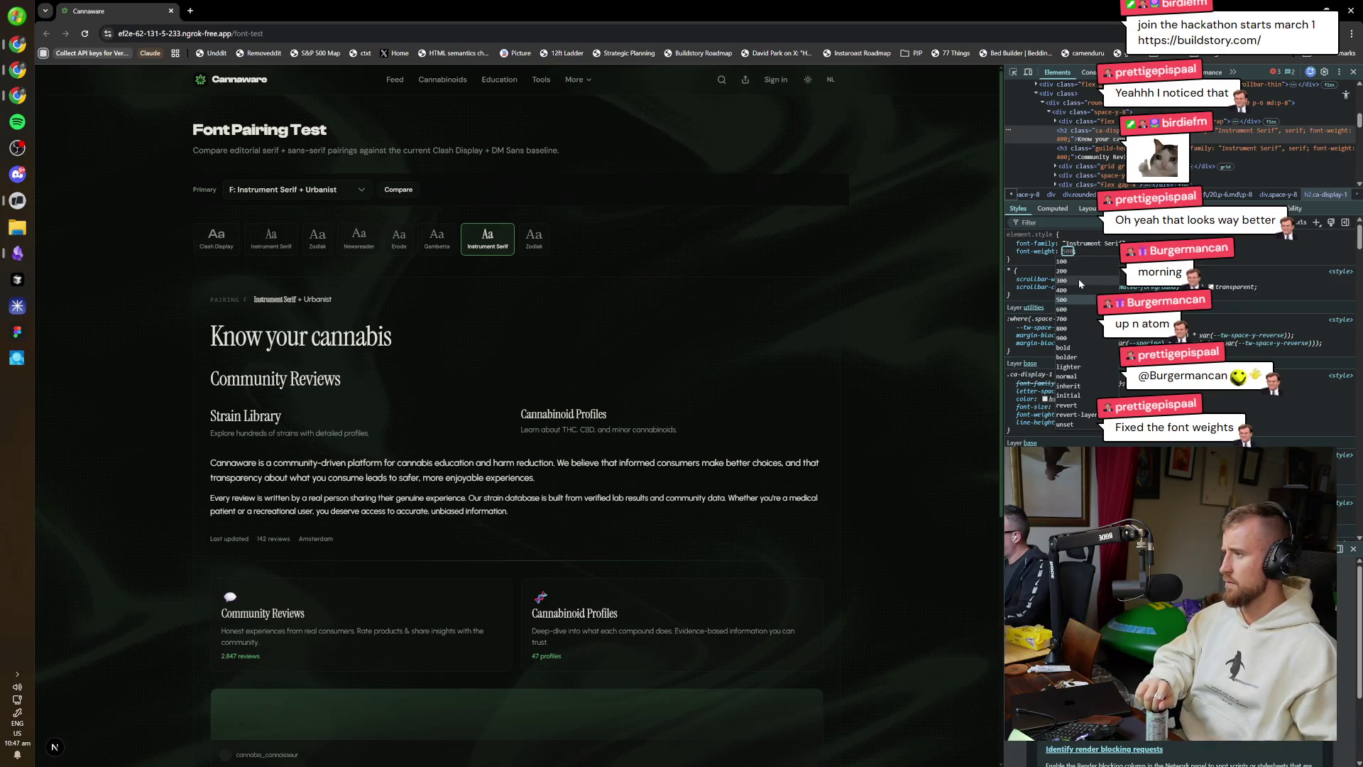
Hard-reload the Cannaware font test page and close the developer tools.
{"action": "right_click", "coordinate": [580, 364]}
{"action": "left_click", "coordinate": [617, 423]}
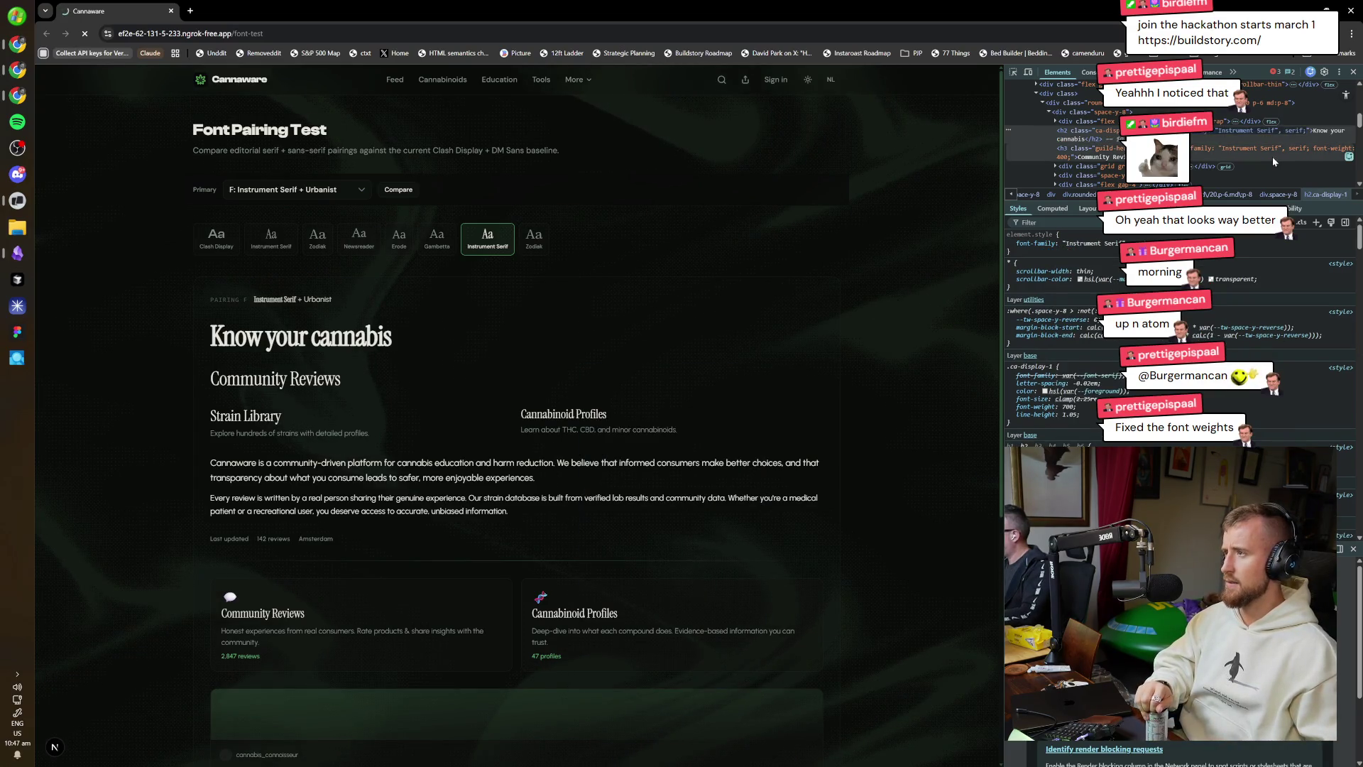
{"action": "key", "text": "F12"}
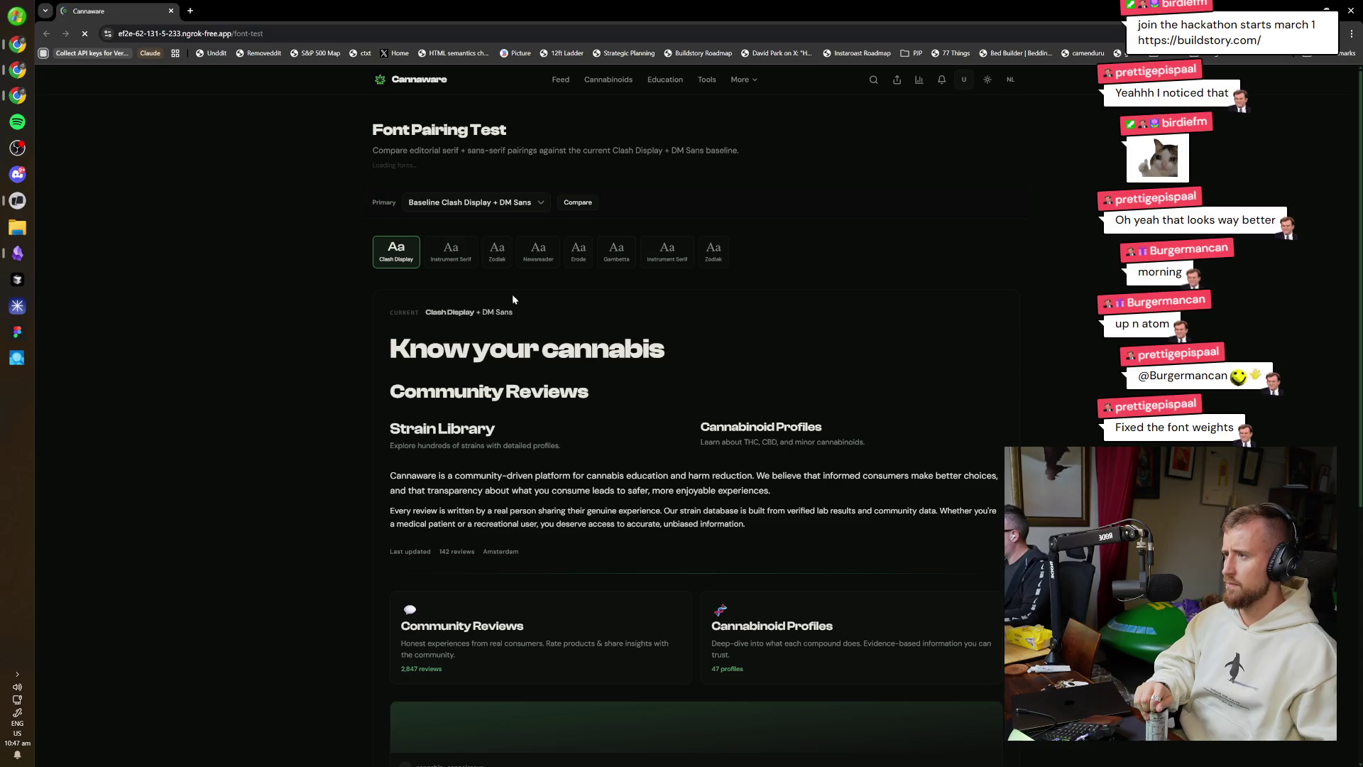
Switch the font preview to the Instrument Serif + Urbanist pairing and open a blank new tab.
{"action": "left_click", "coordinate": [541, 241]}
{"action": "left_click", "coordinate": [654, 245]}
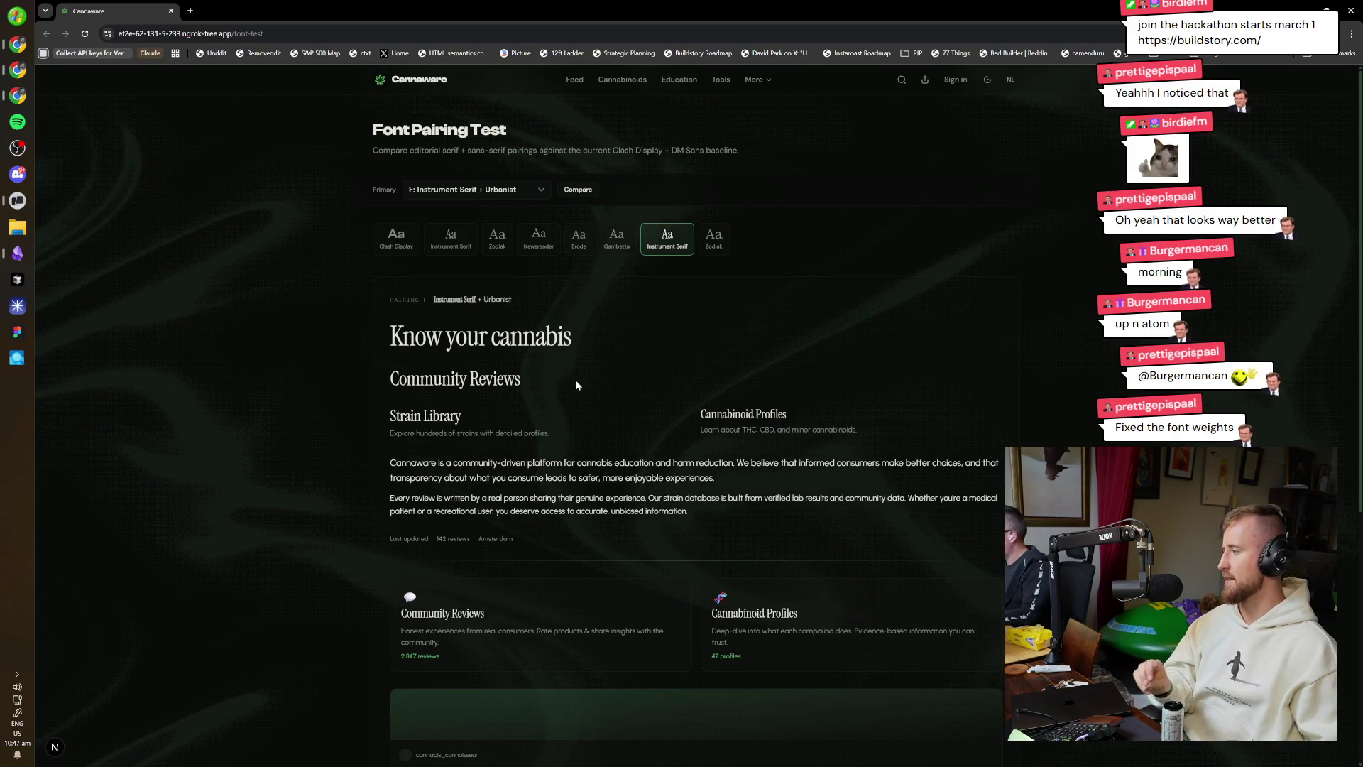
{"action": "key", "text": "ctrl+t"}
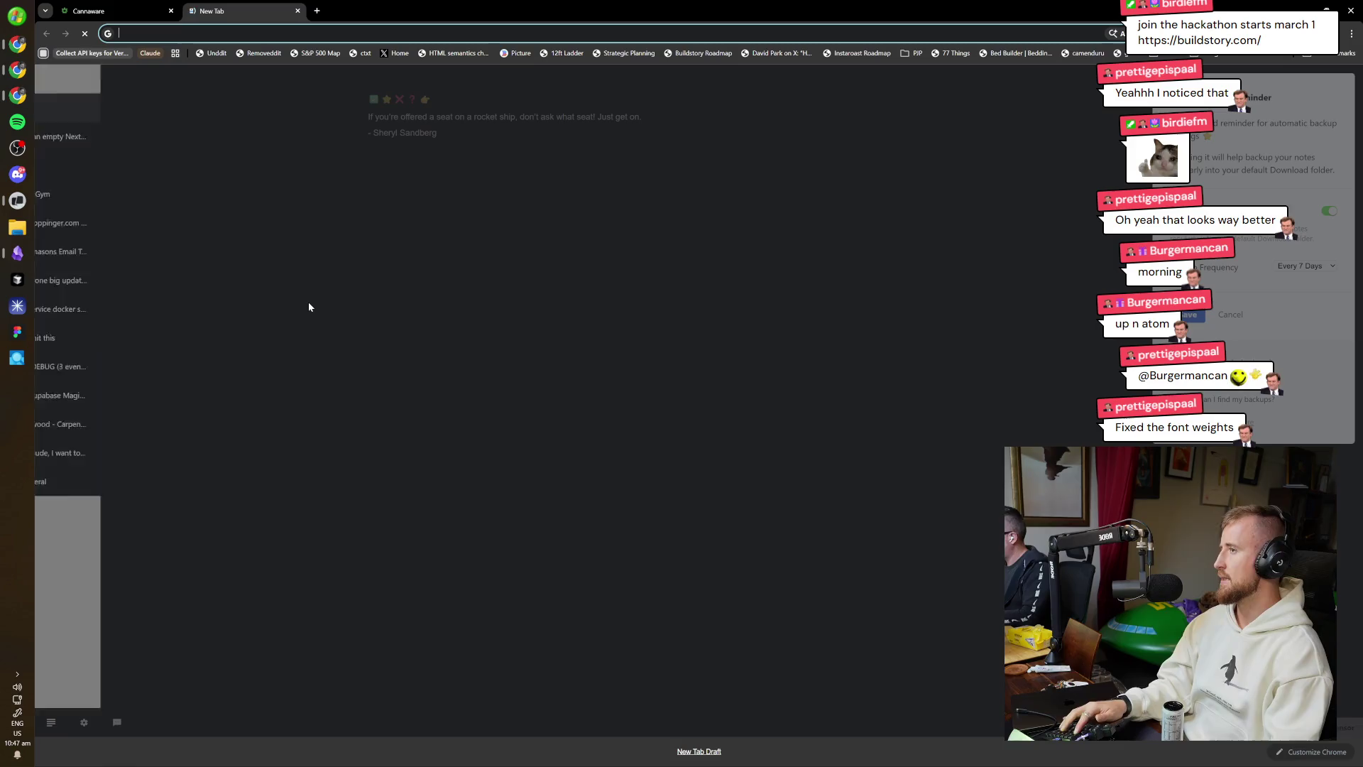
{"action": "type", "text": "b"}
Load buildstory.com to show the Buildstory dashboard with the Hackathon #00 countdown.
{"action": "key", "text": "Return"}
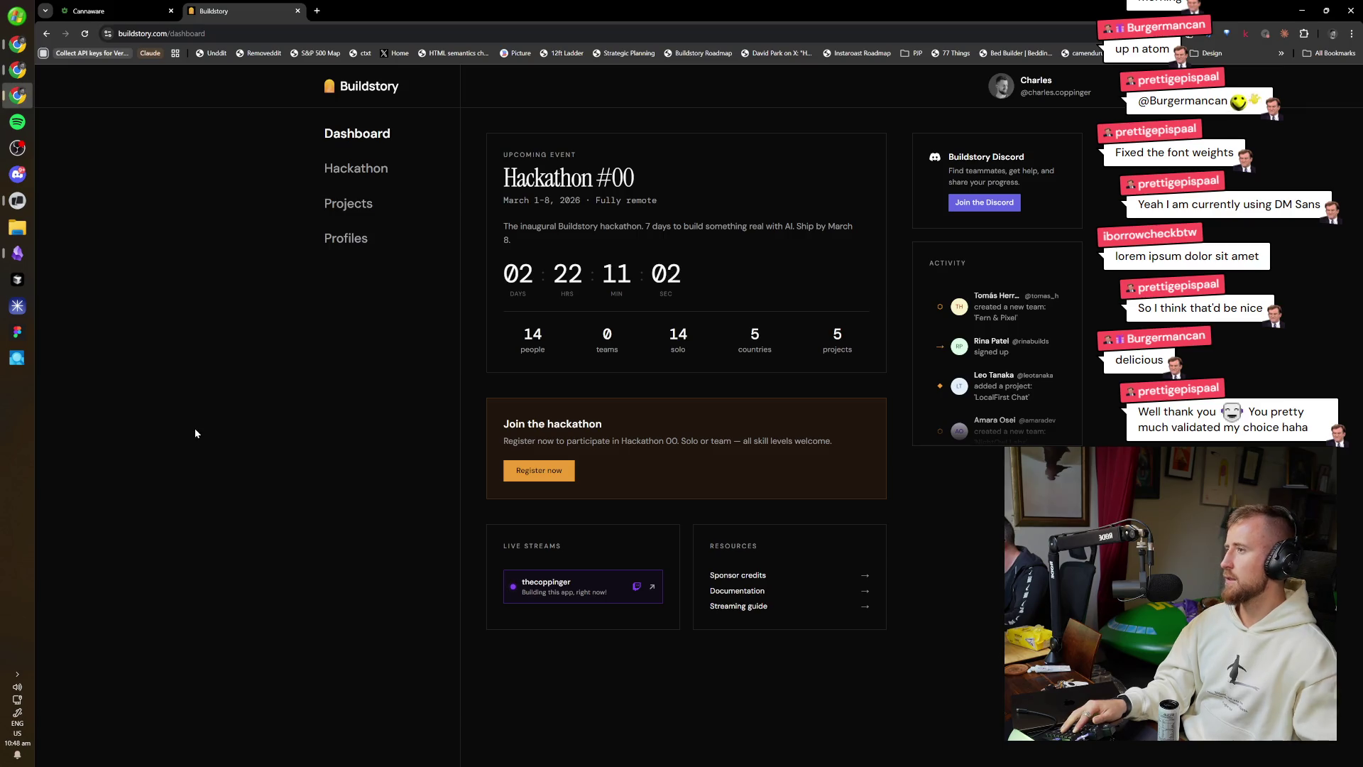
Open tembo.io in a new tab and go to its Dashboard.
{"action": "key", "text": "ctrl+t"}
{"action": "type", "text": "tw"}
{"action": "key", "text": "BackSpace"}
{"action": "key", "text": "BackSpace"}
{"action": "type", "text": "embo"}
{"action": "key", "text": "Return"}
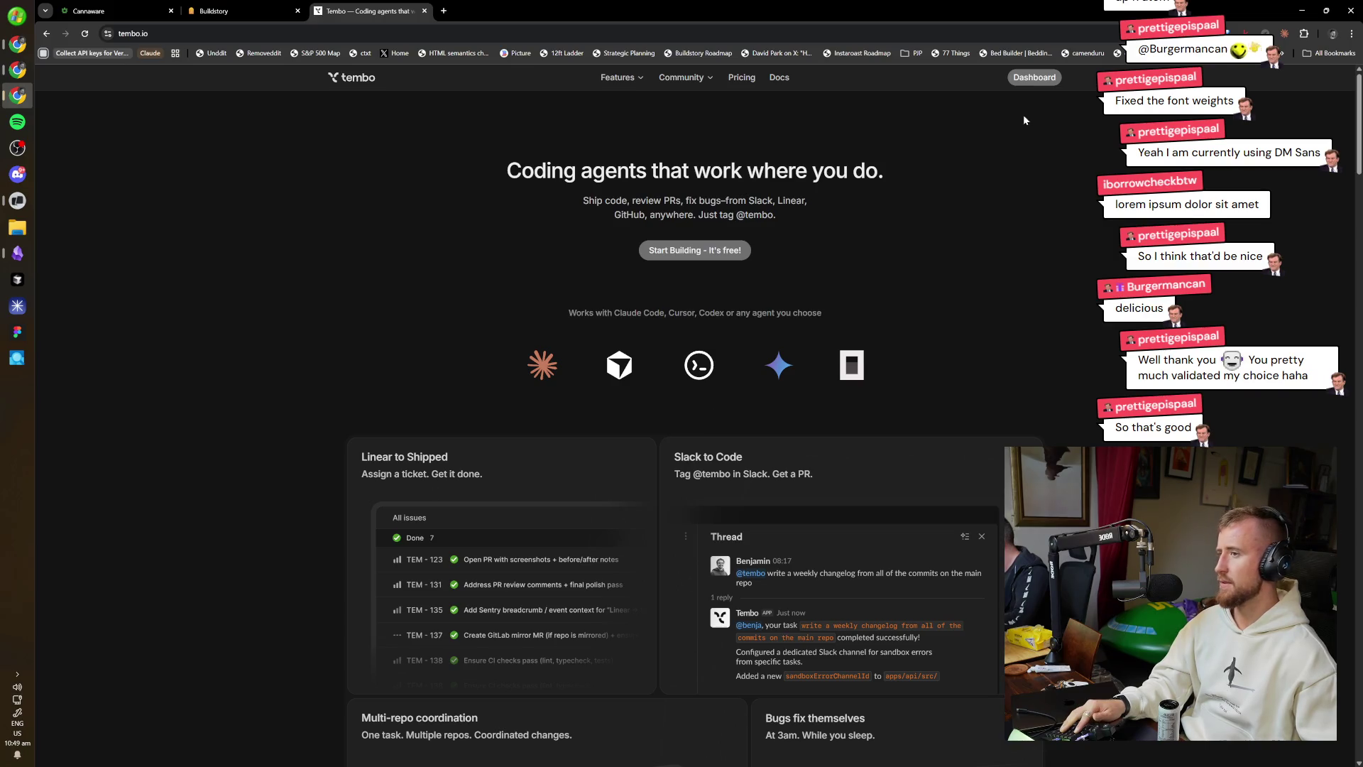
{"action": "left_click", "coordinate": [1038, 77]}
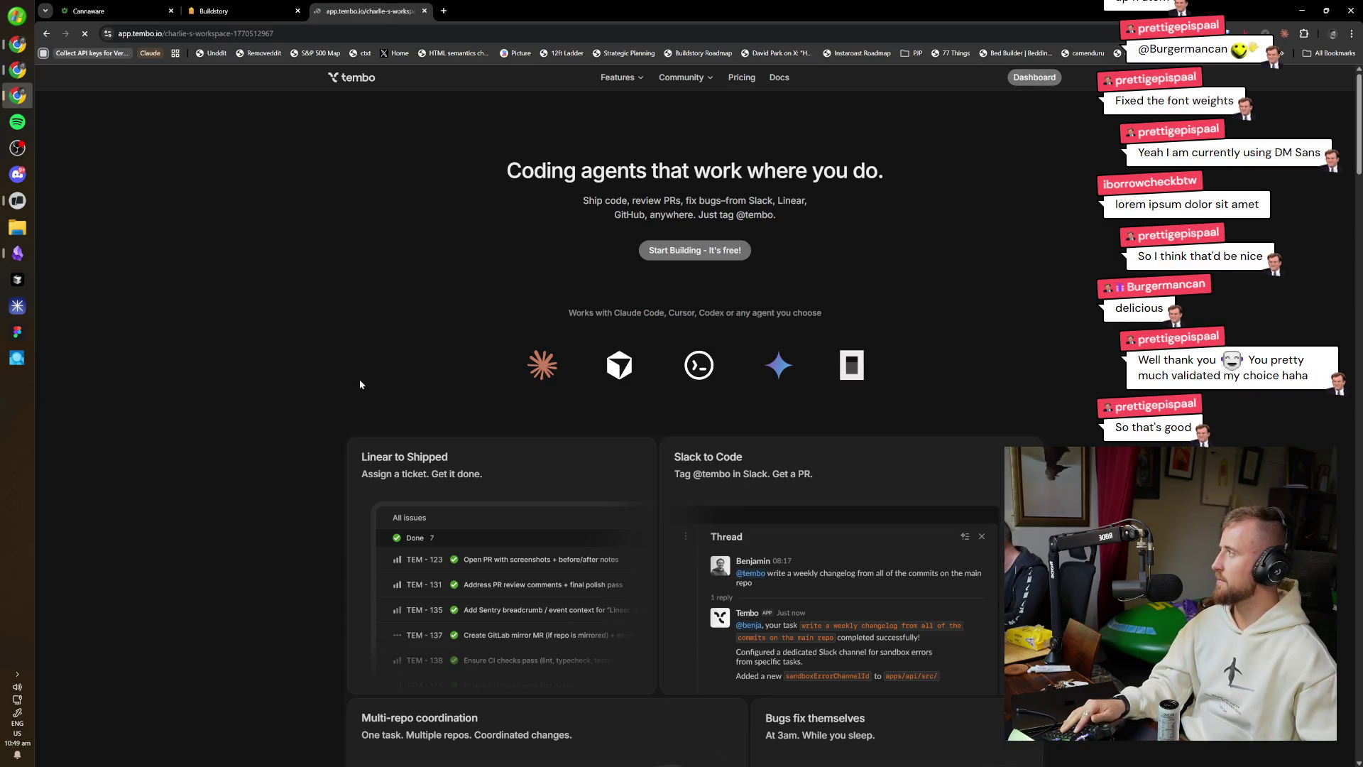
Open the Cannaware Font Pairing Test page in another tab via the omnibox suggestion.
{"action": "key", "text": "ctrl+t"}
{"action": "type", "text": "cann"}
{"action": "key", "text": "Up"}
{"action": "key", "text": "Up"}
{"action": "key", "text": "Up"}
{"action": "key", "text": "Return"}
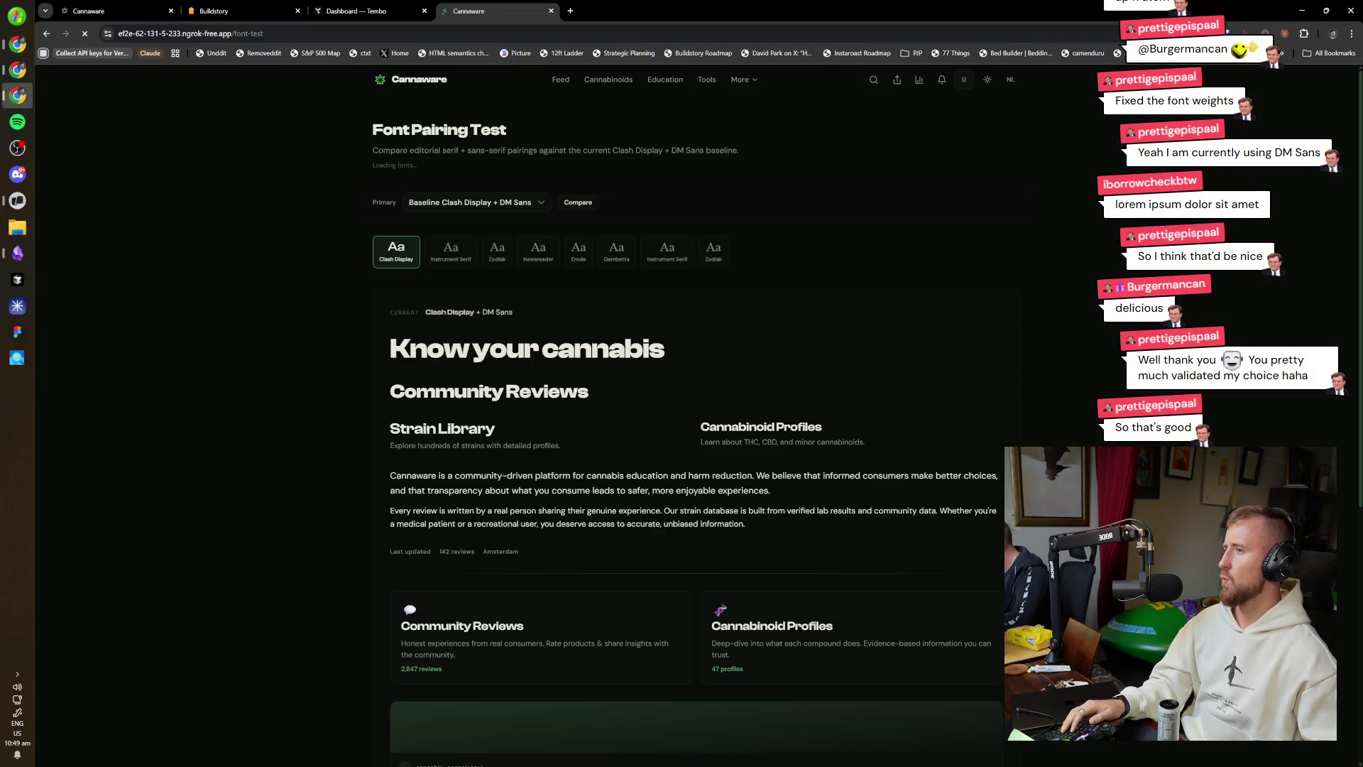
Visit the Cannaware homepage, scroll briefly, then close the Cannaware tab.
{"action": "left_click", "coordinate": [444, 84]}
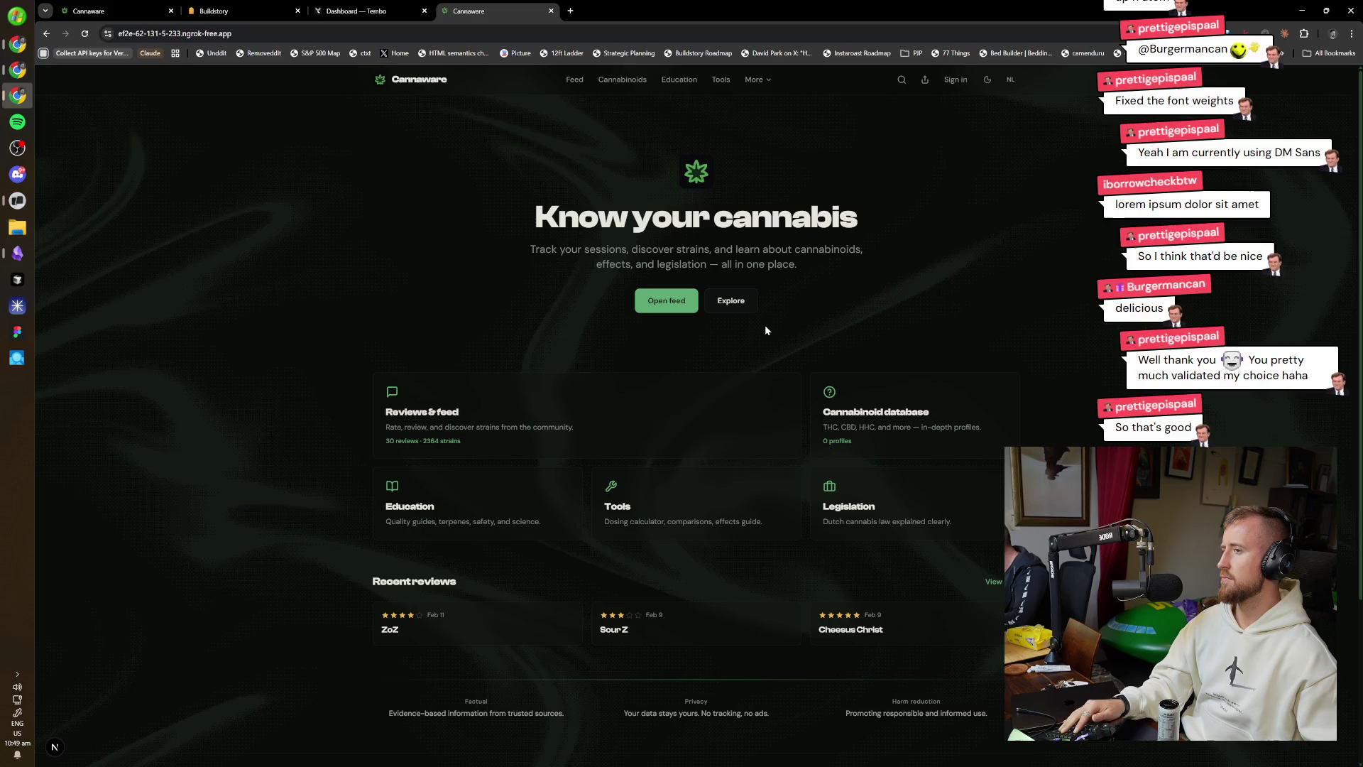
{"action": "scroll", "coordinate": [710, 426], "scroll_direction": "down", "scroll_amount": 1}
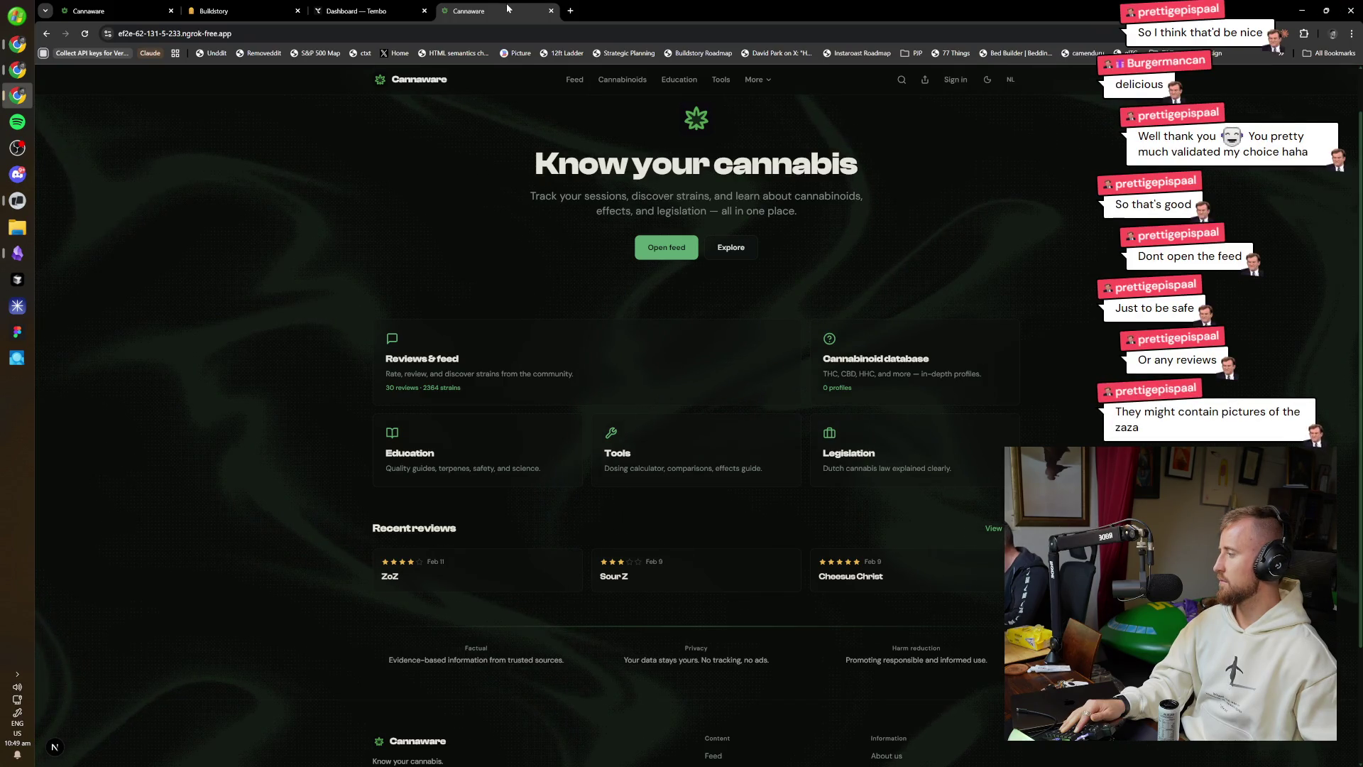
{"action": "key", "text": "ctrl+w"}
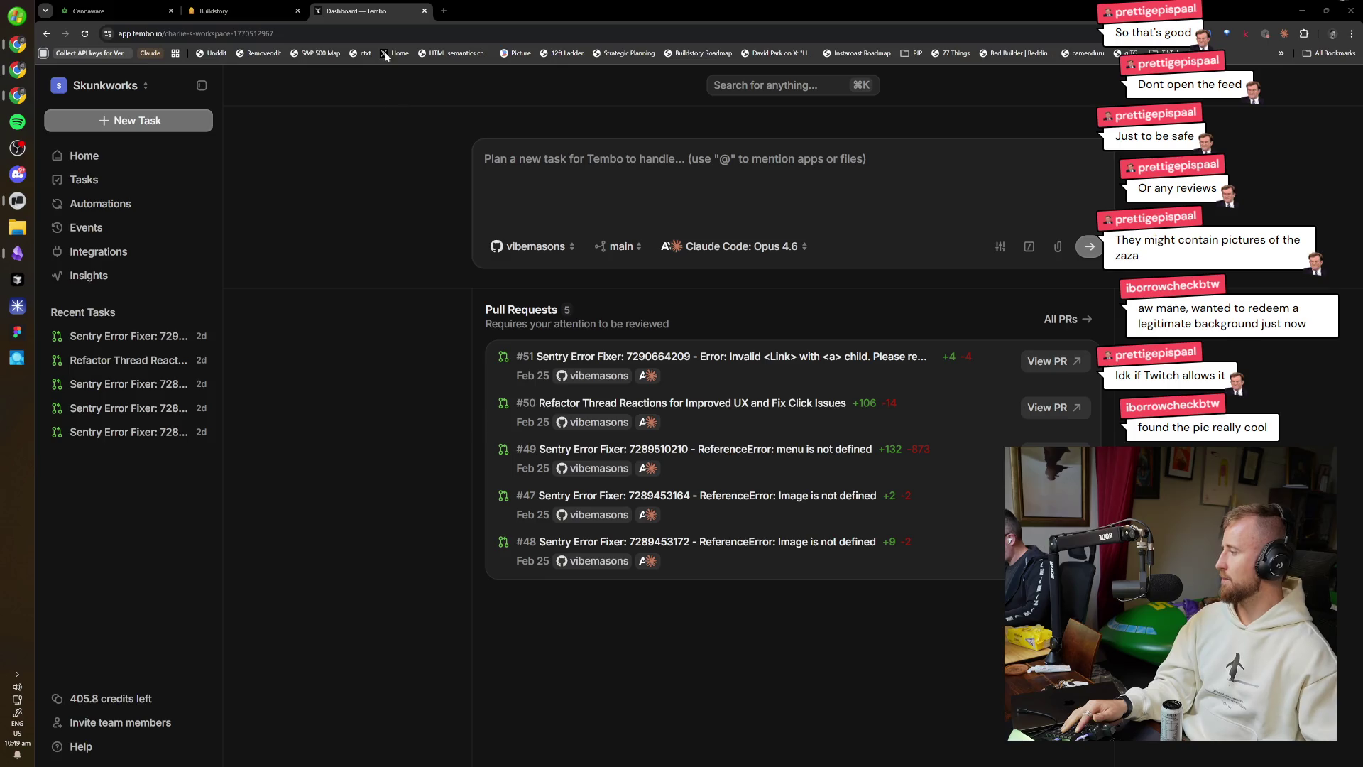
Open pull request #50, 'Refactor thread reactions UX', on GitHub.
{"action": "left_click", "coordinate": [693, 403]}
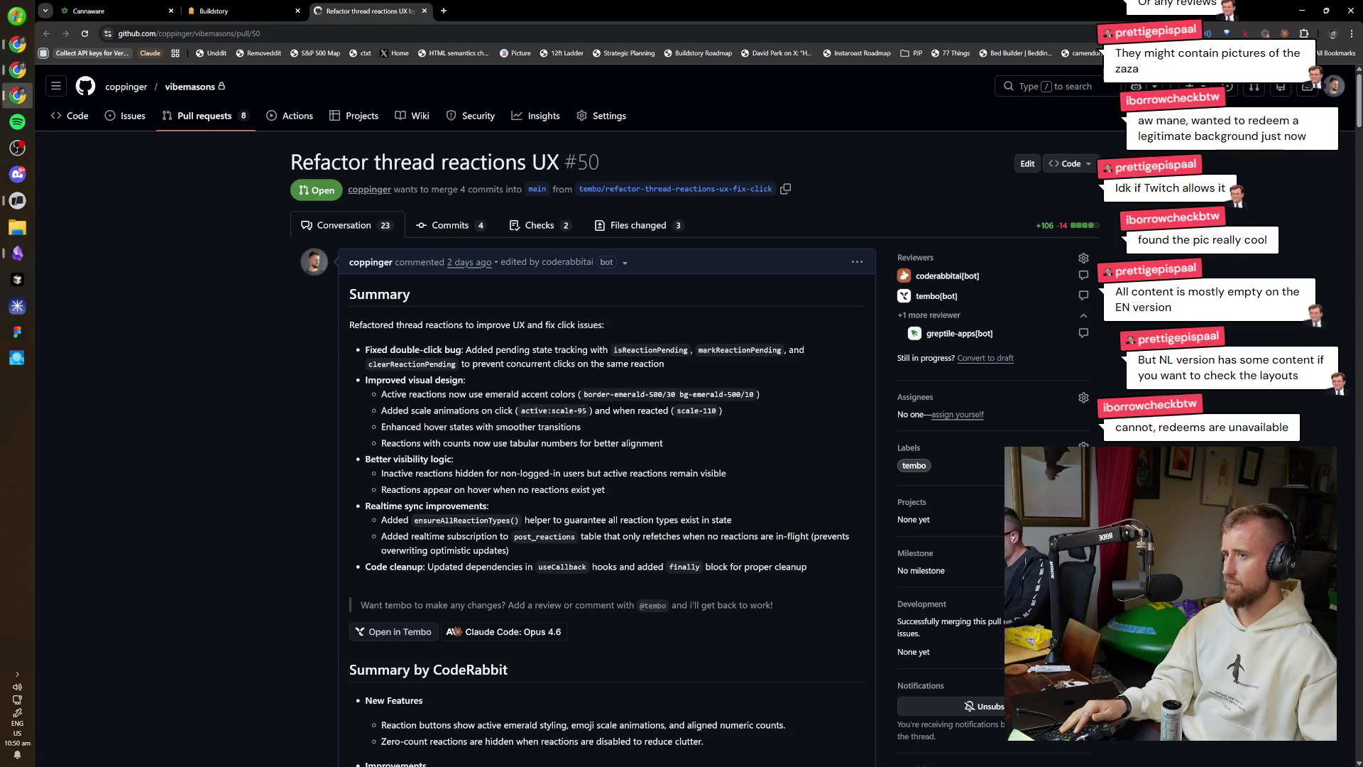
Merge pull request #50 and bring up the 2026-02-27 Obsidian daily note.
{"action": "key", "text": "End"}
{"action": "scroll", "coordinate": [574, 603], "scroll_direction": "up", "scroll_amount": 15}
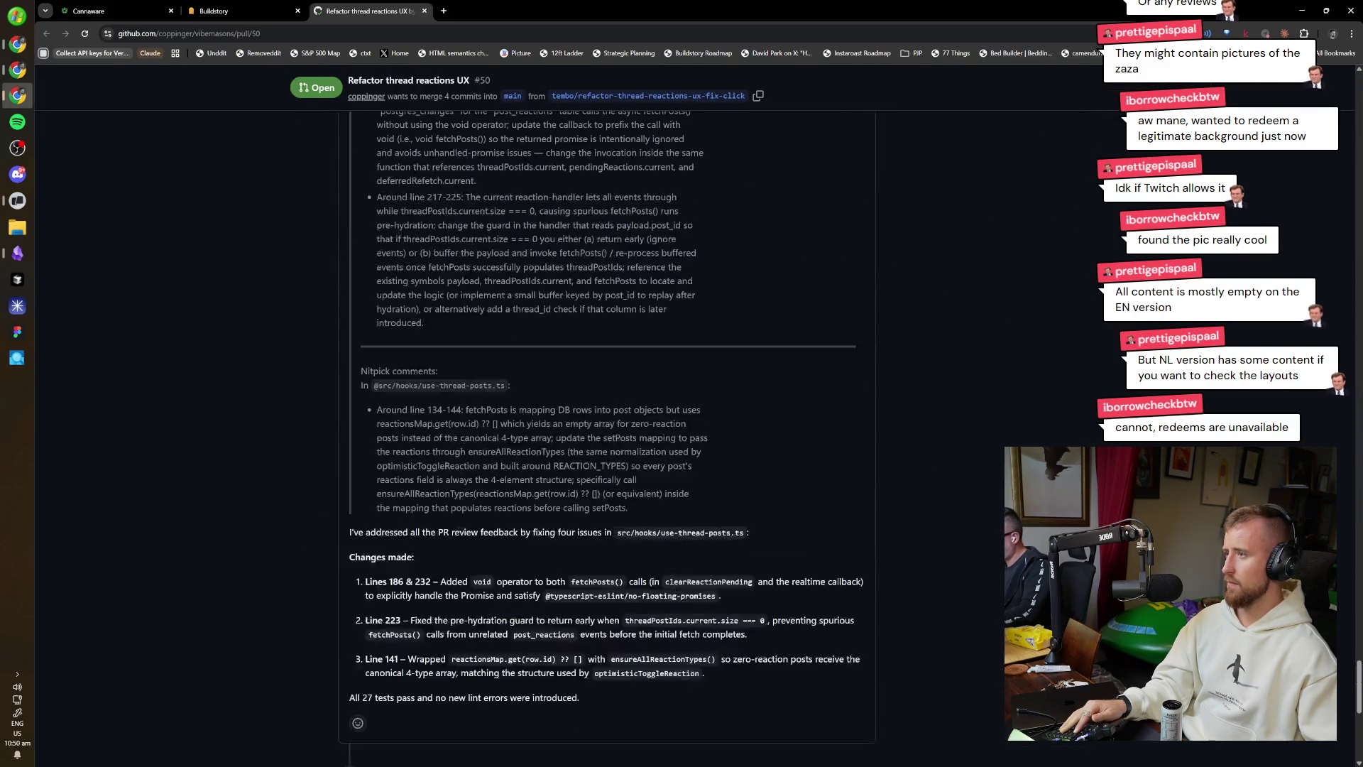
{"action": "scroll", "coordinate": [574, 602], "scroll_direction": "down", "scroll_amount": 9}
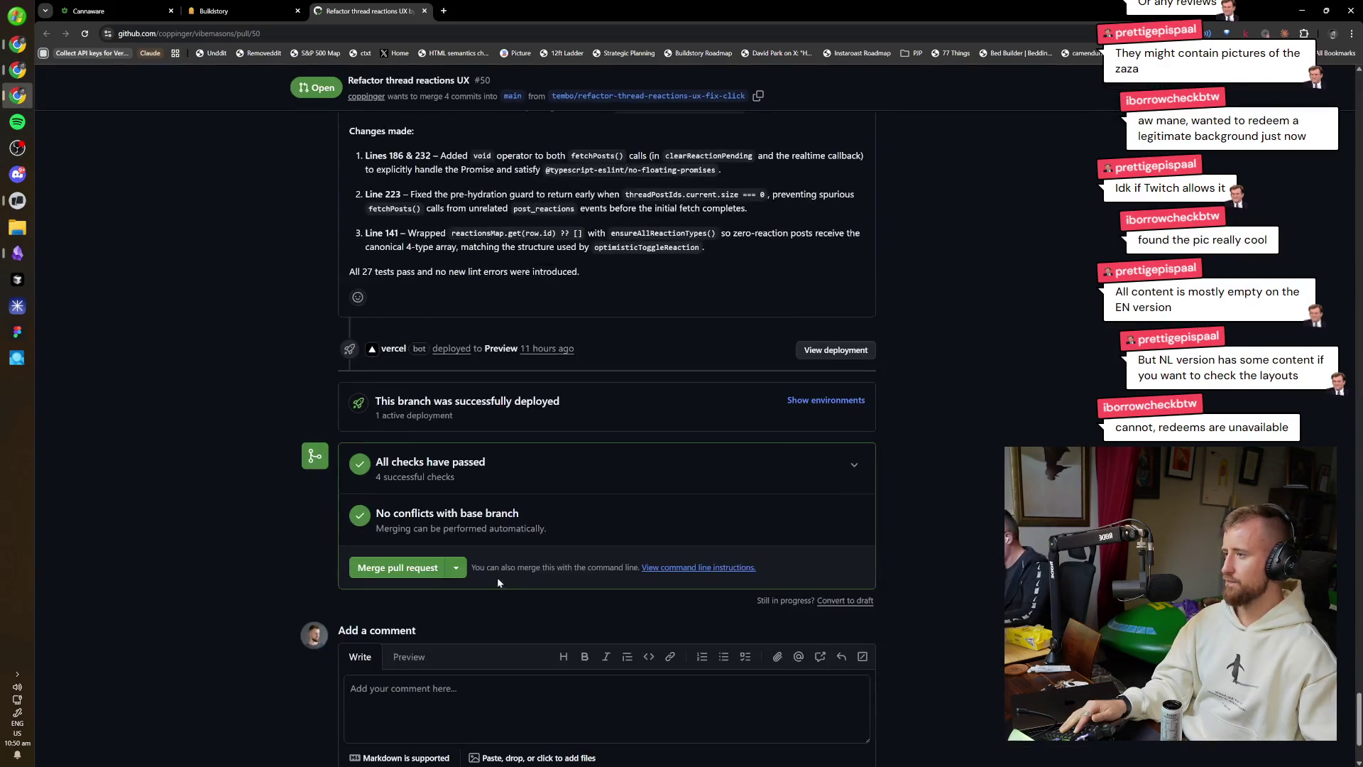
{"action": "left_click", "coordinate": [398, 567]}
{"action": "left_click", "coordinate": [397, 678]}
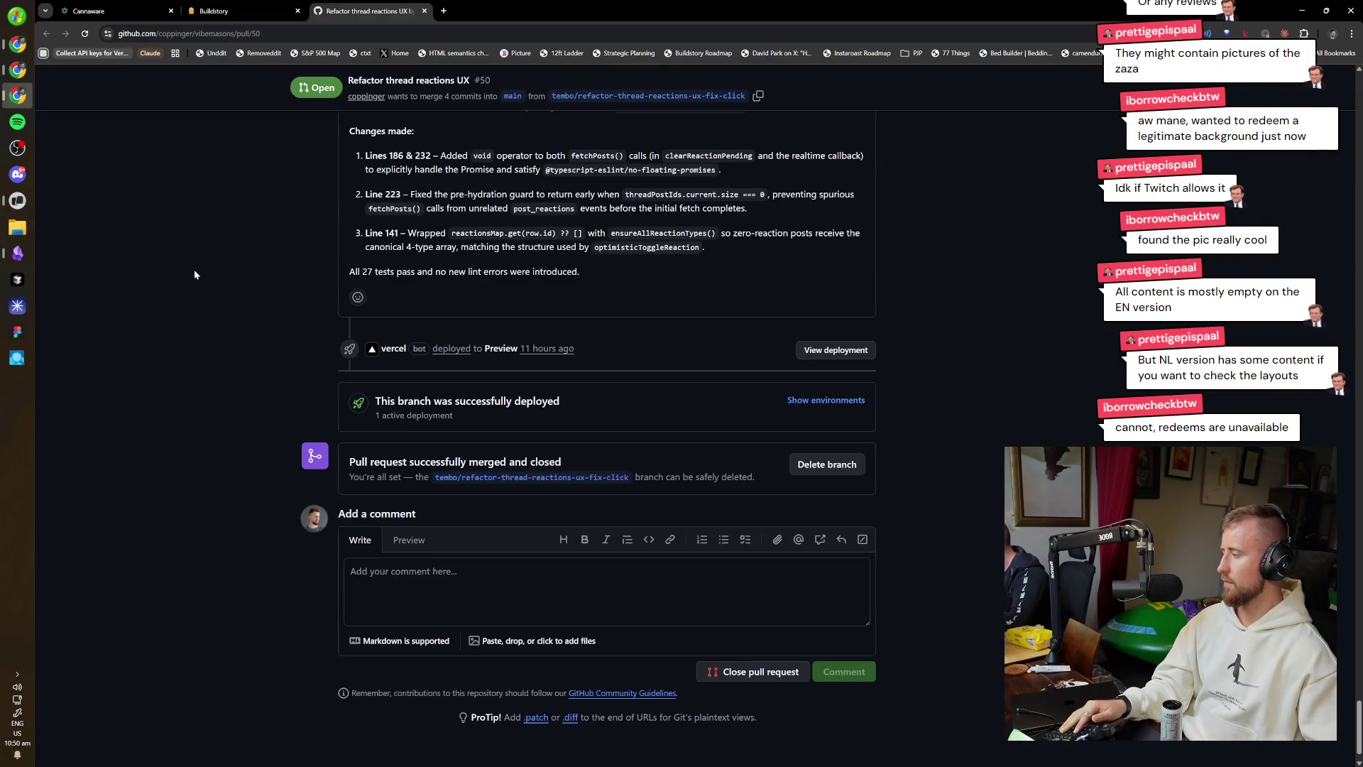
{"action": "left_click", "coordinate": [19, 254]}
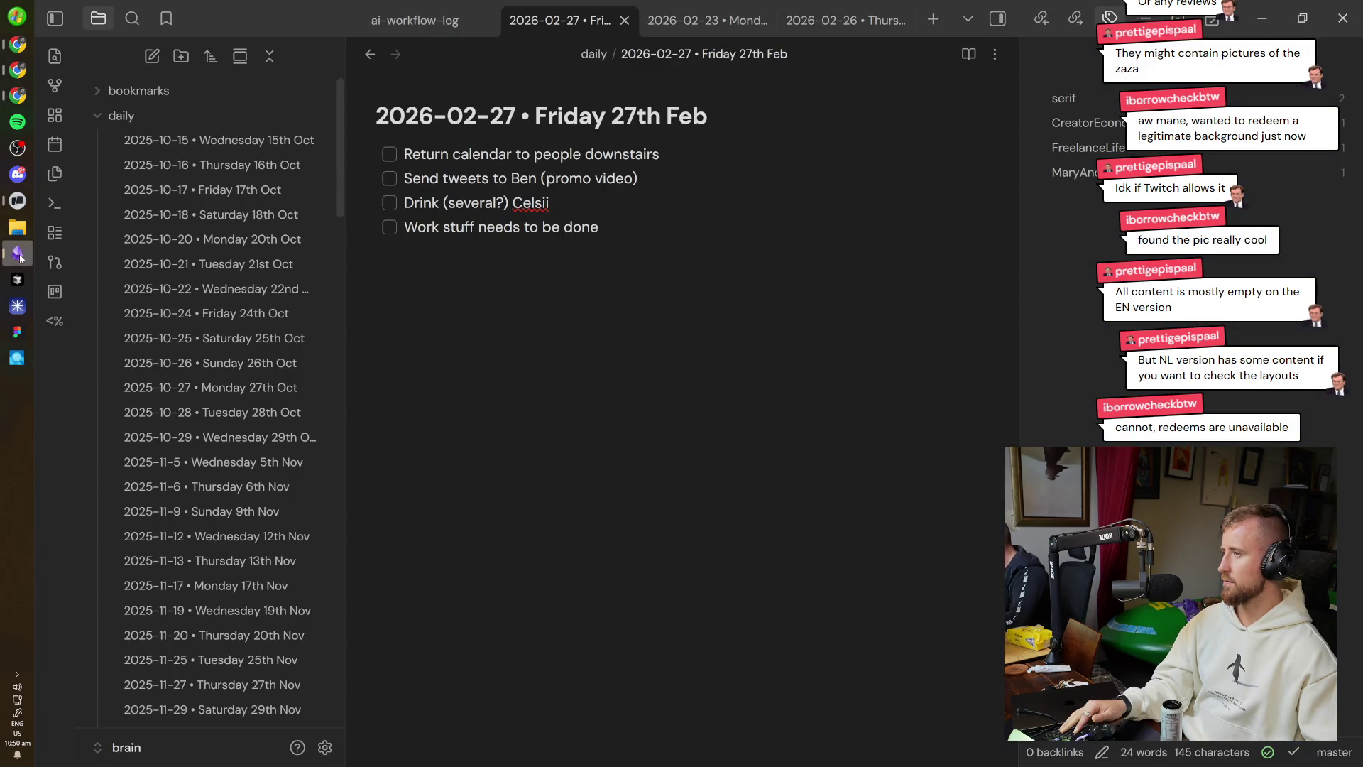
Check off 'Return calendar to people downstairs' and return to the X feed in Chrome.
{"action": "key", "text": "ctrl+Return"}
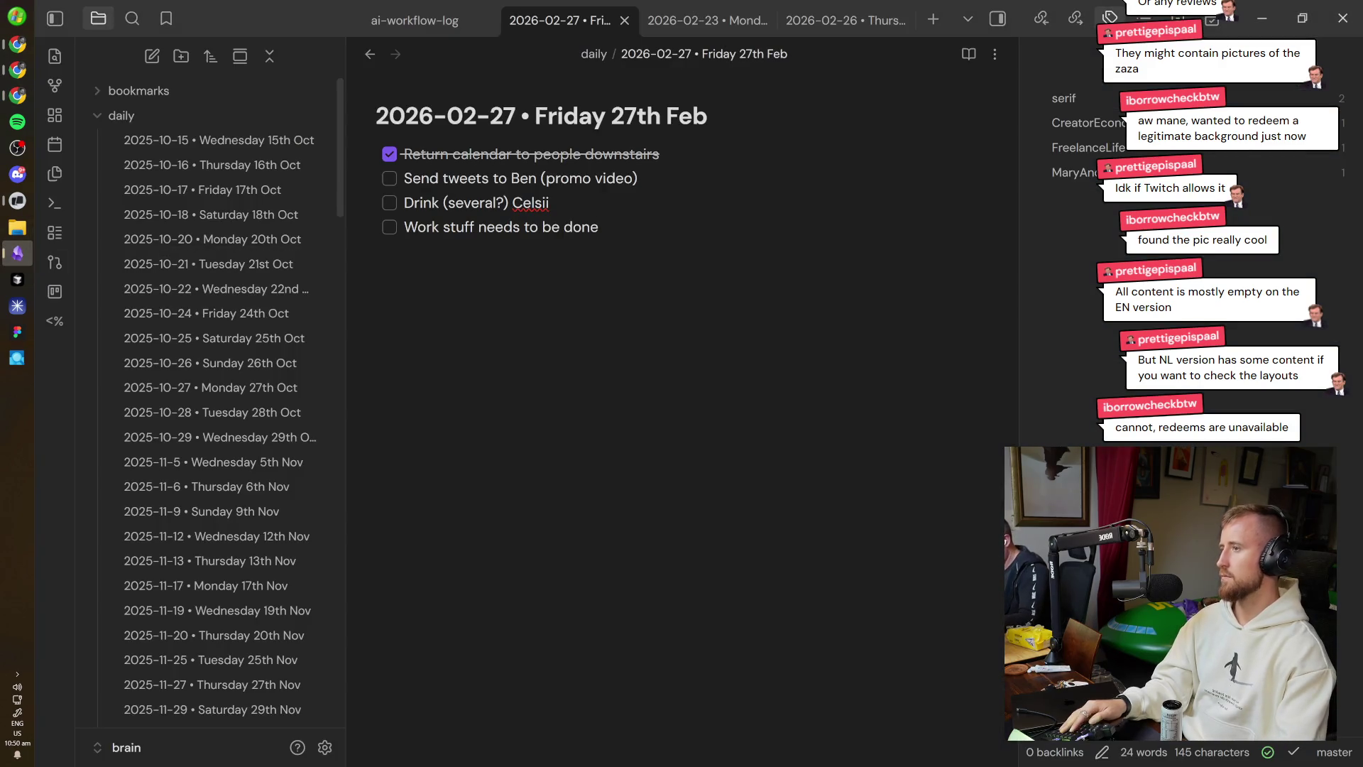
{"action": "left_click", "coordinate": [18, 96]}
{"action": "key", "text": "ctrl+Tab"}
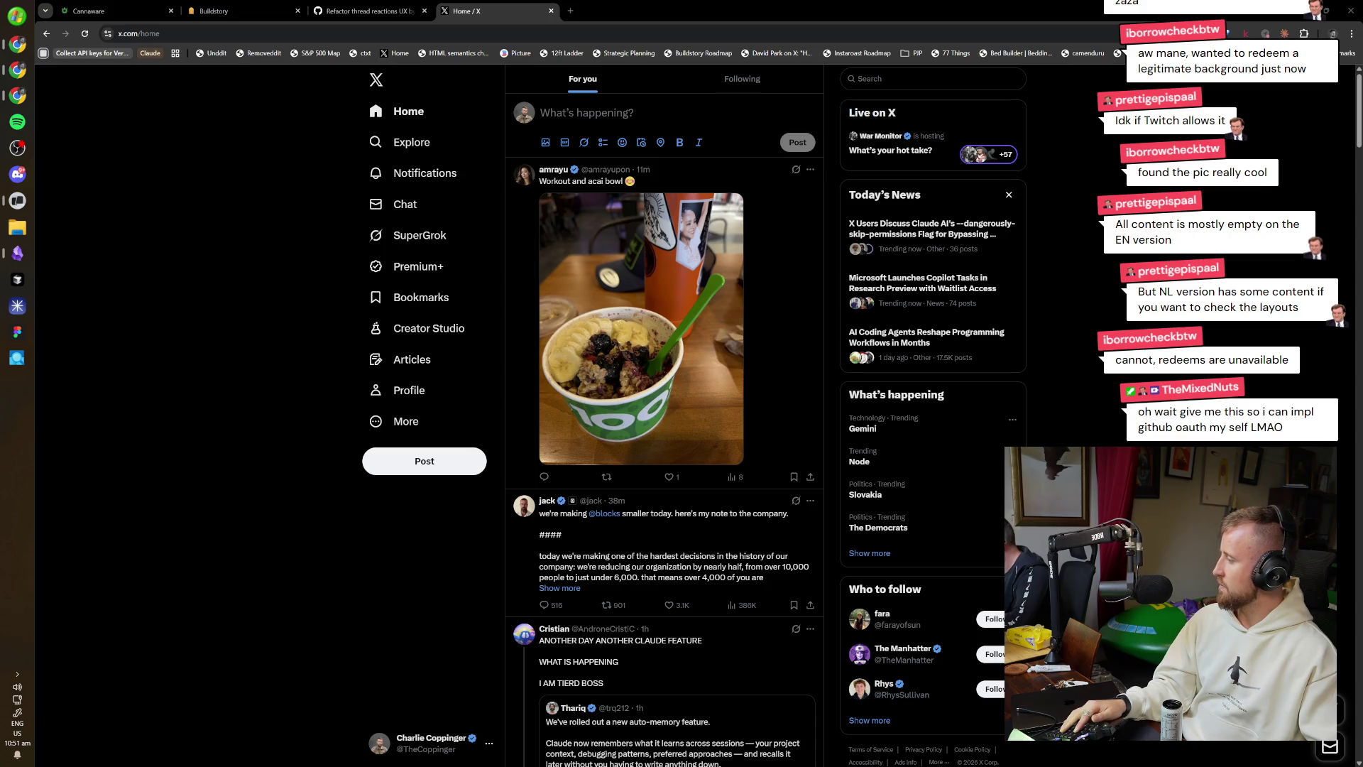
Open and close an extra Buildstory tab, then open the long post about company cuts.
{"action": "key", "text": "ctrl+t"}
{"action": "type", "text": "buildstory"}
{"action": "key", "text": "Return"}
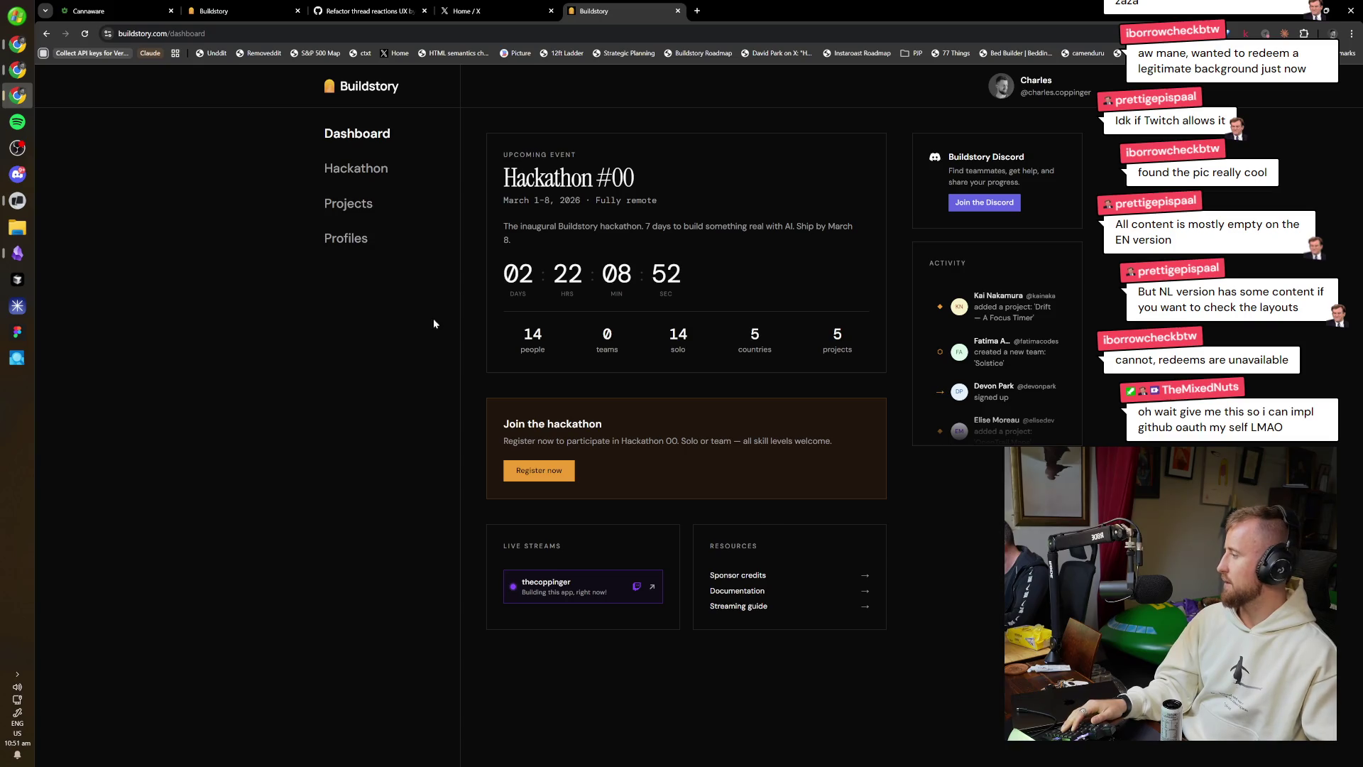
{"action": "key", "text": "ctrl+w"}
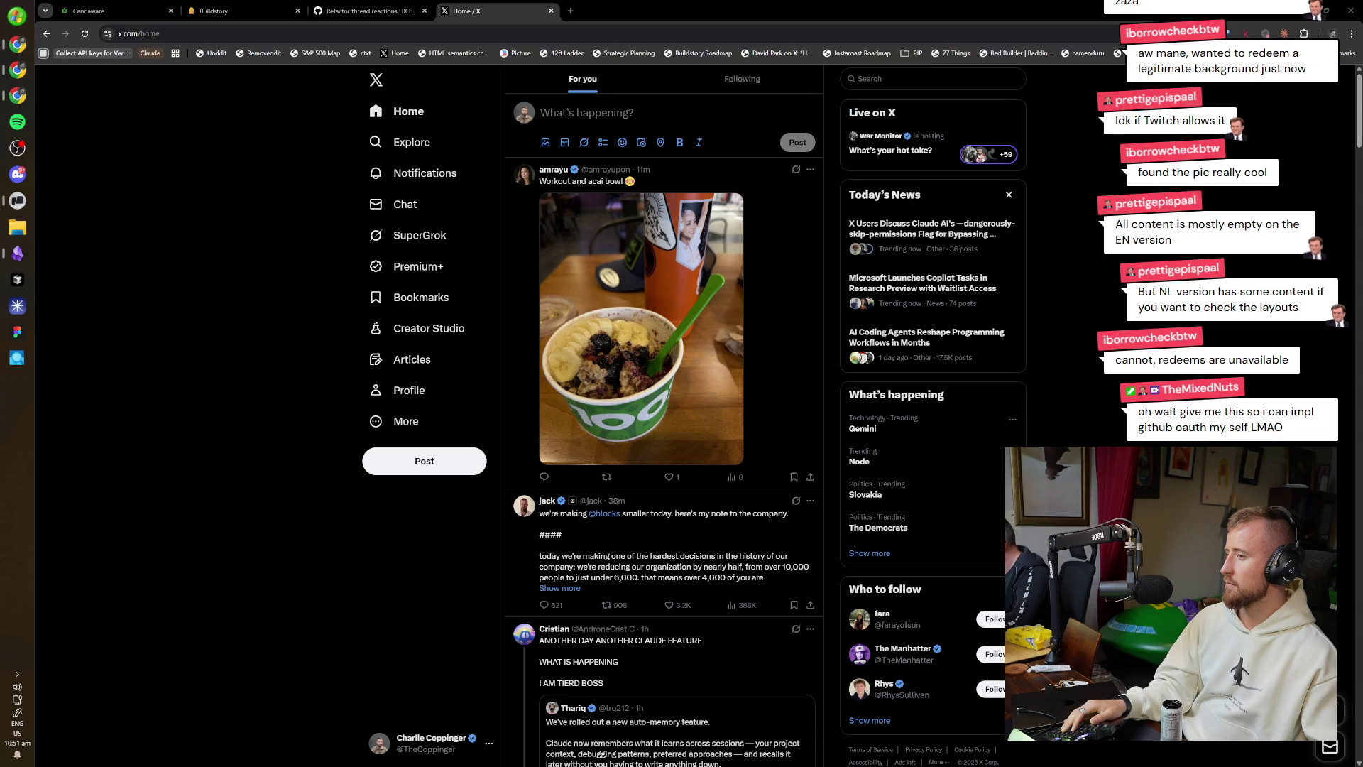
{"action": "left_click", "coordinate": [668, 577]}
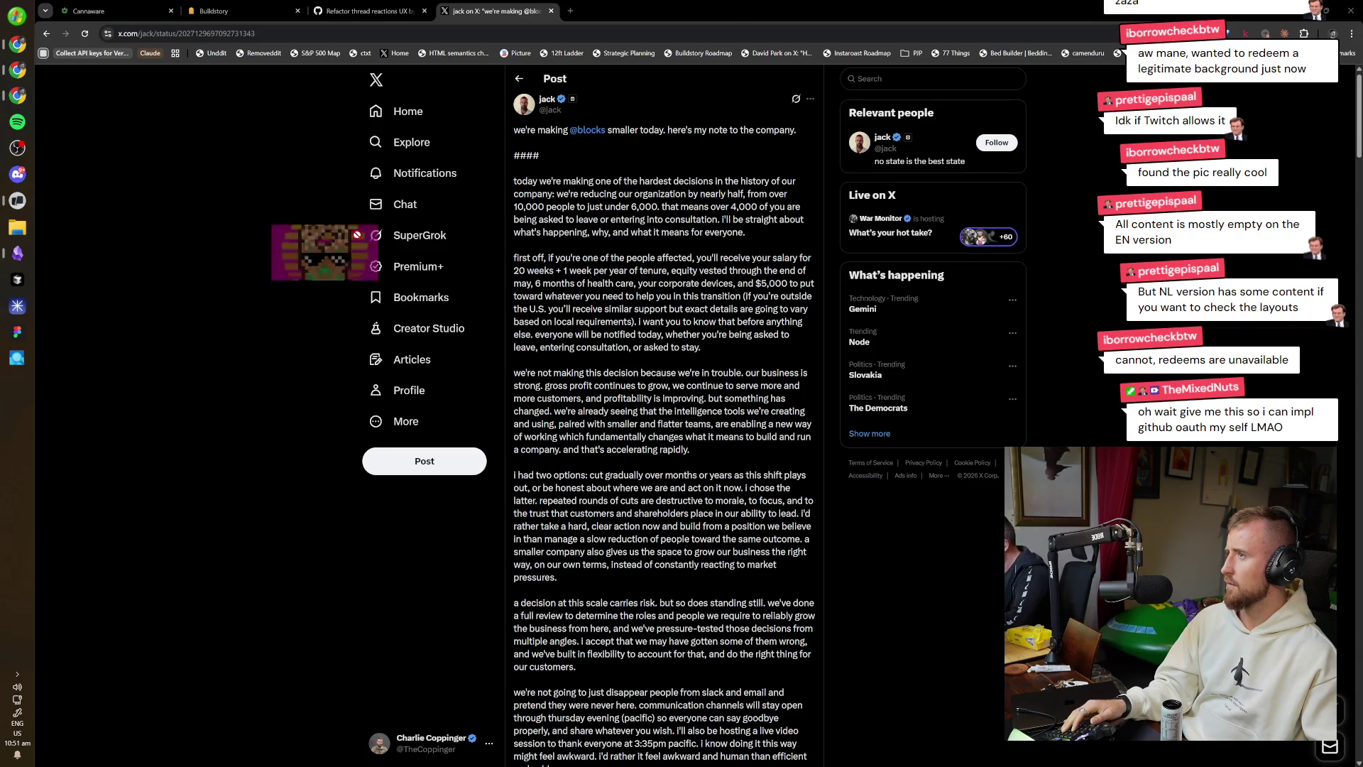
Reopen four previously closed profile tabs and return to the long post's tab.
{"action": "key", "text": "ctrl+shift+t"}
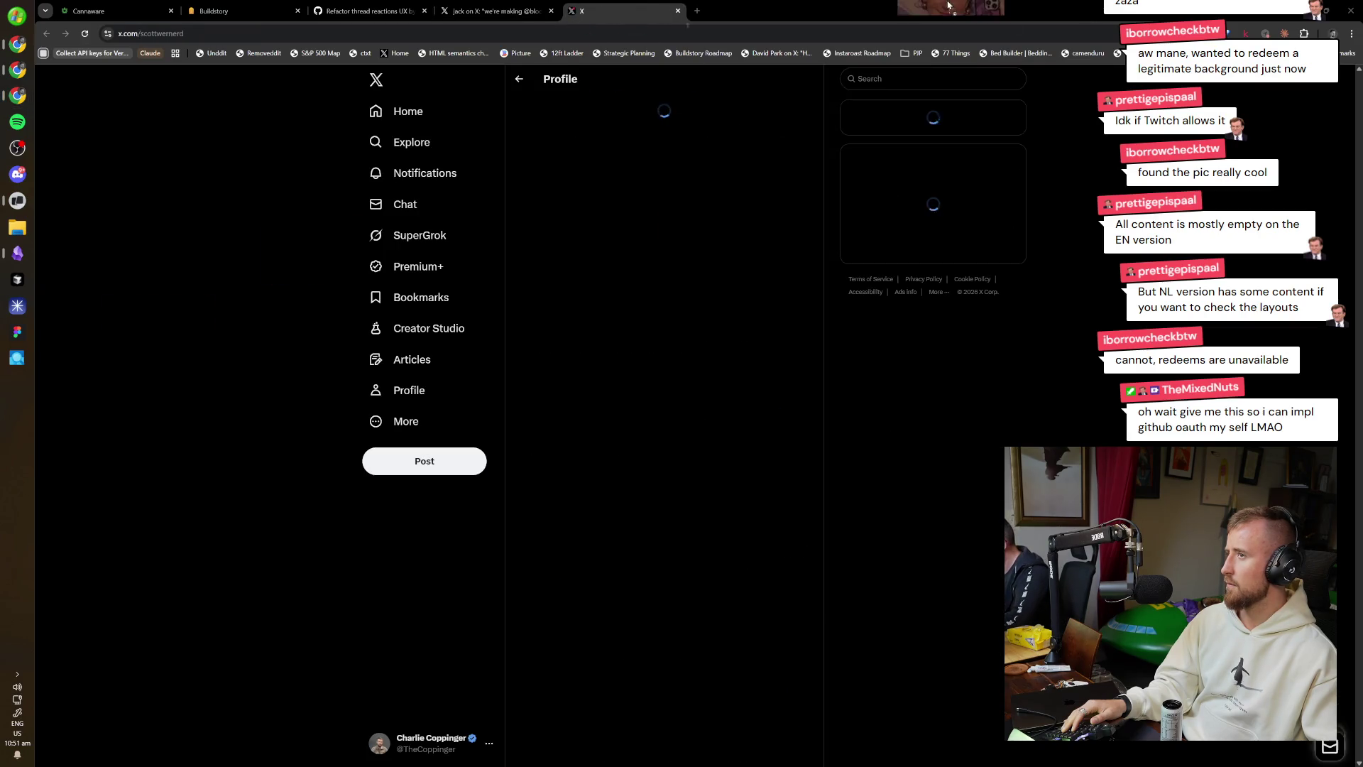
{"action": "key", "text": "ctrl+shift+t"}
{"action": "key", "text": "ctrl+shift+t"}
{"action": "key", "text": "ctrl+shift+t"}
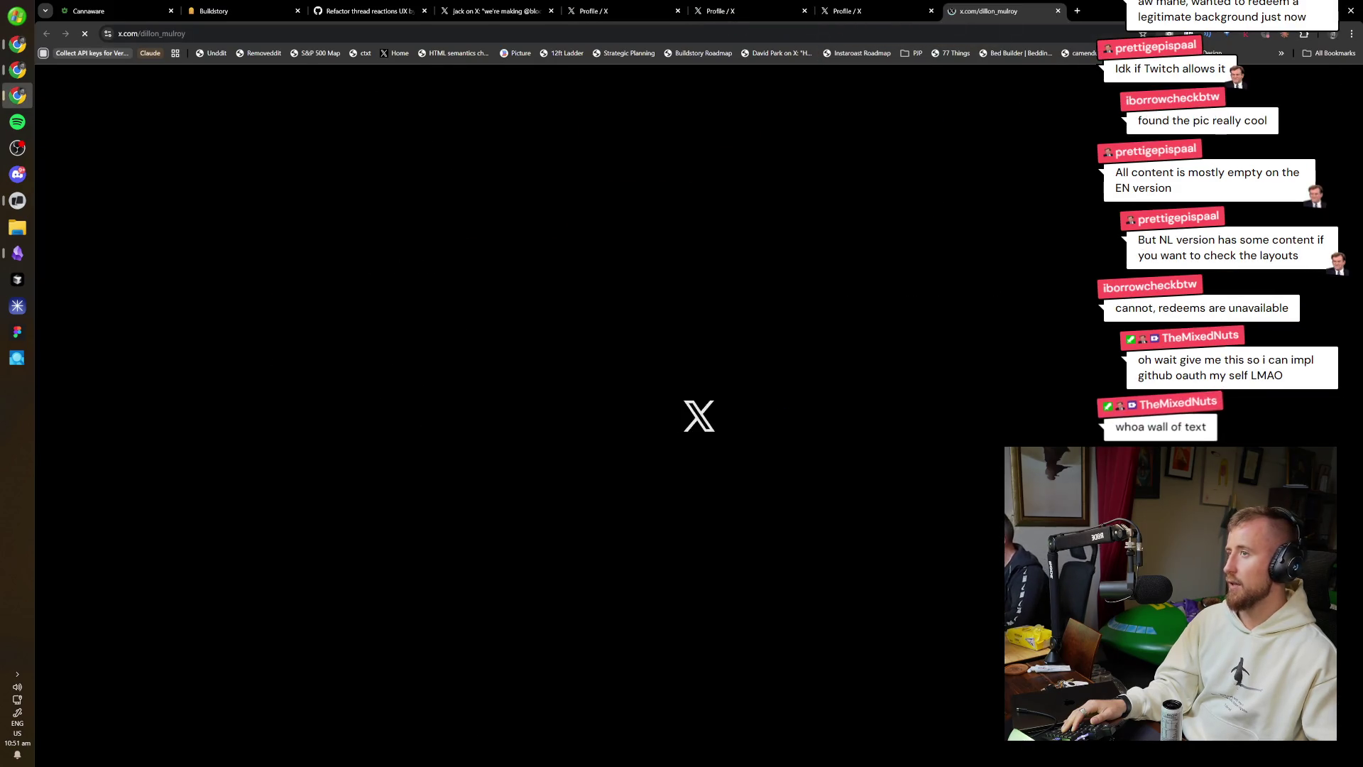
{"action": "key", "text": "ctrl+shift+t"}
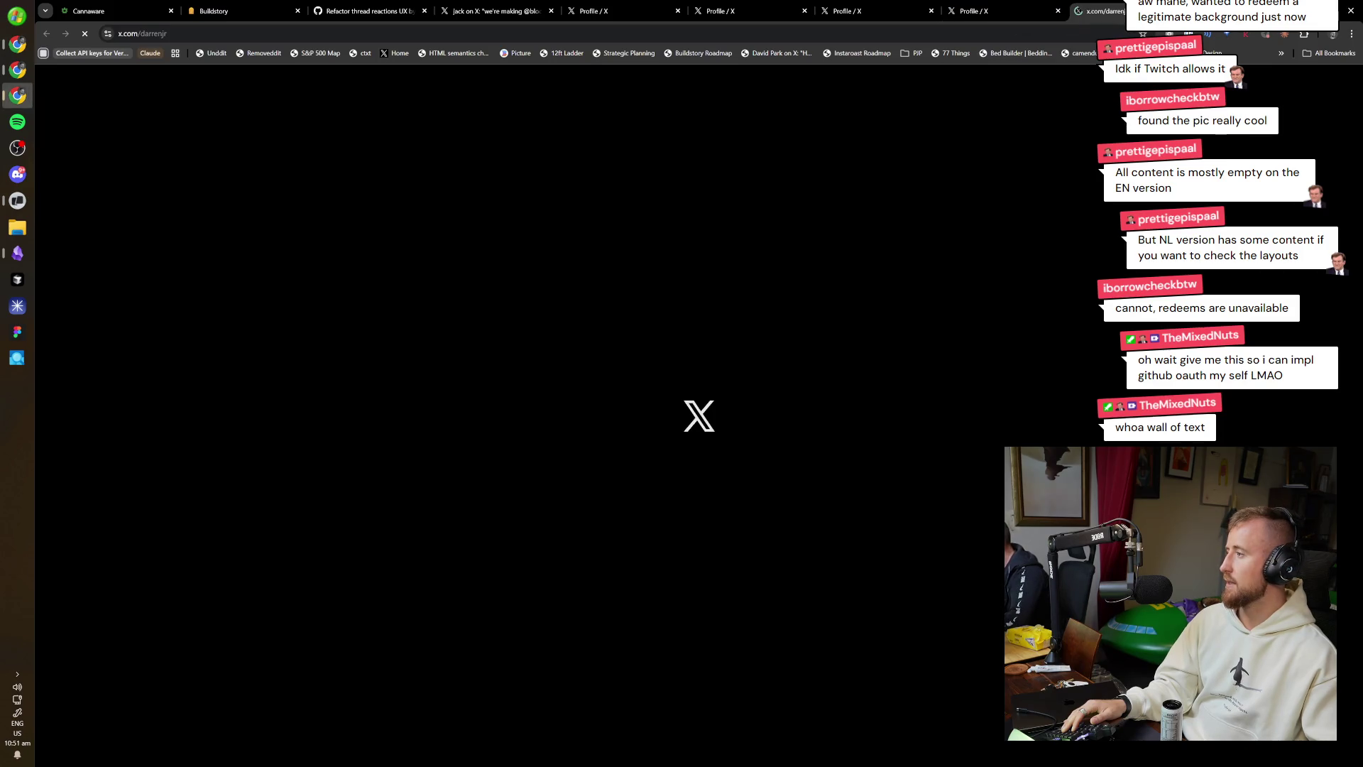
{"action": "key", "text": "ctrl+shift+t"}
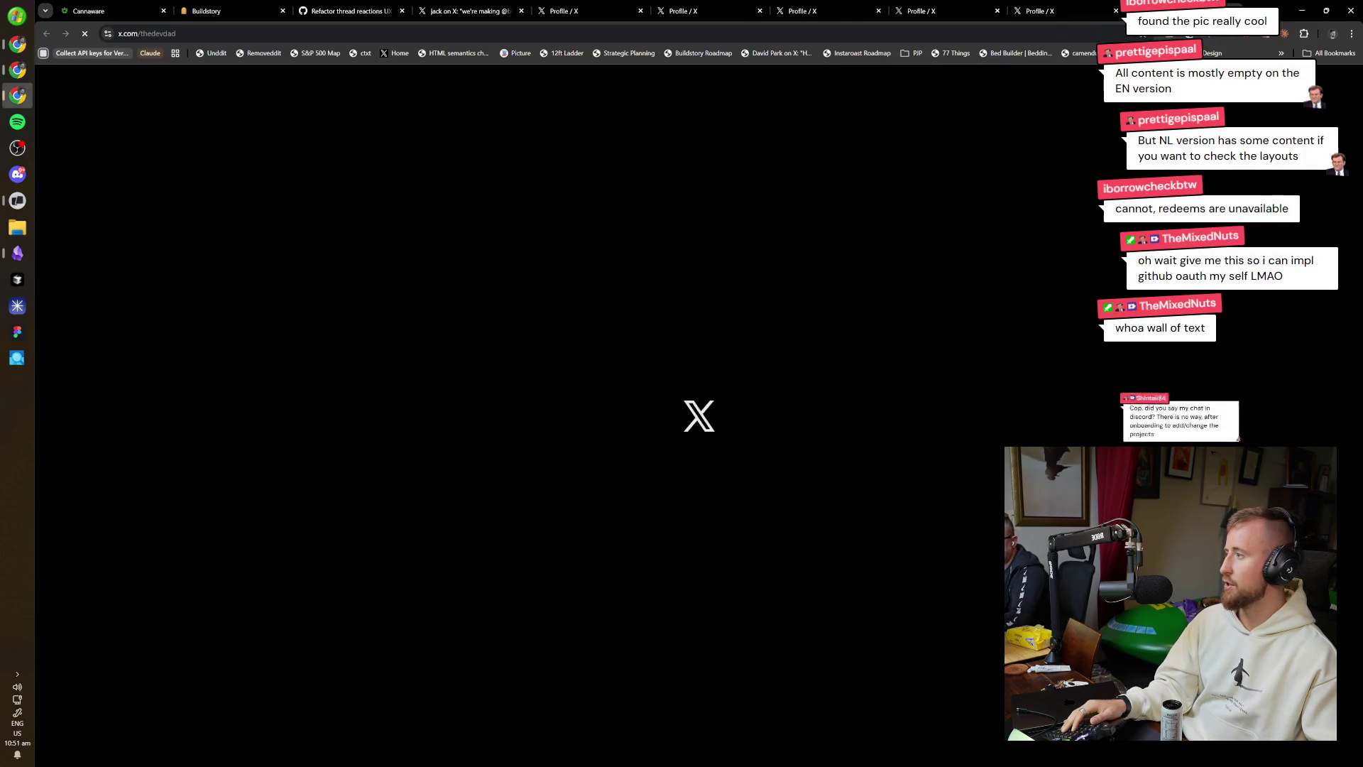
{"action": "key", "text": "ctrl+4"}
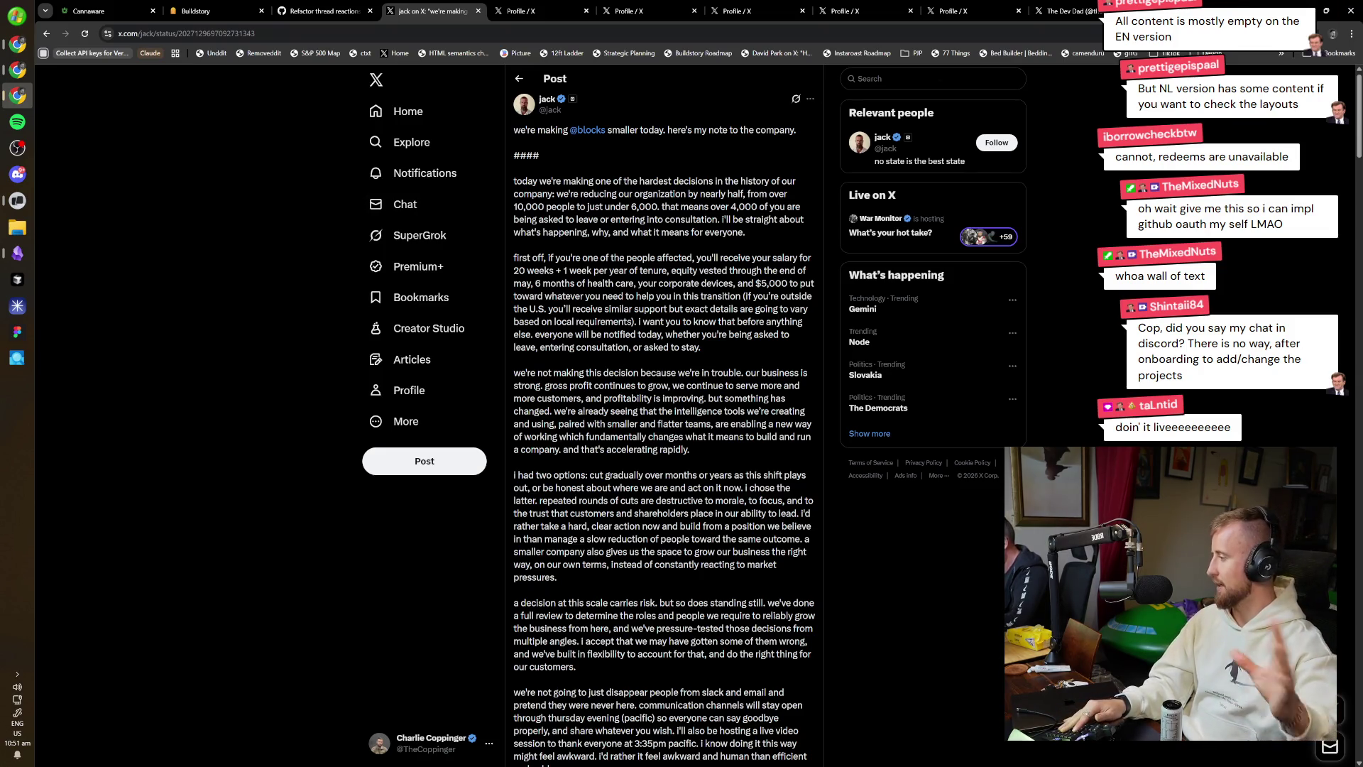
Glance at the terminal, return to the browser, then switch to the Obsidian daily note.
{"action": "left_click", "coordinate": [17, 200]}
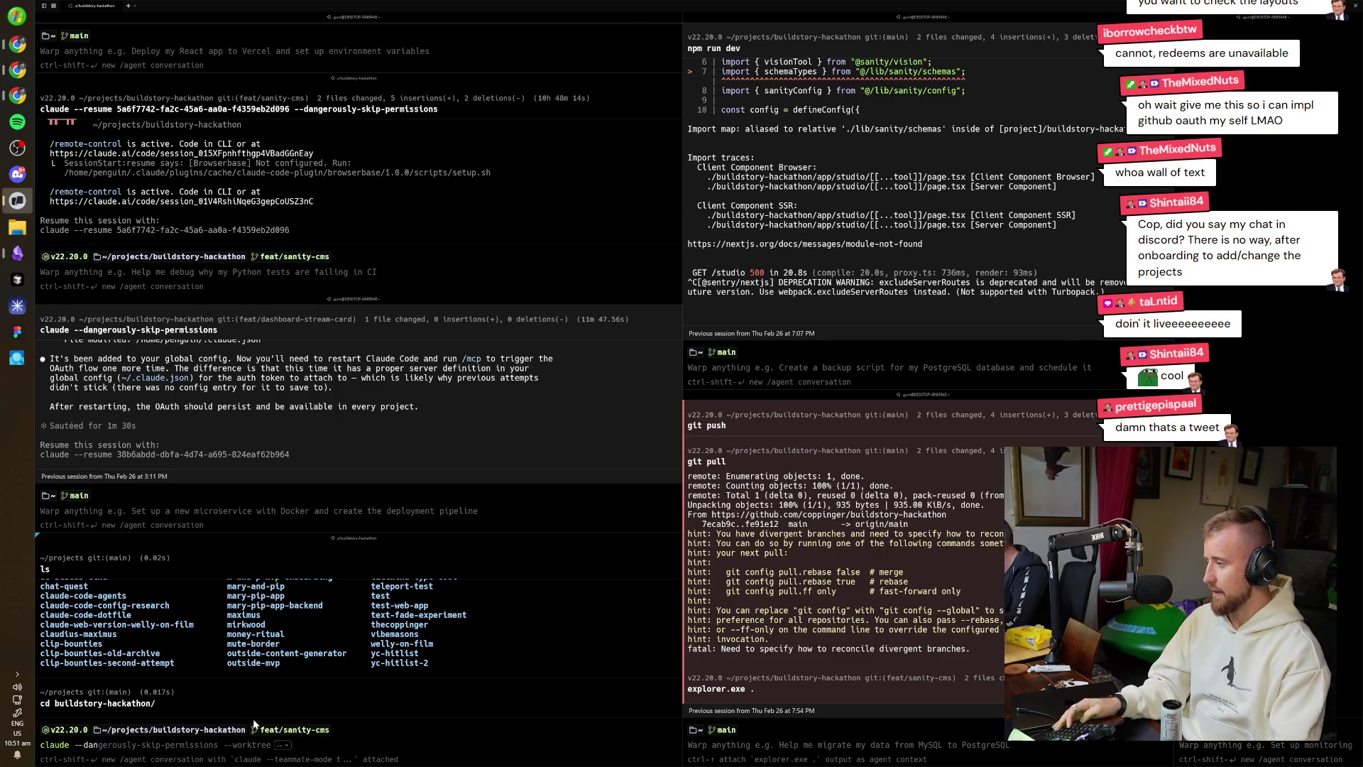
{"action": "key", "text": "alt+Tab"}
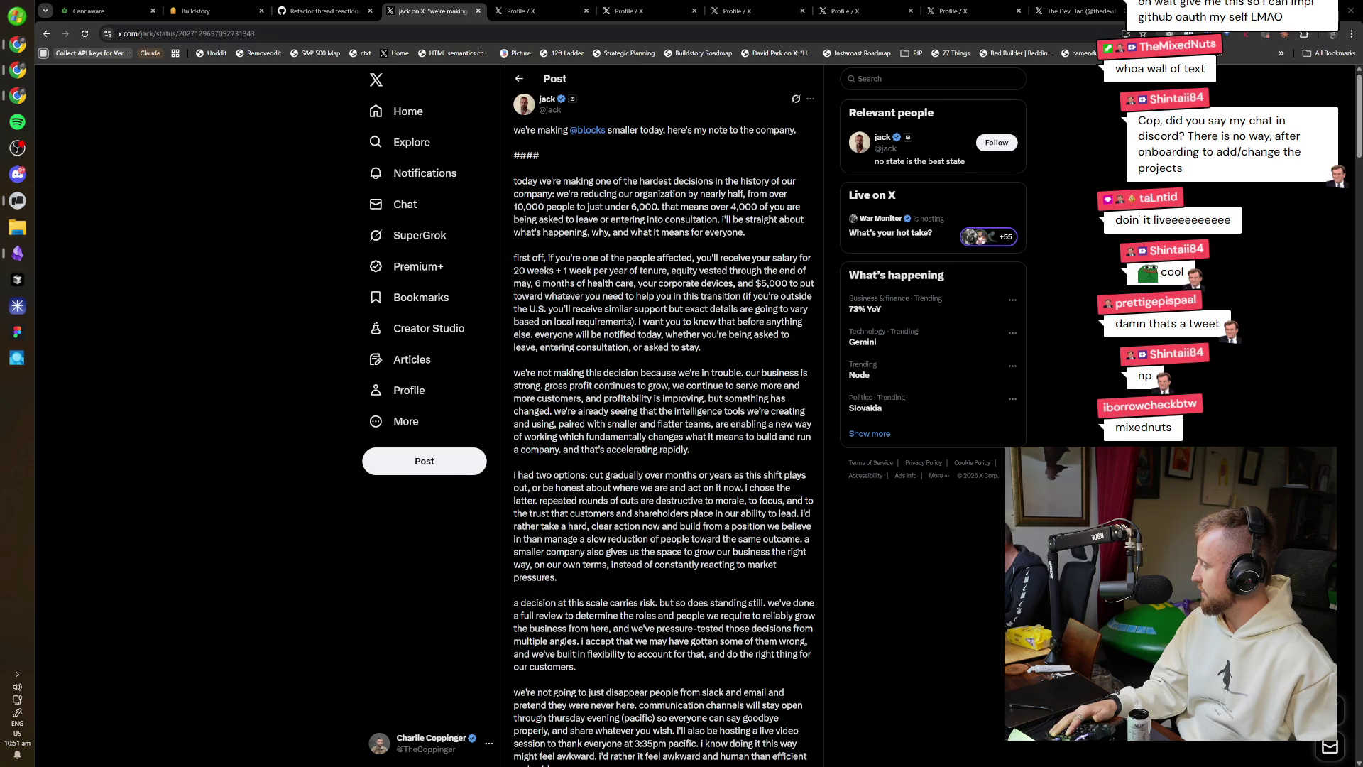
{"action": "left_click", "coordinate": [211, 588]}
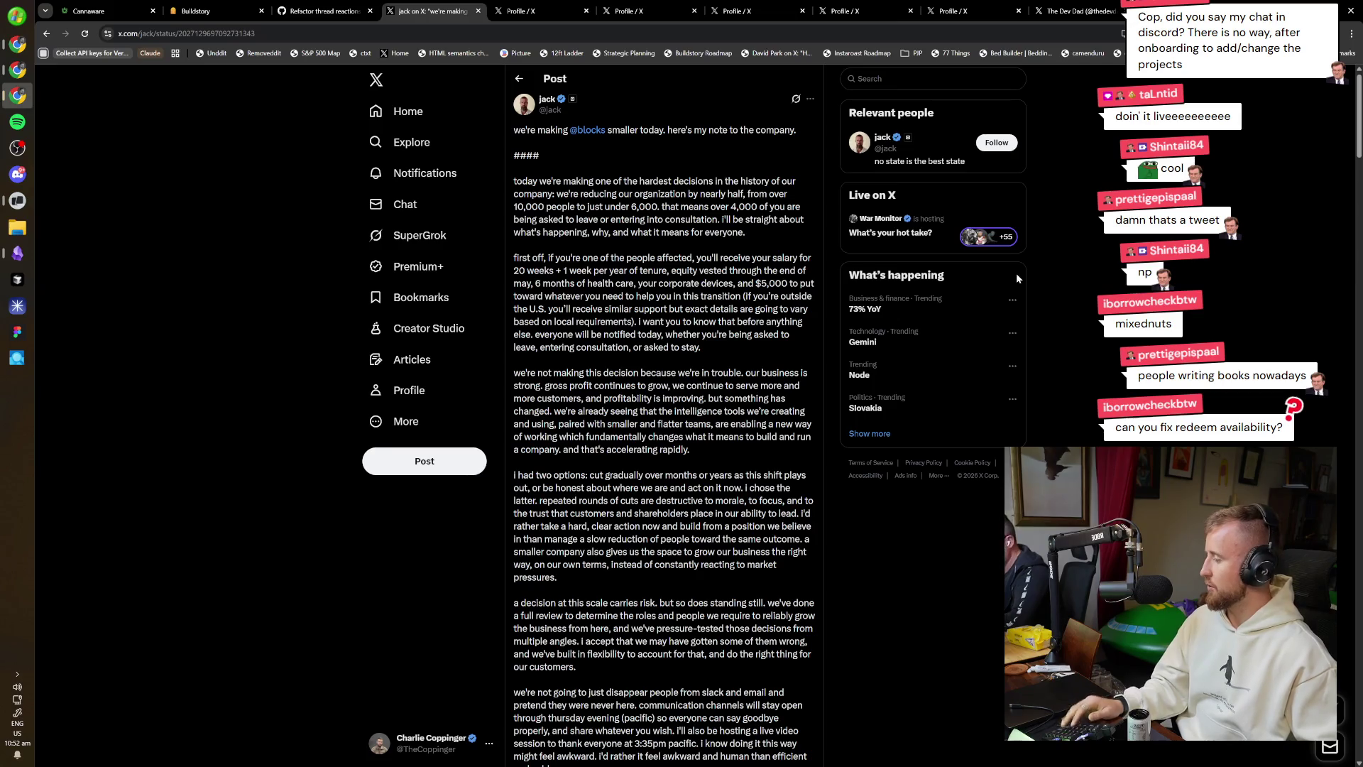
{"action": "left_click", "coordinate": [17, 252]}
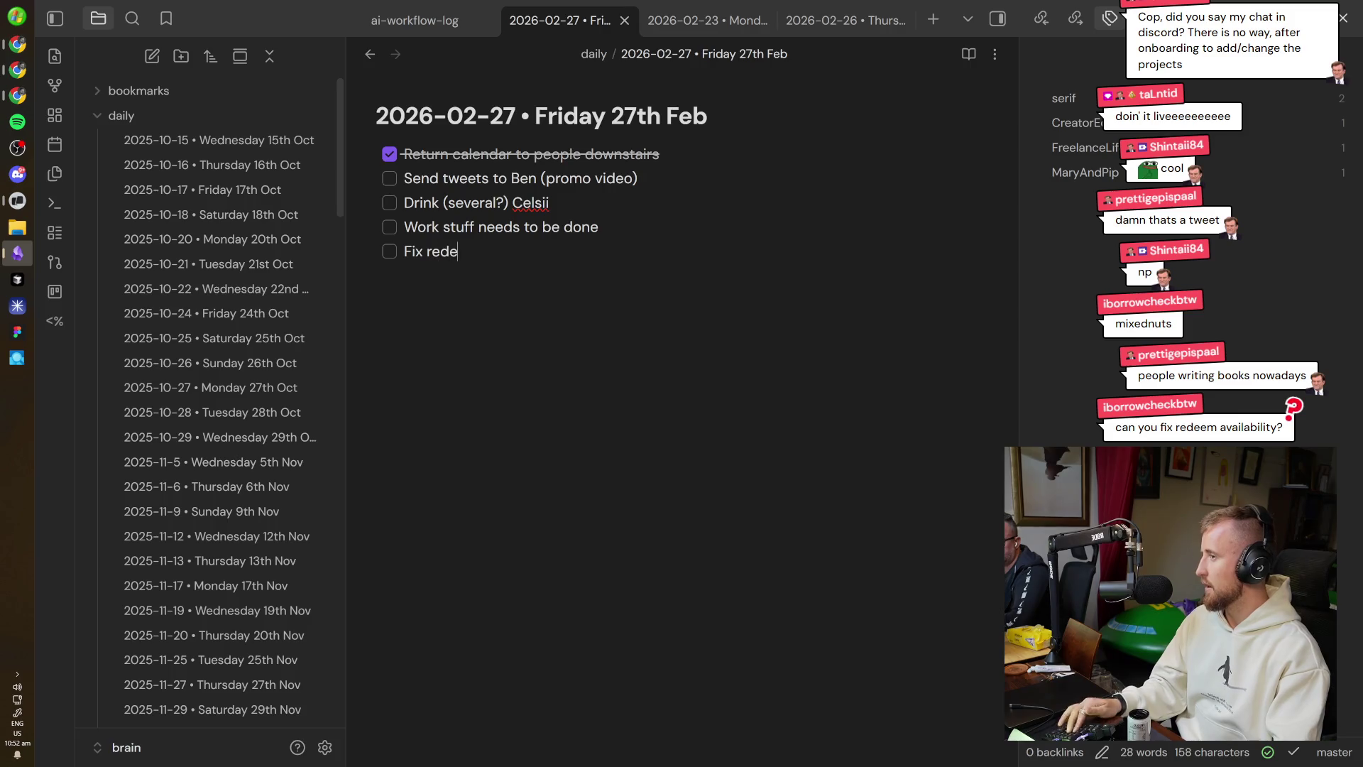
Add the to-do 'Fix redeems', begin a new task below it, and return to the browser.
{"action": "key", "text": "alt+Tab"}
{"action": "key", "text": "alt+Tab"}
{"action": "key", "text": "alt+Tab"}
{"action": "key", "text": "alt+Tab"}
{"action": "key", "text": "Return"}
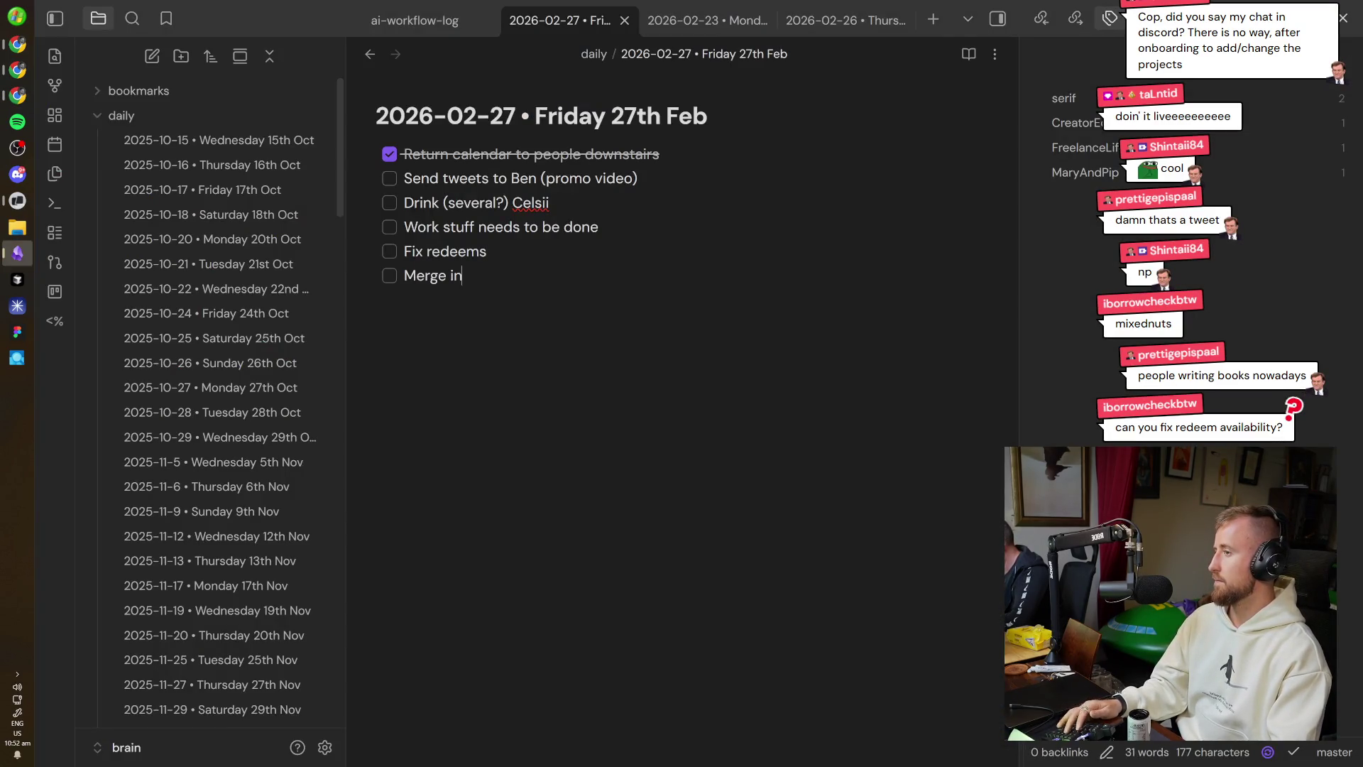
{"action": "key", "text": "alt+Tab"}
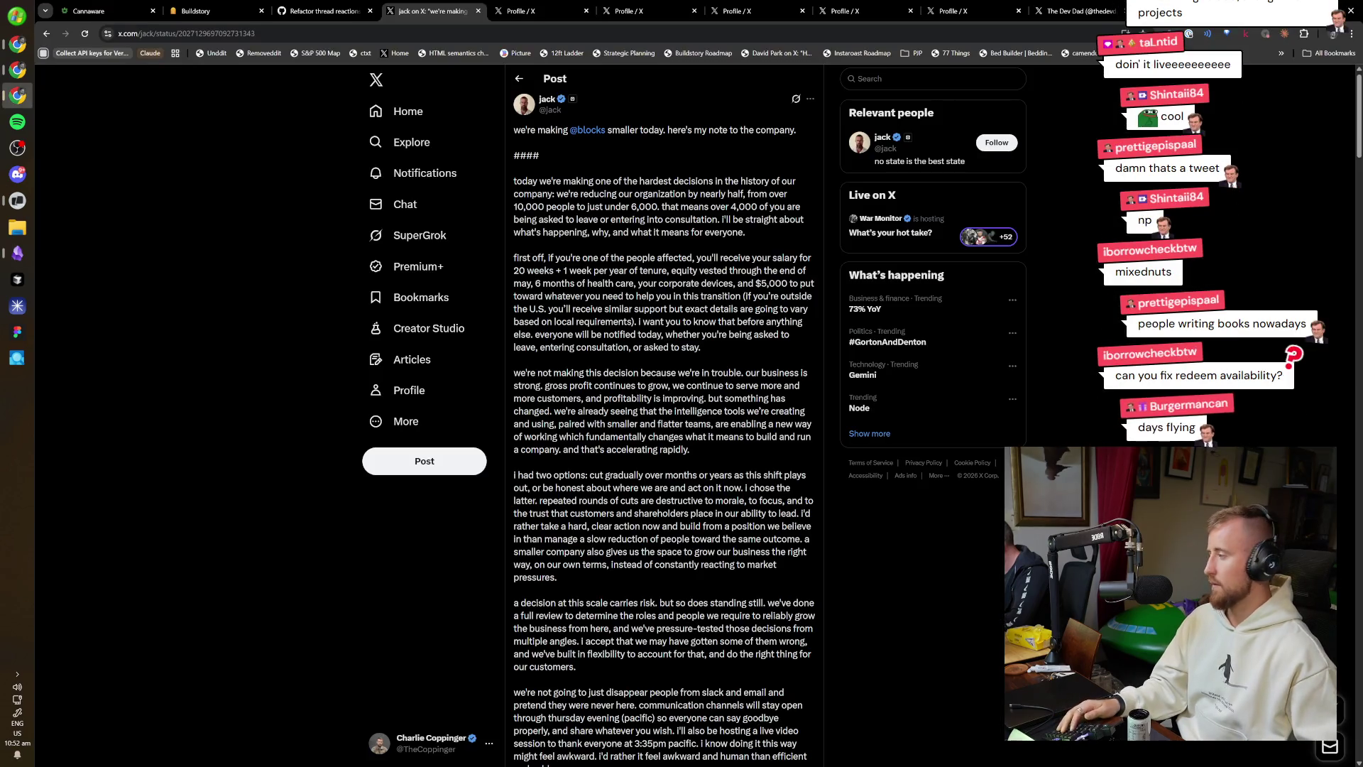
Read through jack's layoff post and open a replier's profile in a background tab.
{"action": "scroll", "coordinate": [664, 426], "scroll_direction": "down", "scroll_amount": 3}
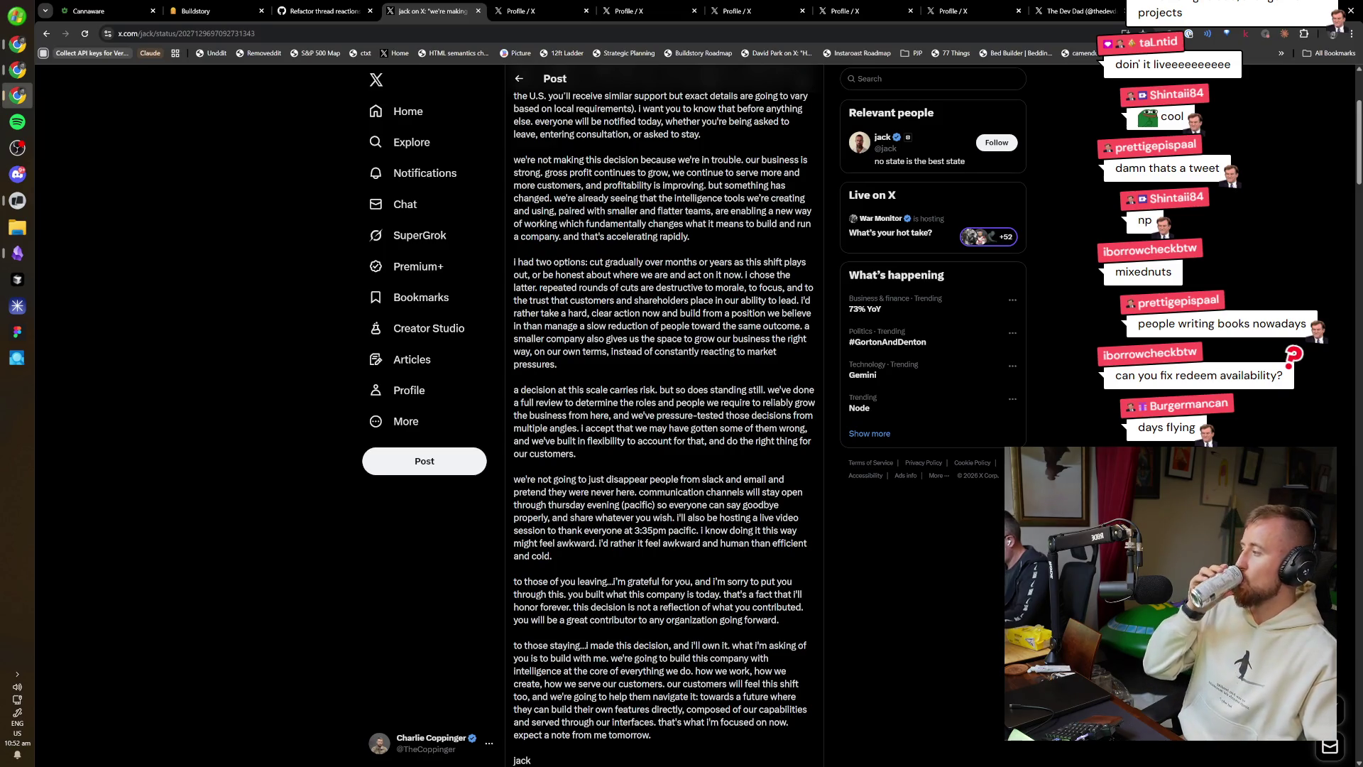
{"action": "scroll", "coordinate": [664, 426], "scroll_direction": "up", "scroll_amount": 3}
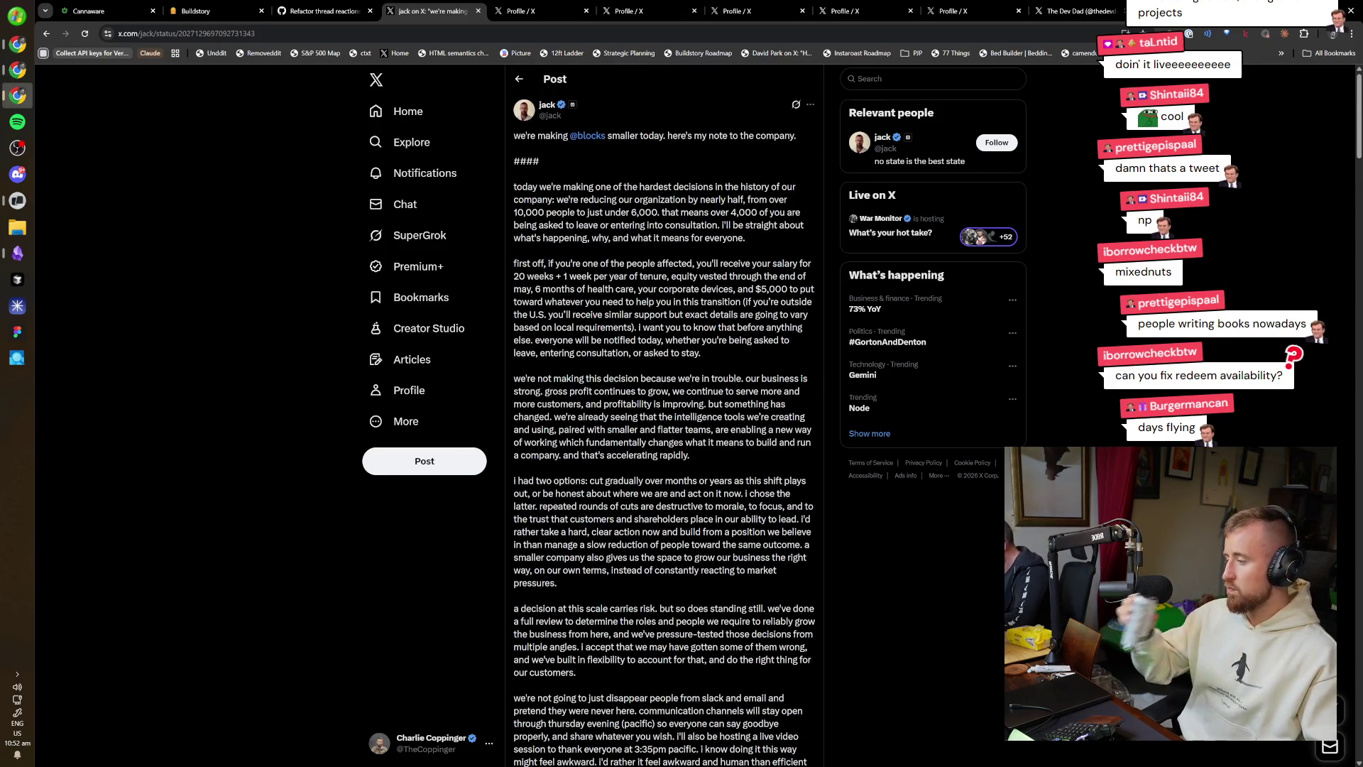
{"action": "scroll", "coordinate": [685, 336], "scroll_direction": "down", "scroll_amount": 5}
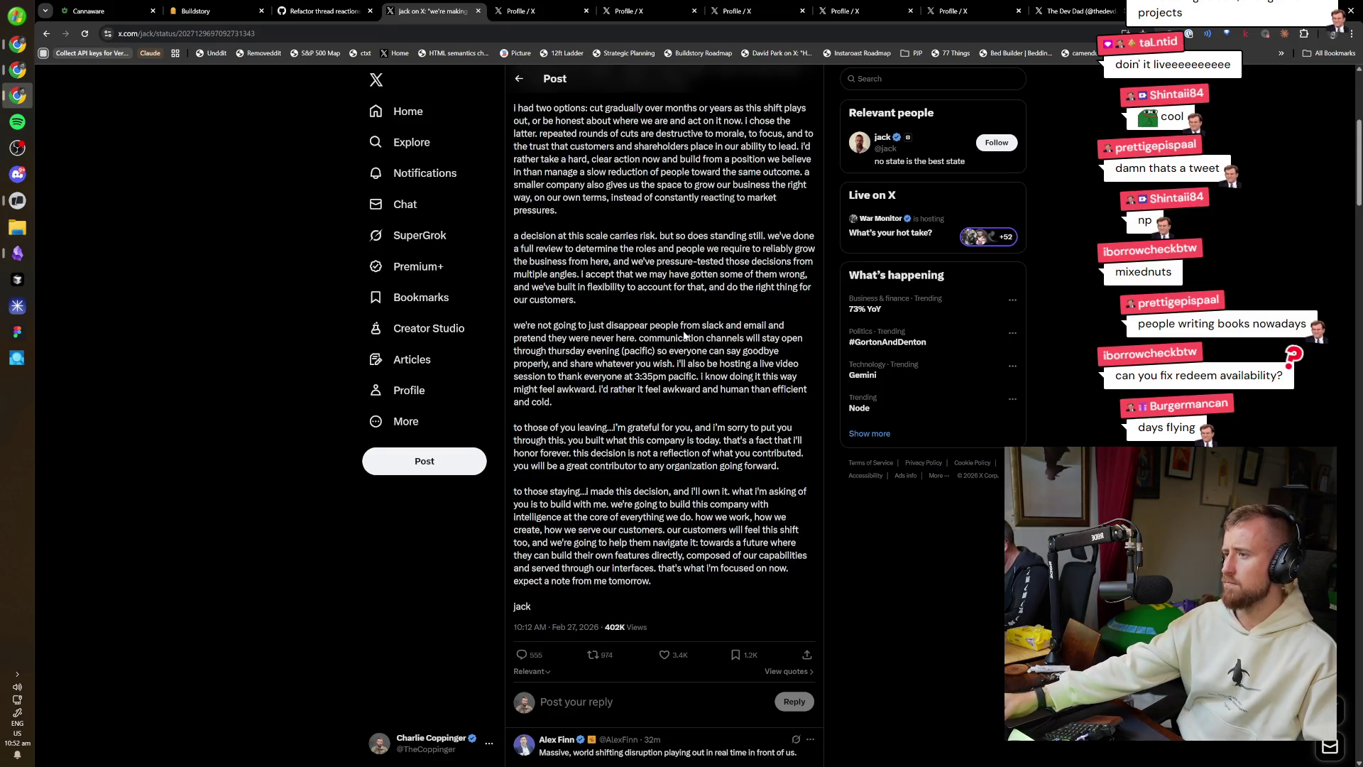
{"action": "scroll", "coordinate": [882, 574], "scroll_direction": "down", "scroll_amount": 2}
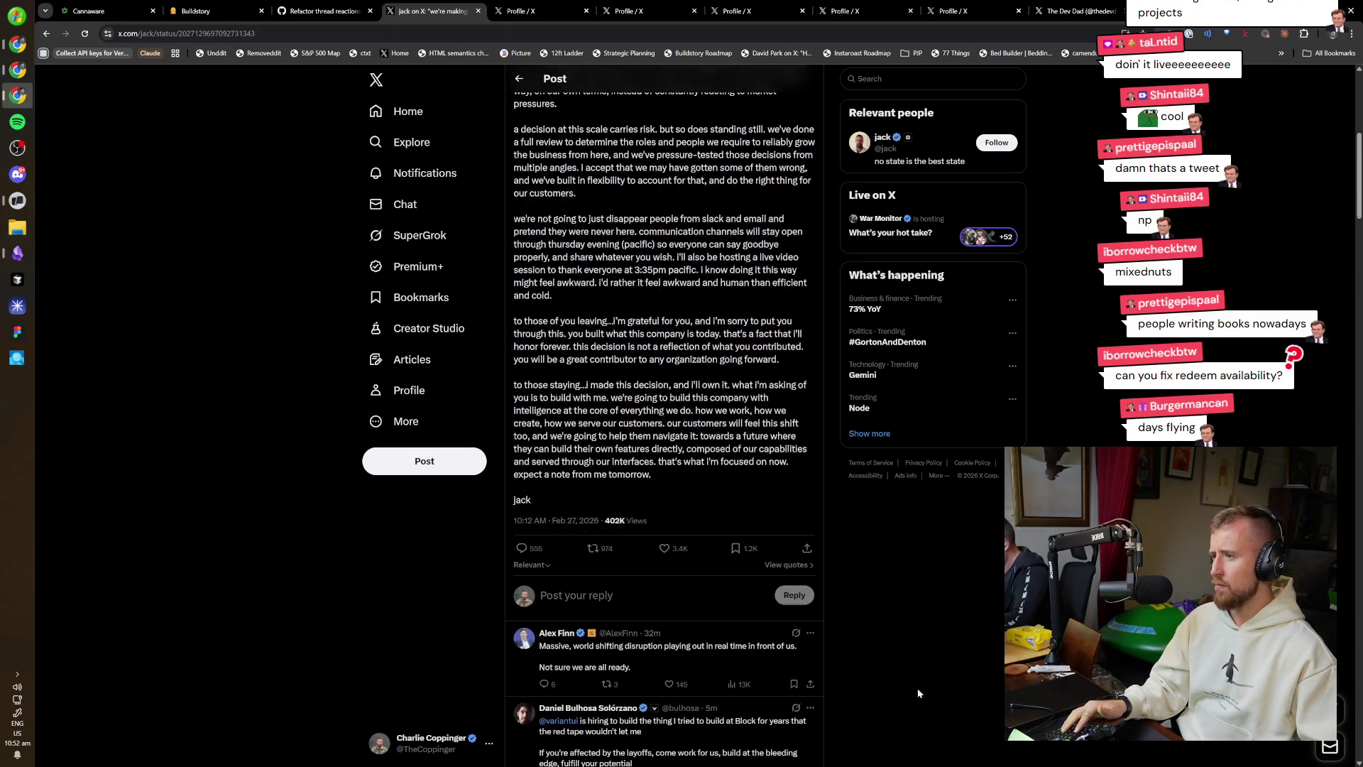
{"action": "scroll", "coordinate": [919, 693], "scroll_direction": "down", "scroll_amount": 2}
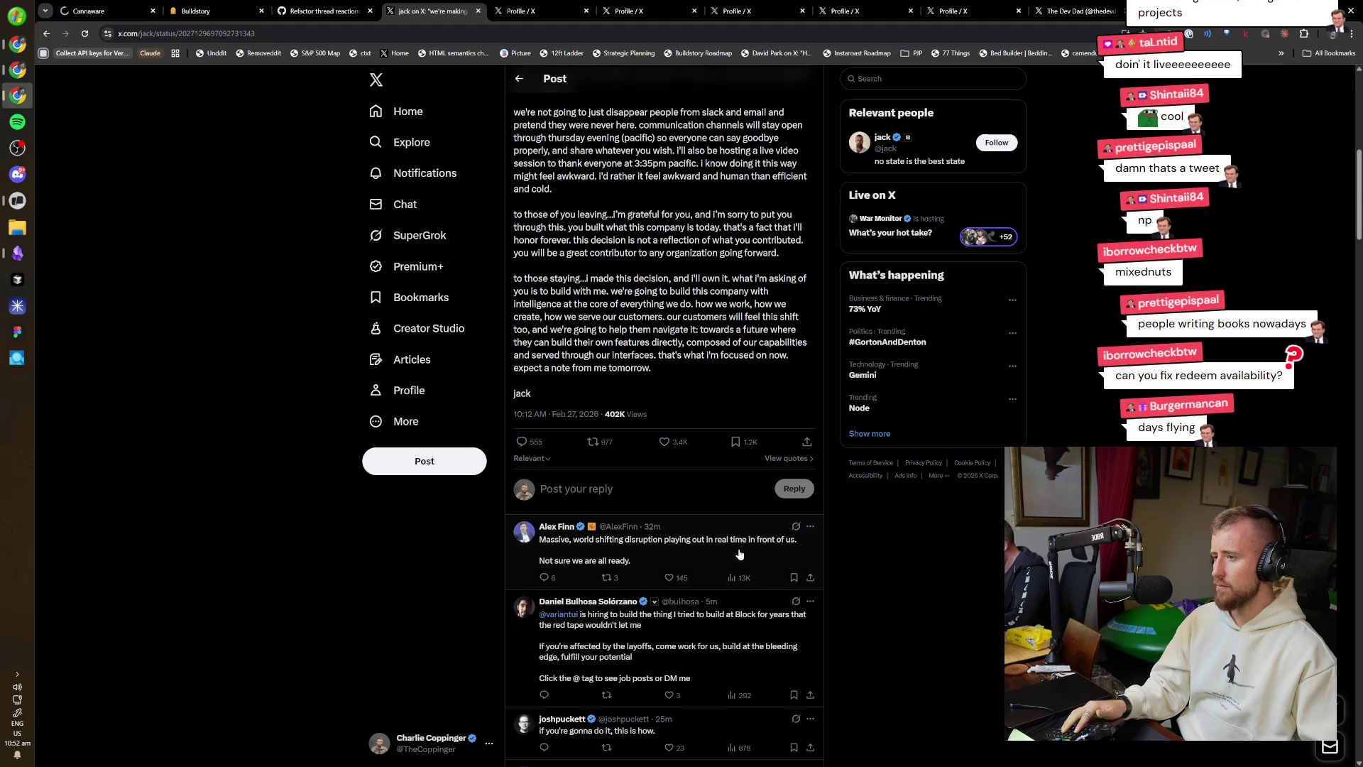
{"action": "middle_click", "coordinate": [603, 537]}
{"action": "scroll", "coordinate": [933, 623], "scroll_direction": "down", "scroll_amount": 2}
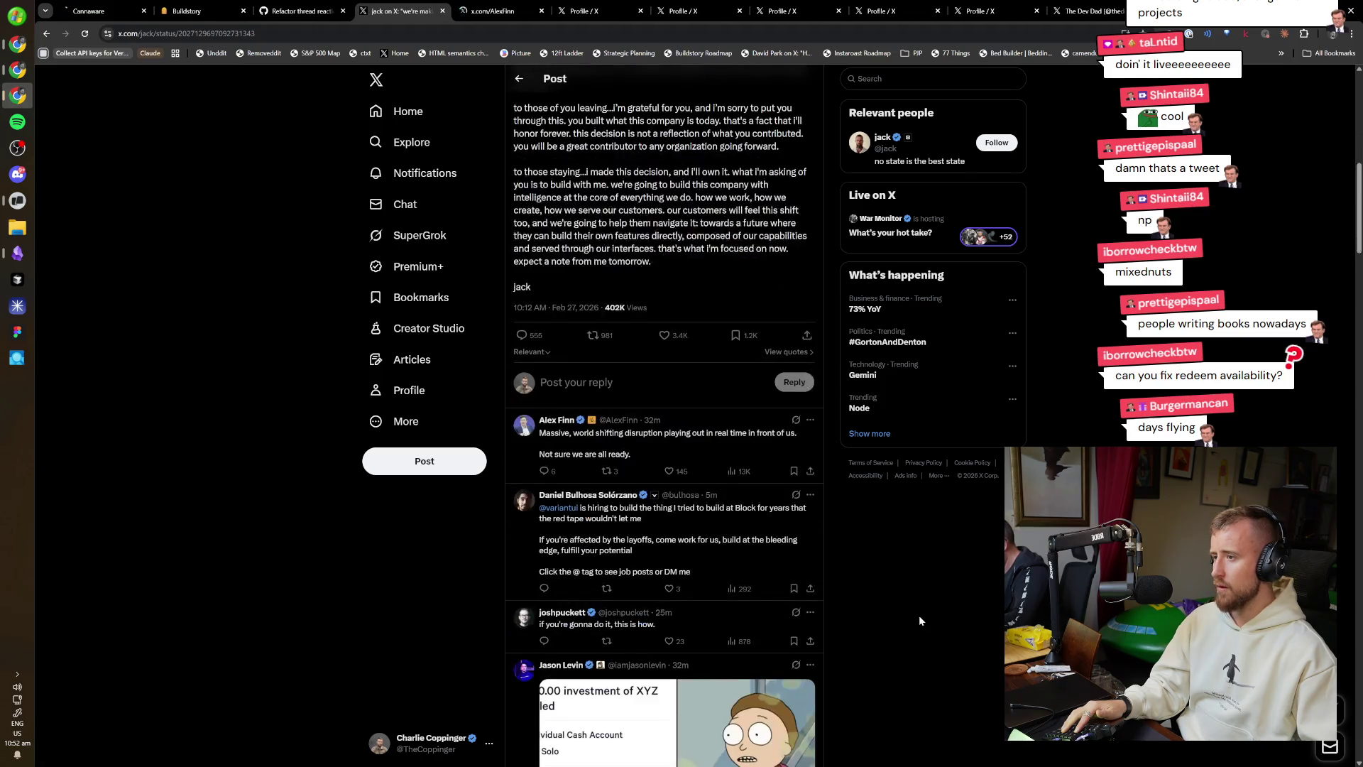
{"action": "scroll", "coordinate": [922, 616], "scroll_direction": "down", "scroll_amount": 2}
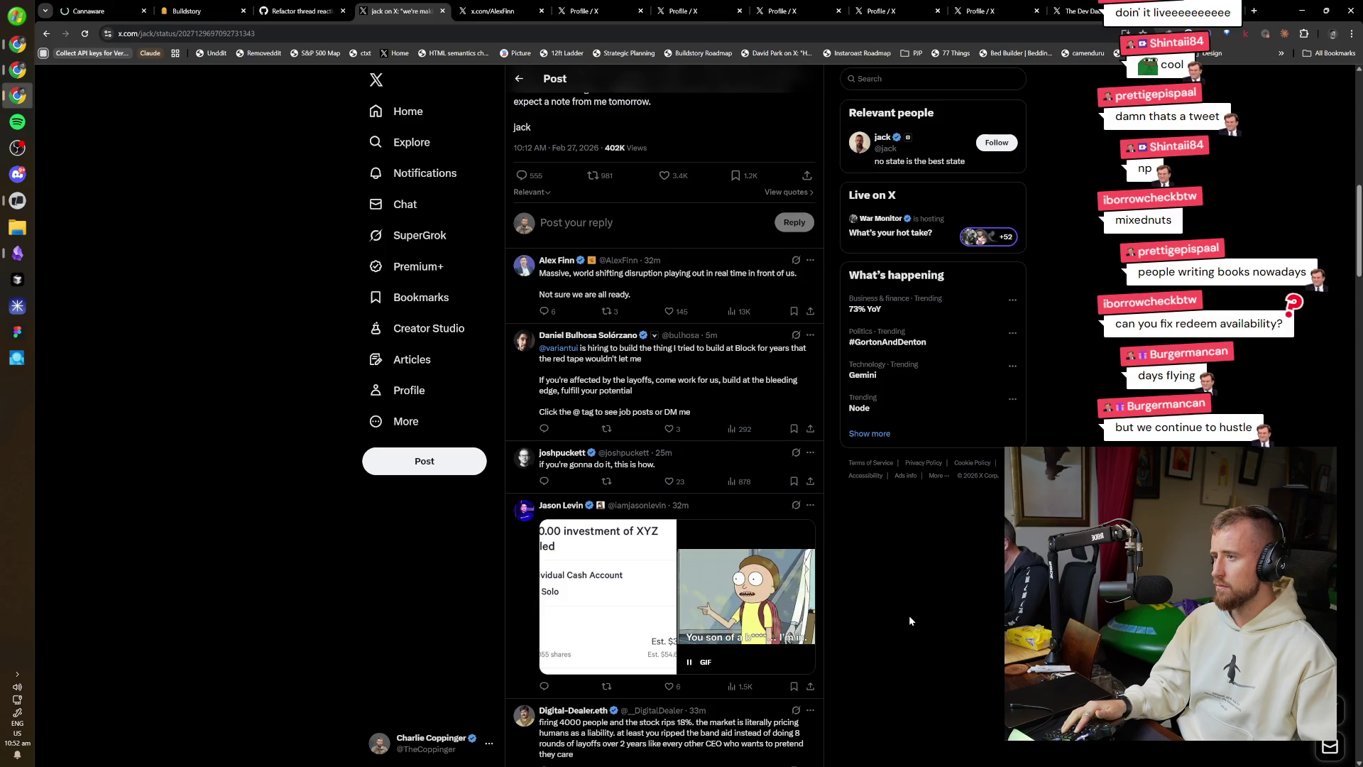
{"action": "left_click", "coordinate": [564, 351]}
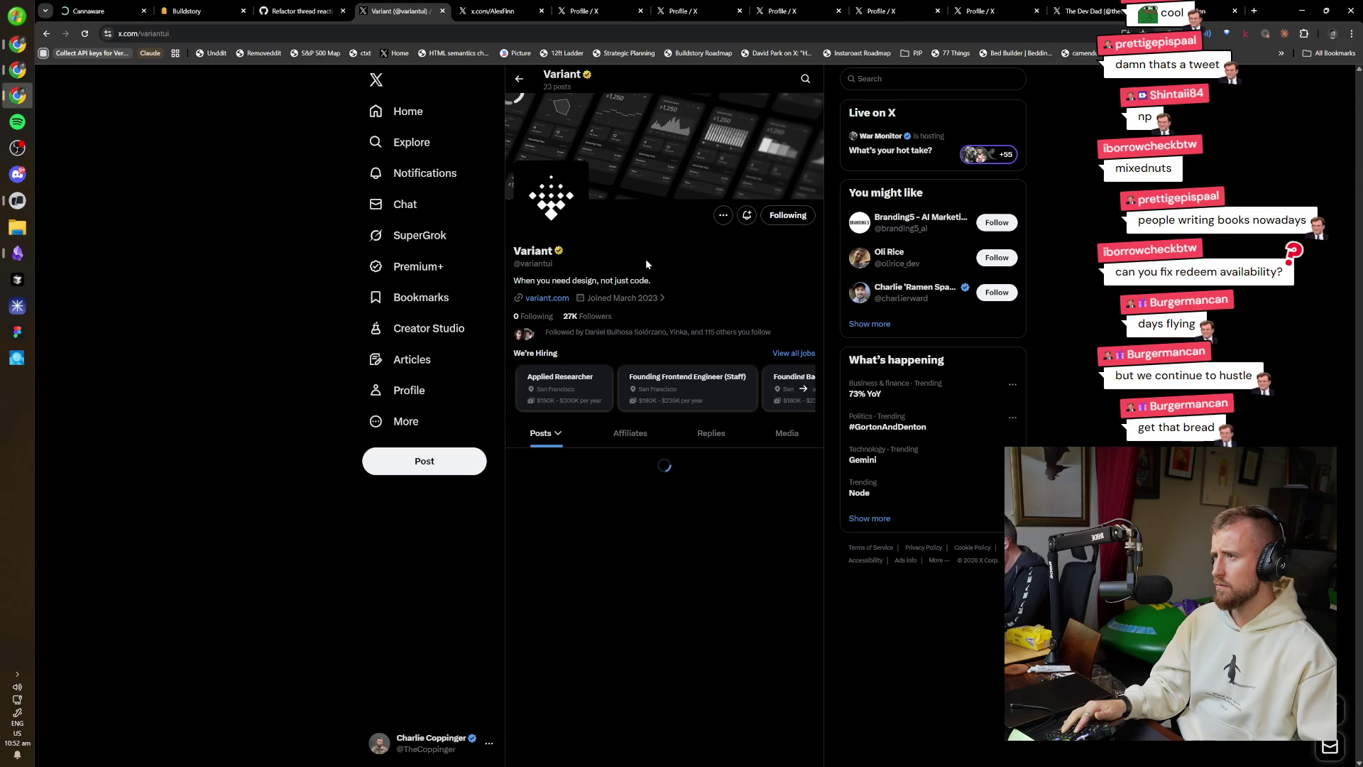
{"action": "key", "text": "ctrl+Tab"}
{"action": "key", "text": "ctrl+shift+Tab"}
{"action": "key", "text": "ctrl+shift+Tab"}
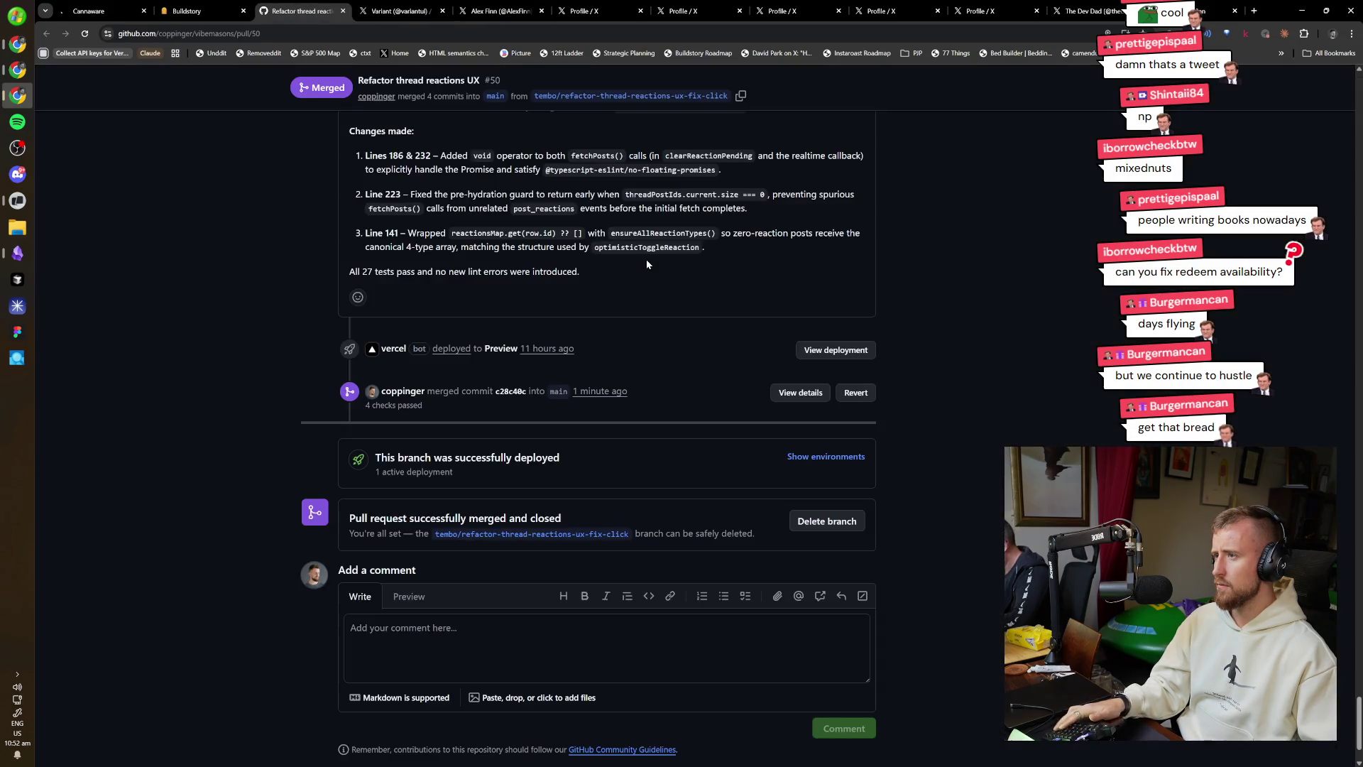
{"action": "key", "text": "ctrl+Tab"}
{"action": "key", "text": "alt+Left"}
{"action": "scroll", "coordinate": [596, 155], "scroll_direction": "up", "scroll_amount": 10}
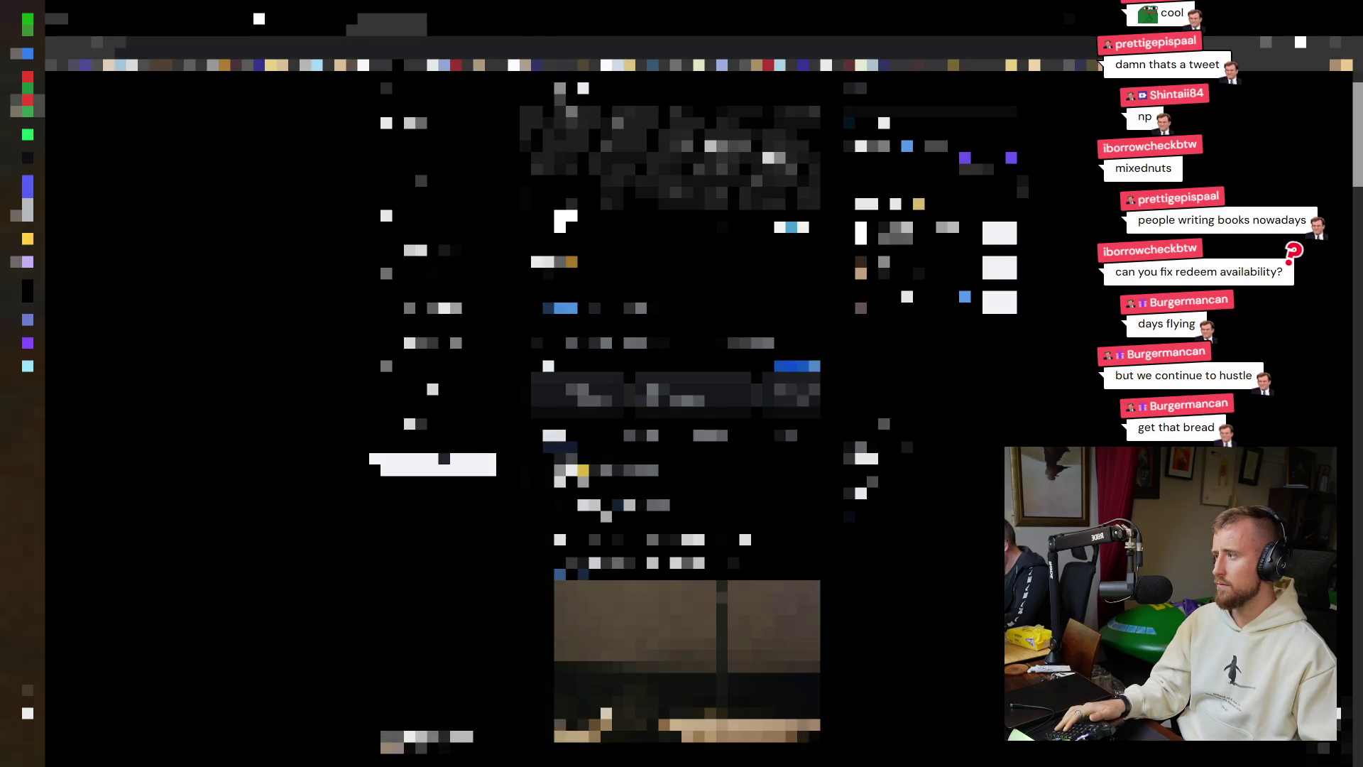
{"action": "key", "text": "ctrl+Tab"}
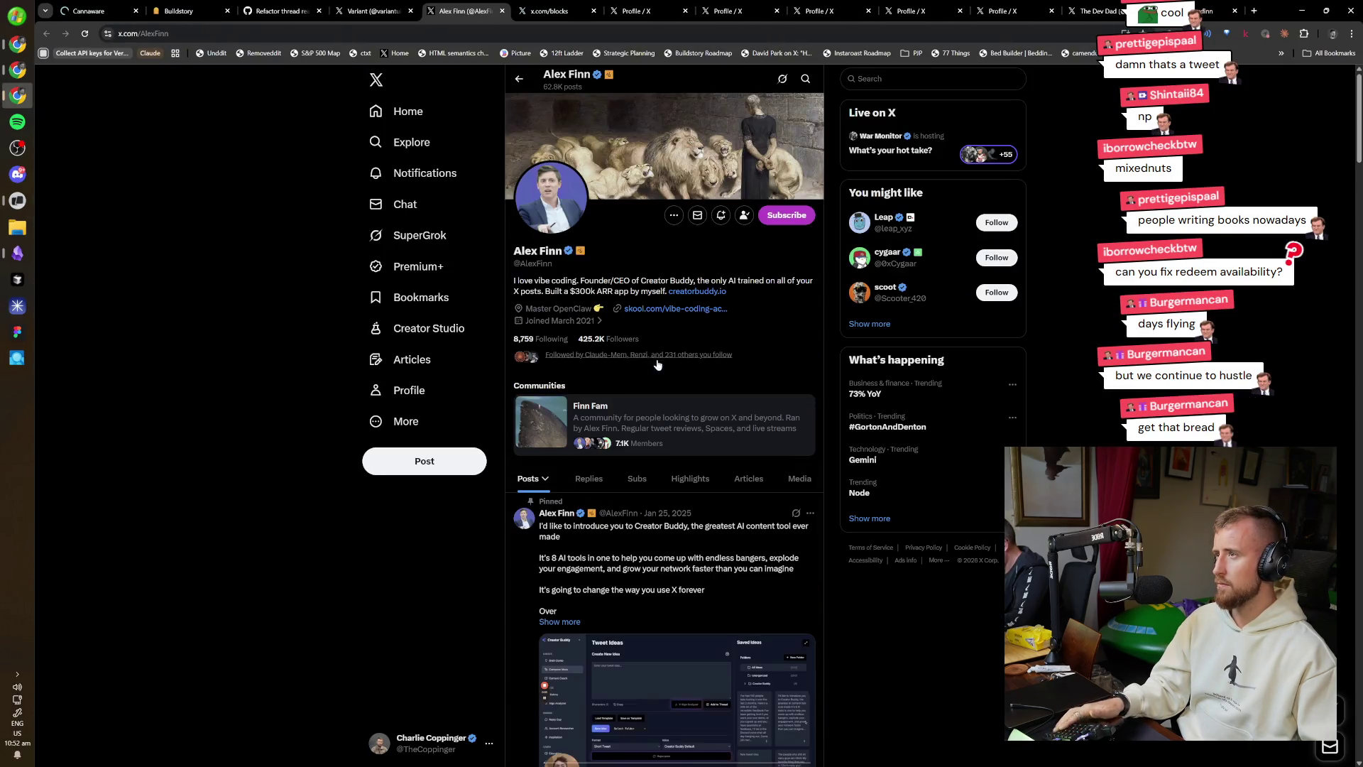
{"action": "key", "text": "ctrl+Tab"}
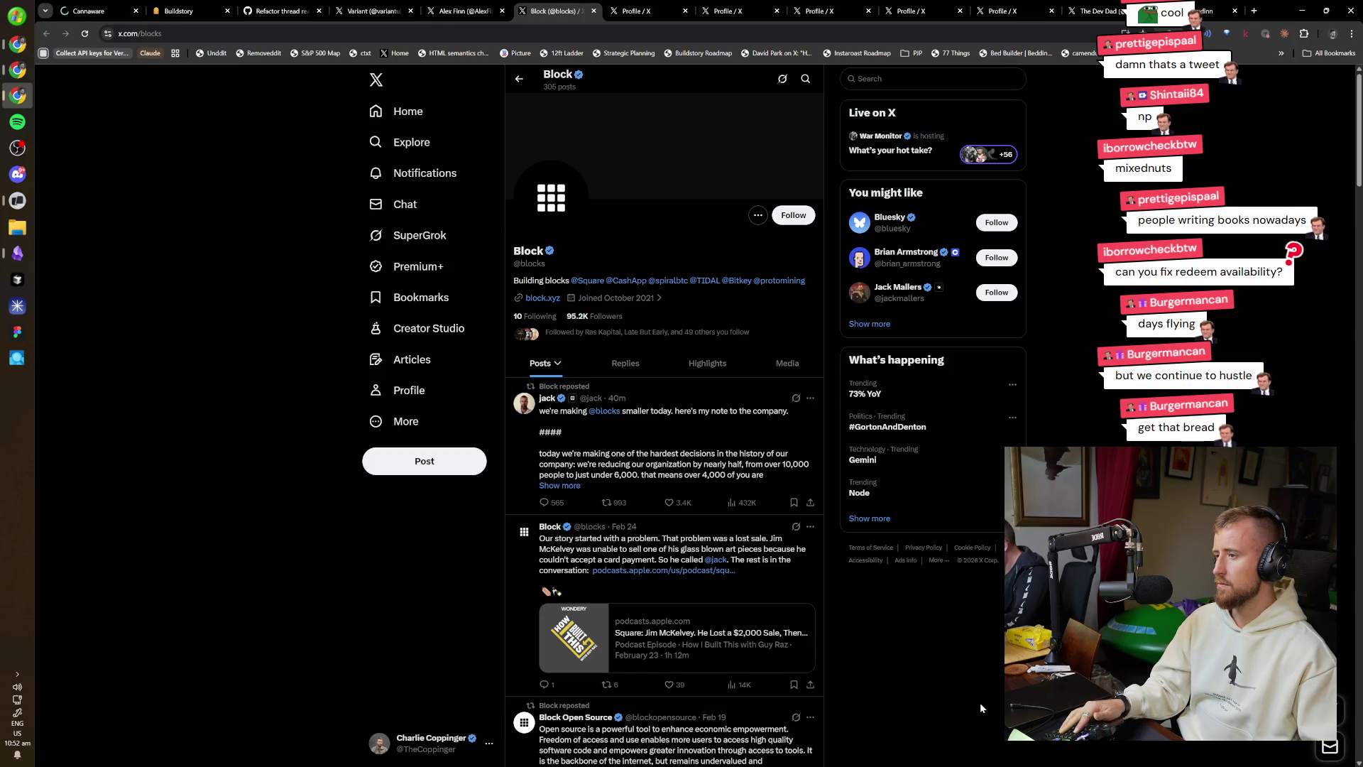
{"action": "scroll", "coordinate": [980, 701], "scroll_direction": "down", "scroll_amount": 2}
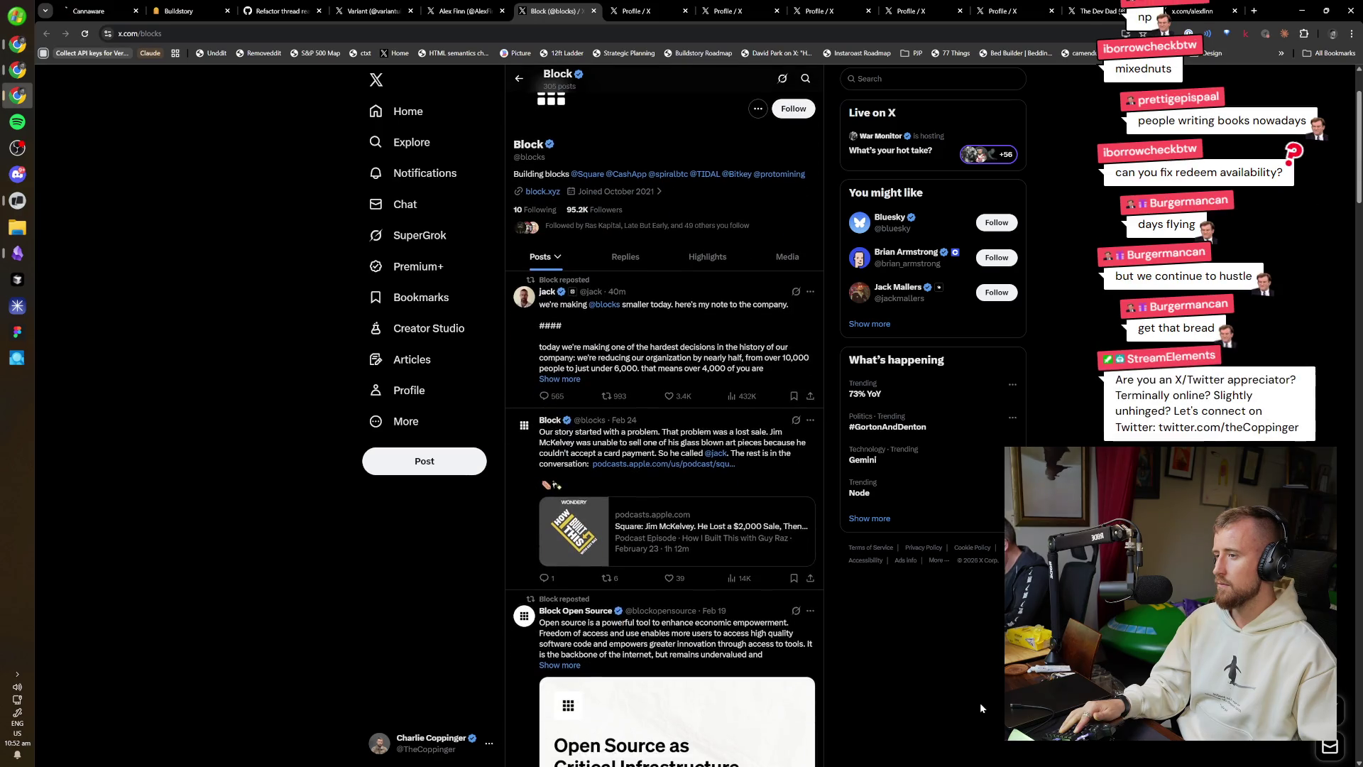
{"action": "key", "text": "ctrl+Tab"}
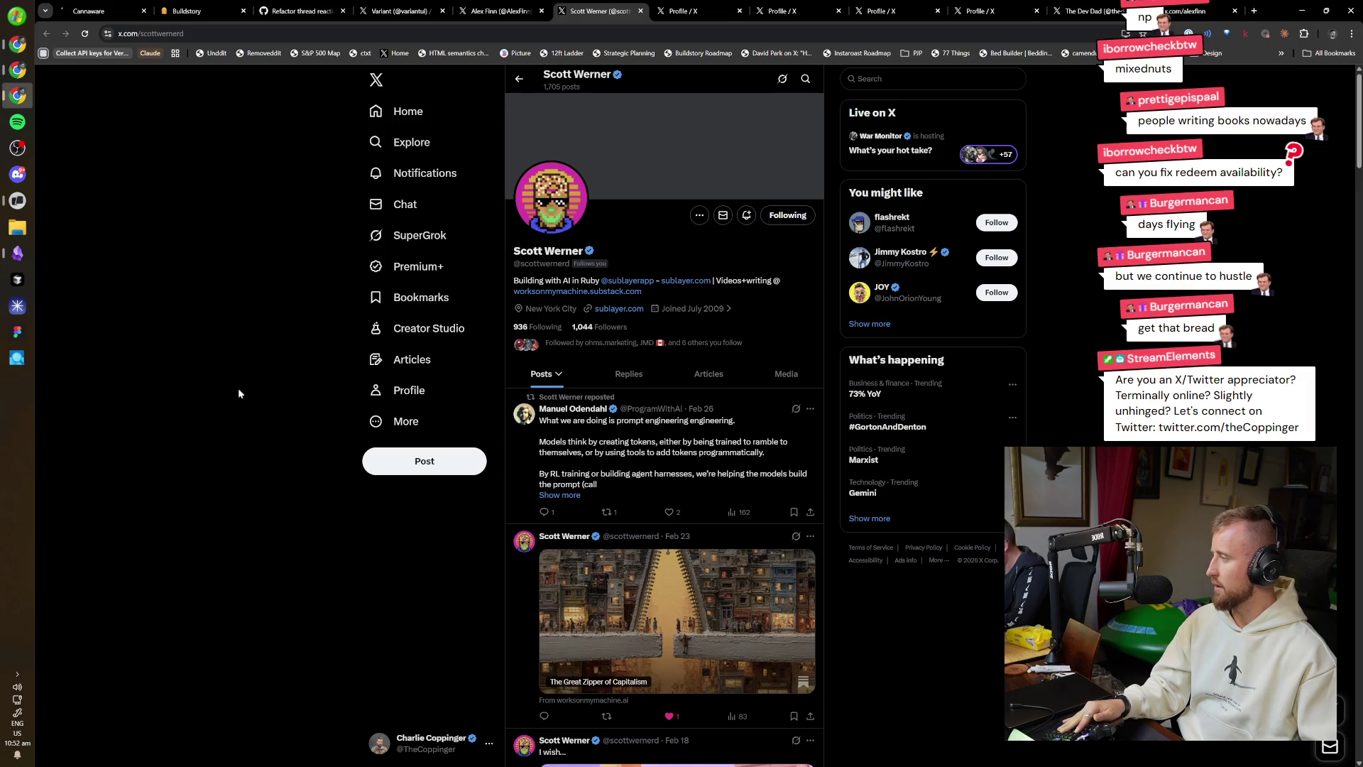
Scroll the author's timeline and open the 'Different Shapes of Think Before You Build Prompting' article.
{"action": "scroll", "coordinate": [475, 539], "scroll_direction": "down", "scroll_amount": 4}
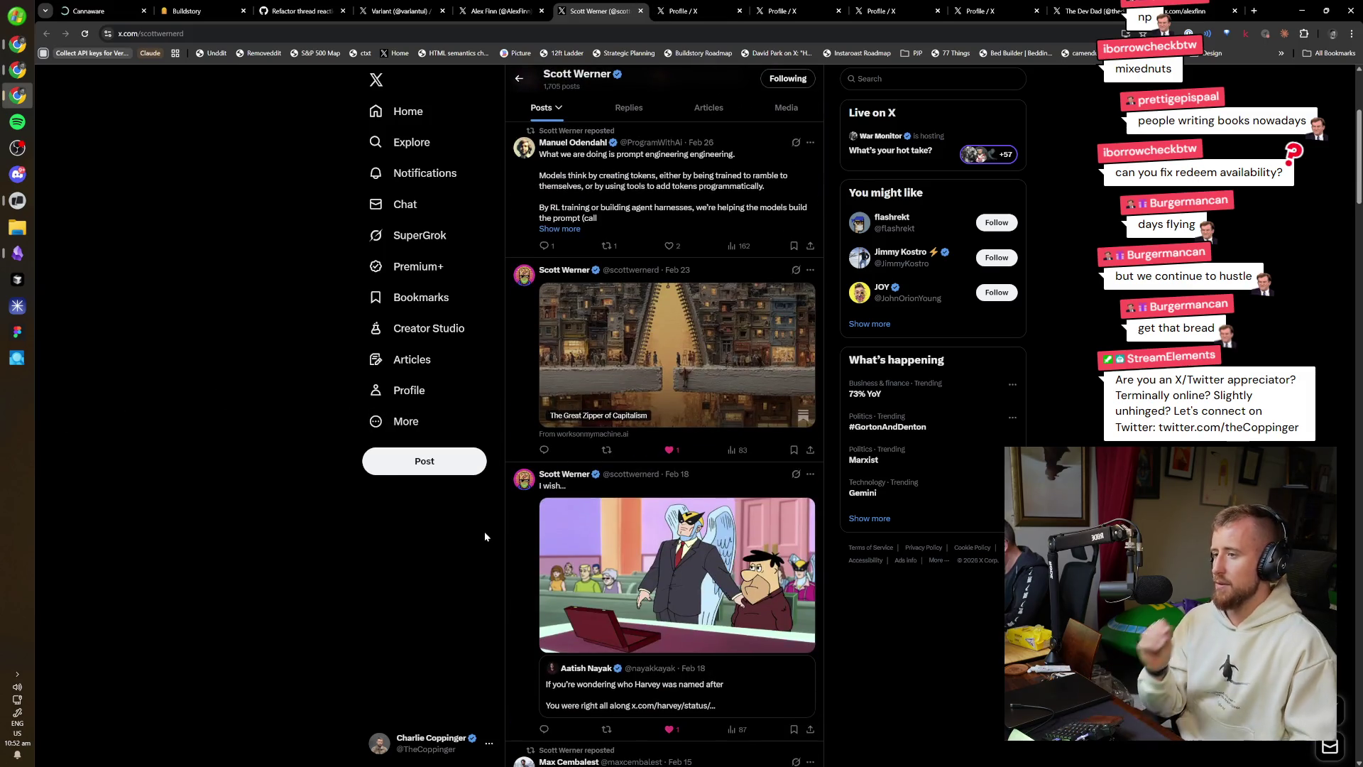
{"action": "scroll", "coordinate": [485, 537], "scroll_direction": "down", "scroll_amount": 15}
{"action": "scroll", "coordinate": [508, 564], "scroll_direction": "down", "scroll_amount": 5}
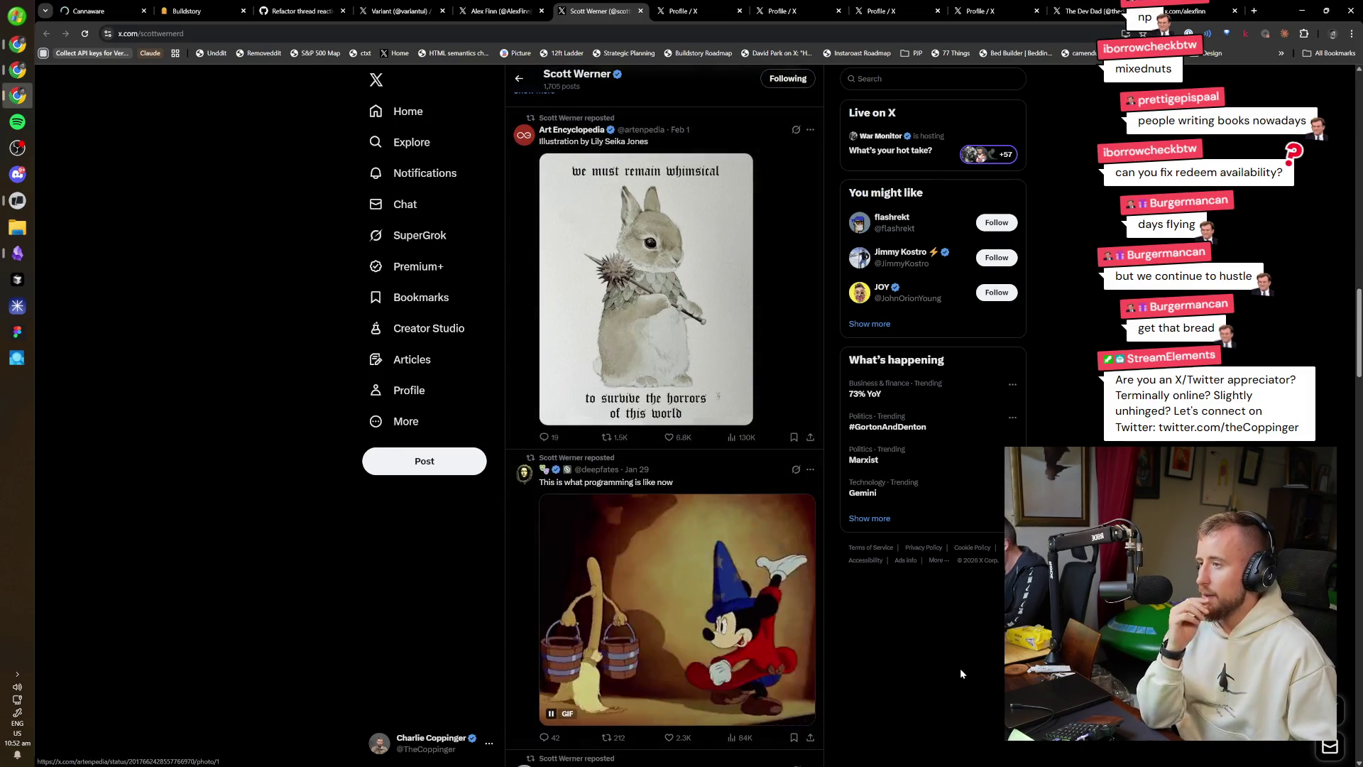
{"action": "scroll", "coordinate": [905, 686], "scroll_direction": "down", "scroll_amount": 5}
{"action": "scroll", "coordinate": [902, 659], "scroll_direction": "down", "scroll_amount": 2}
{"action": "scroll", "coordinate": [896, 658], "scroll_direction": "down", "scroll_amount": 1}
{"action": "scroll", "coordinate": [878, 655], "scroll_direction": "down", "scroll_amount": 5}
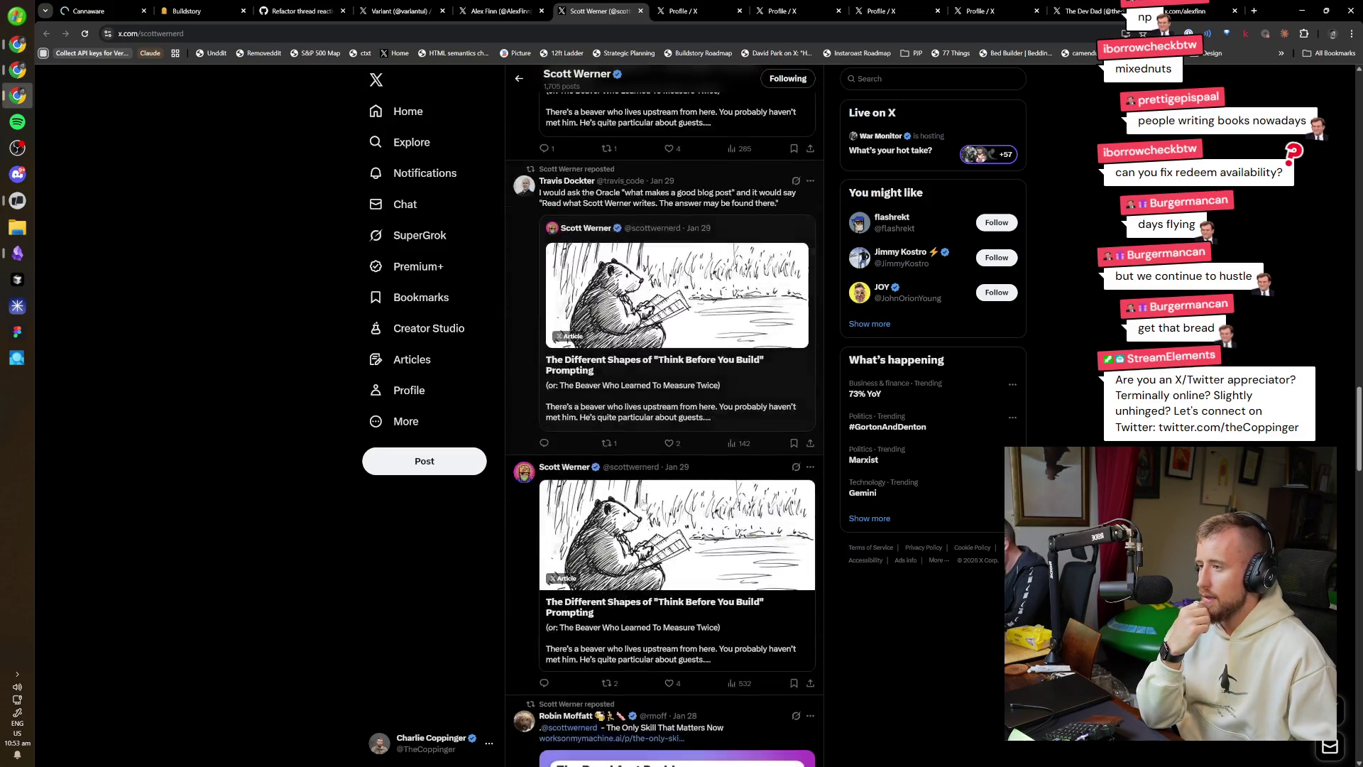
{"action": "scroll", "coordinate": [857, 643], "scroll_direction": "down", "scroll_amount": 2}
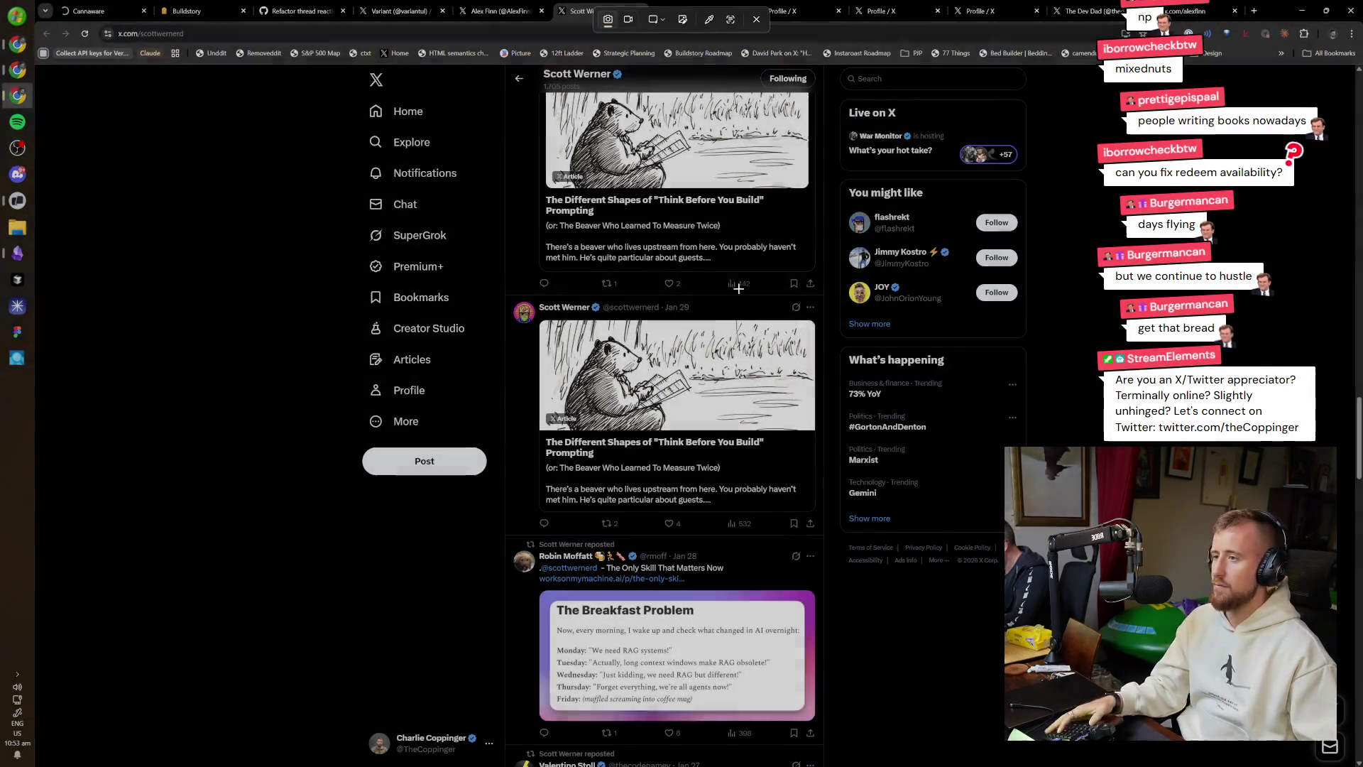
{"action": "left_click", "coordinate": [653, 446]}
{"action": "key", "text": "ctrl+l"}
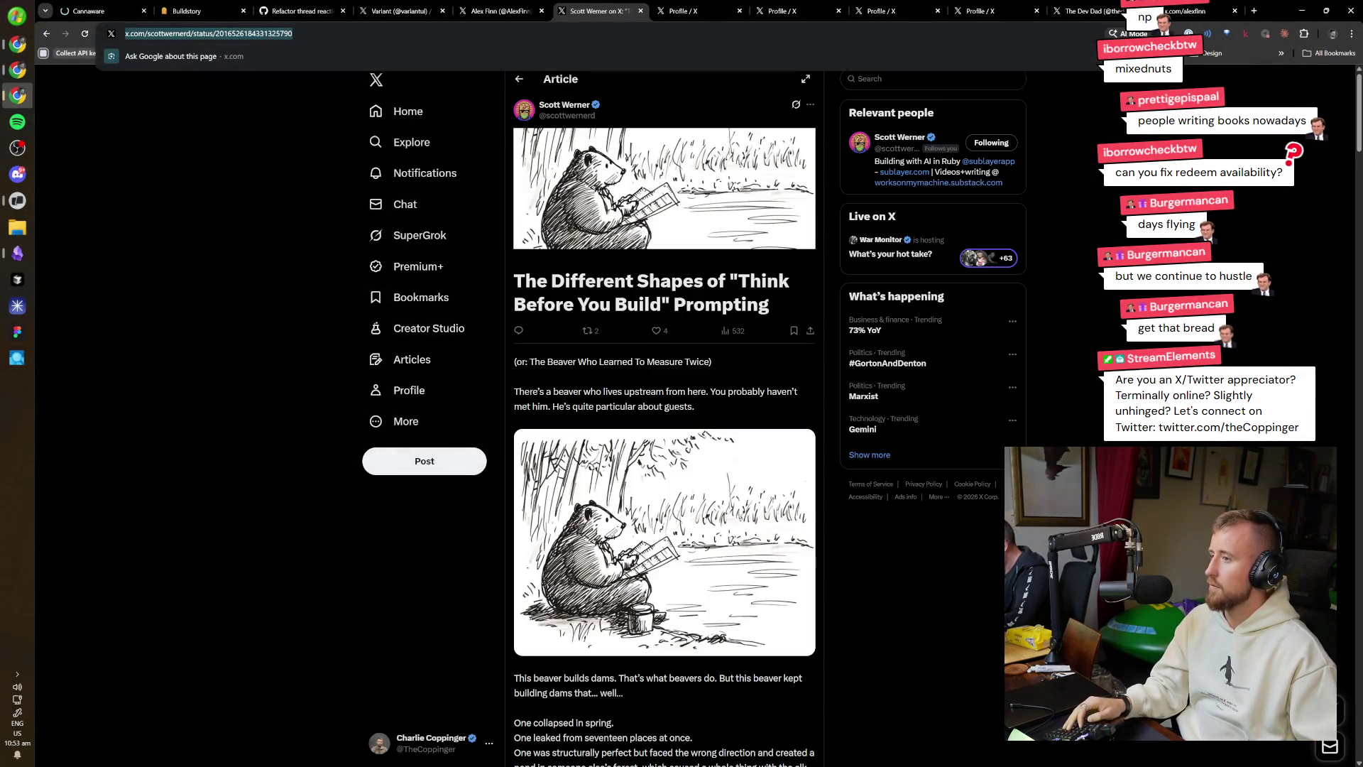
Read through the full article, then return to the author's profile timeline.
{"action": "key", "text": "Escape"}
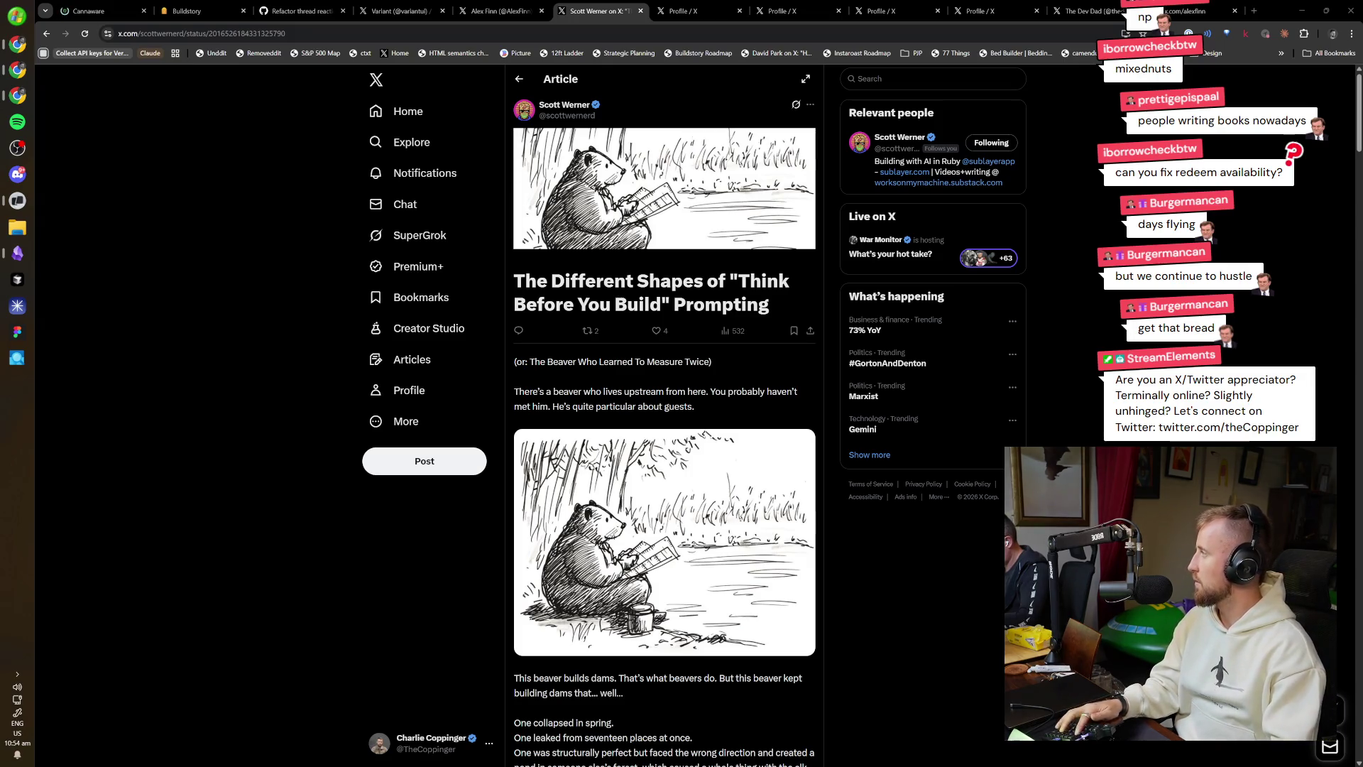
{"action": "key", "text": "alt+Left"}
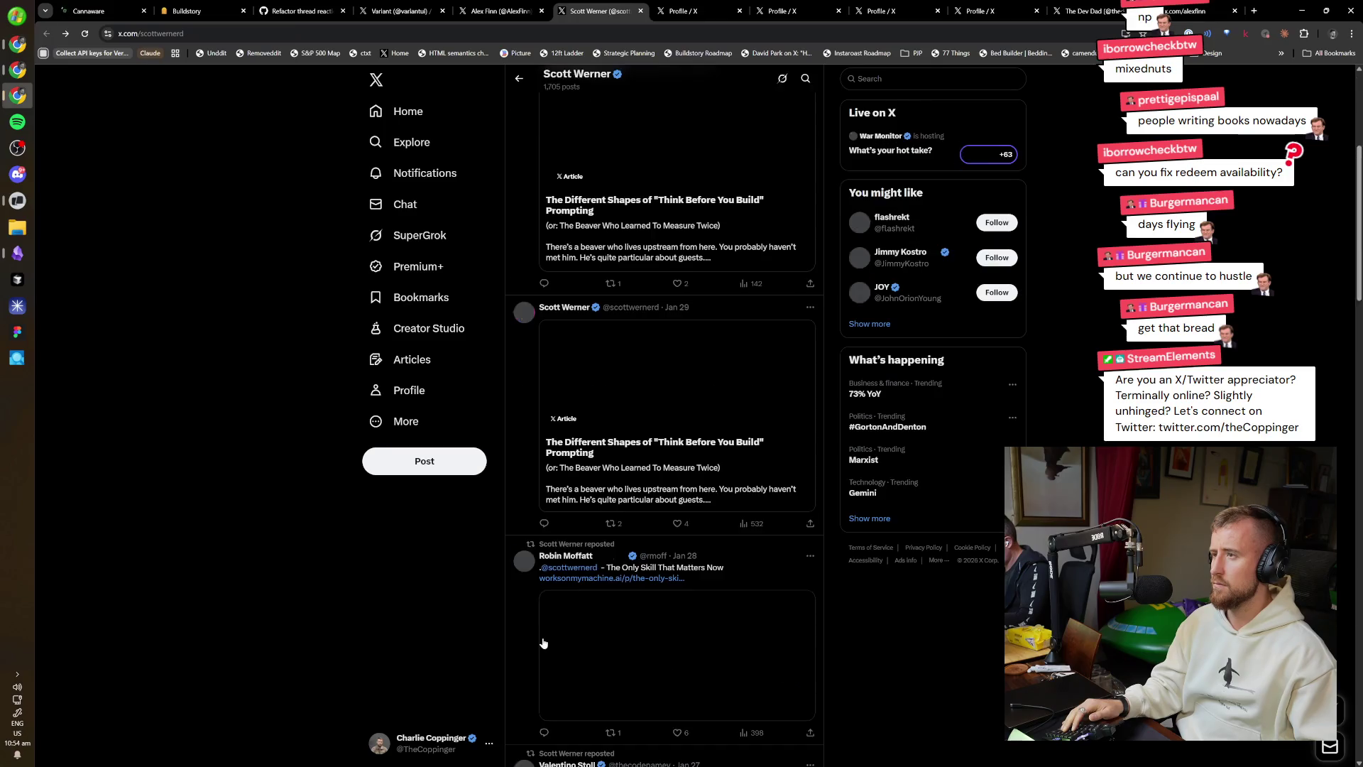
Zoom the page in and snip a screenshot of the Jan 29 'Think Before You Build' article post.
{"action": "key", "text": "ctrl+plus"}
{"action": "key", "text": "ctrl+plus"}
{"action": "key", "text": "ctrl+plus"}
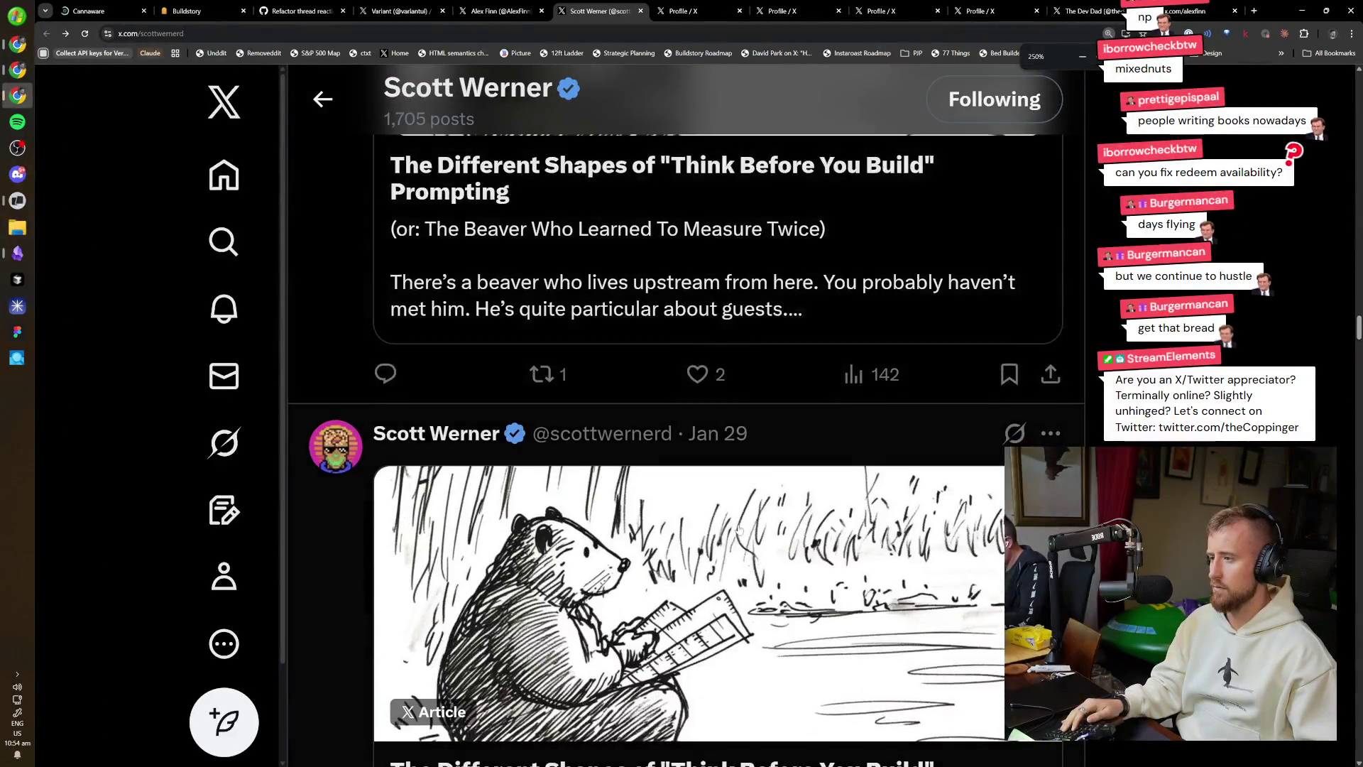
{"action": "scroll", "coordinate": [977, 452], "scroll_direction": "down", "scroll_amount": 1}
{"action": "scroll", "coordinate": [976, 452], "scroll_direction": "up", "scroll_amount": 1}
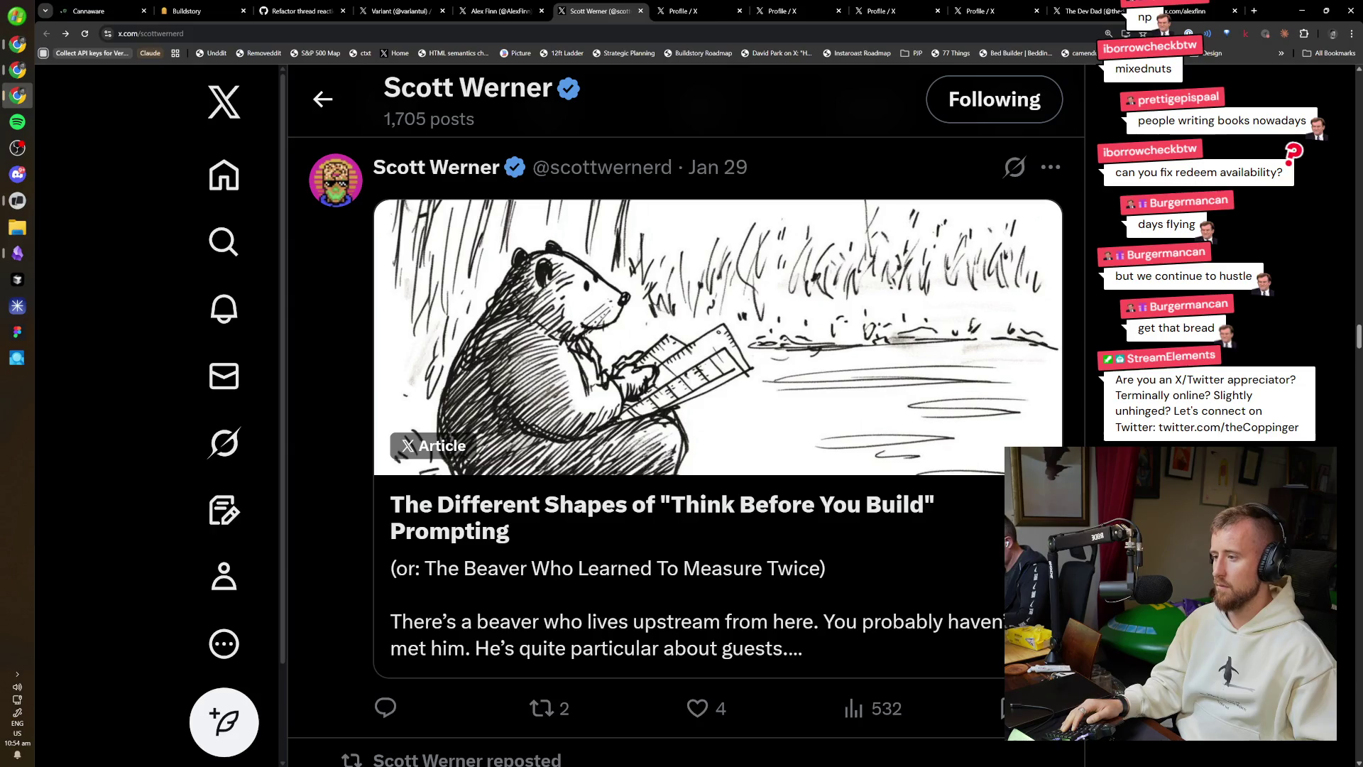
{"action": "key", "text": "super+shift+s"}
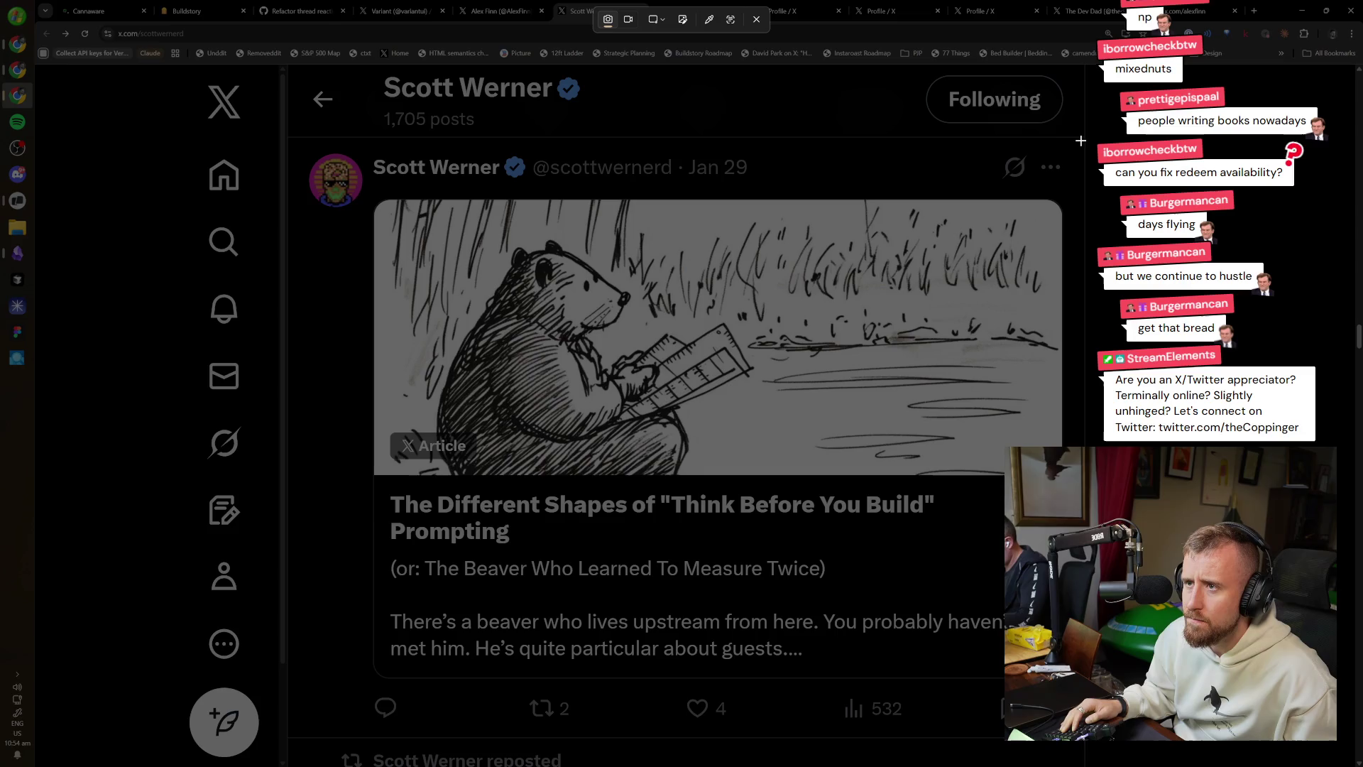
{"action": "mouse_move", "coordinate": [1082, 137]}
{"action": "left_mouse_down"}
{"action": "mouse_move", "coordinate": [265, 731]}
{"action": "mouse_move", "coordinate": [294, 739]}
{"action": "left_mouse_up"}
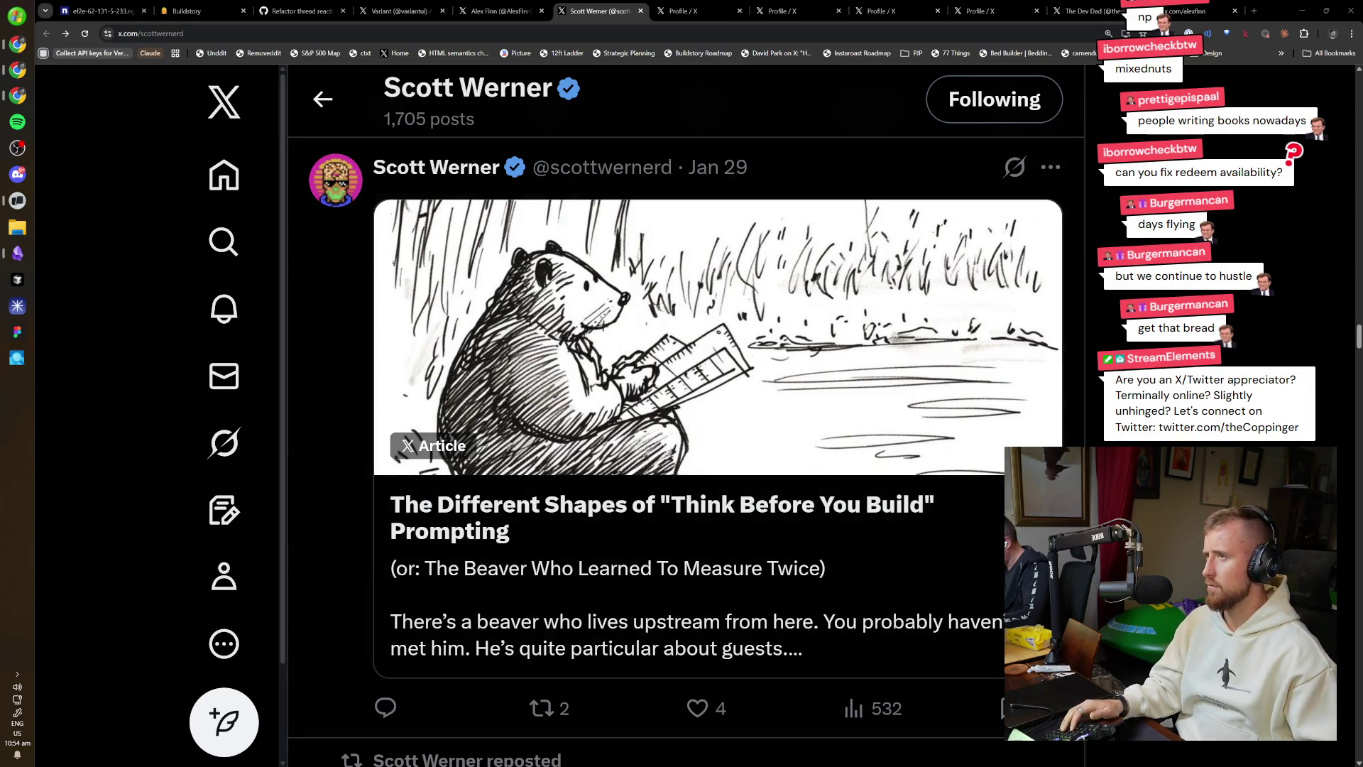
{"action": "key", "text": "ctrl+Tab"}
Scroll the profile timeline and like the "Slop Fork!" post.
{"action": "scroll", "coordinate": [686, 415], "scroll_direction": "down", "scroll_amount": 7}
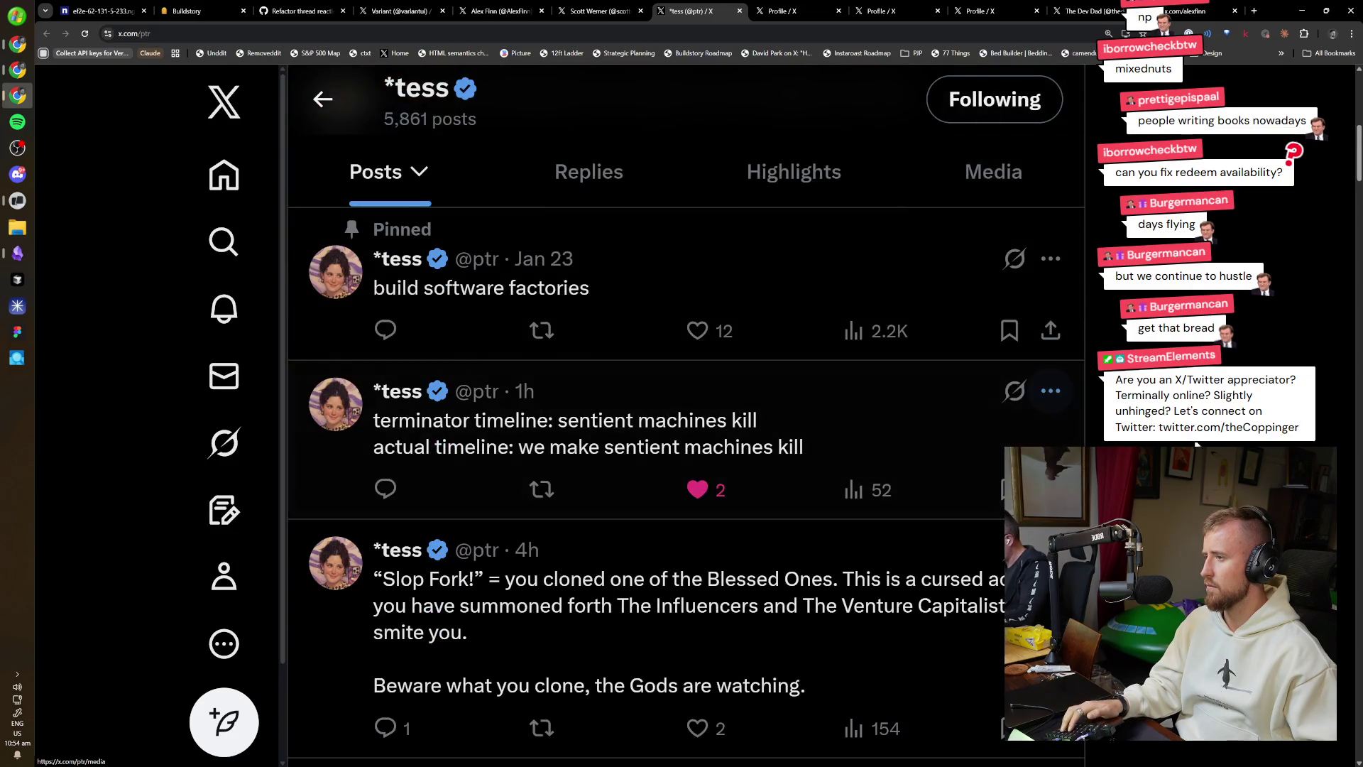
{"action": "scroll", "coordinate": [686, 450], "scroll_direction": "down", "scroll_amount": 2}
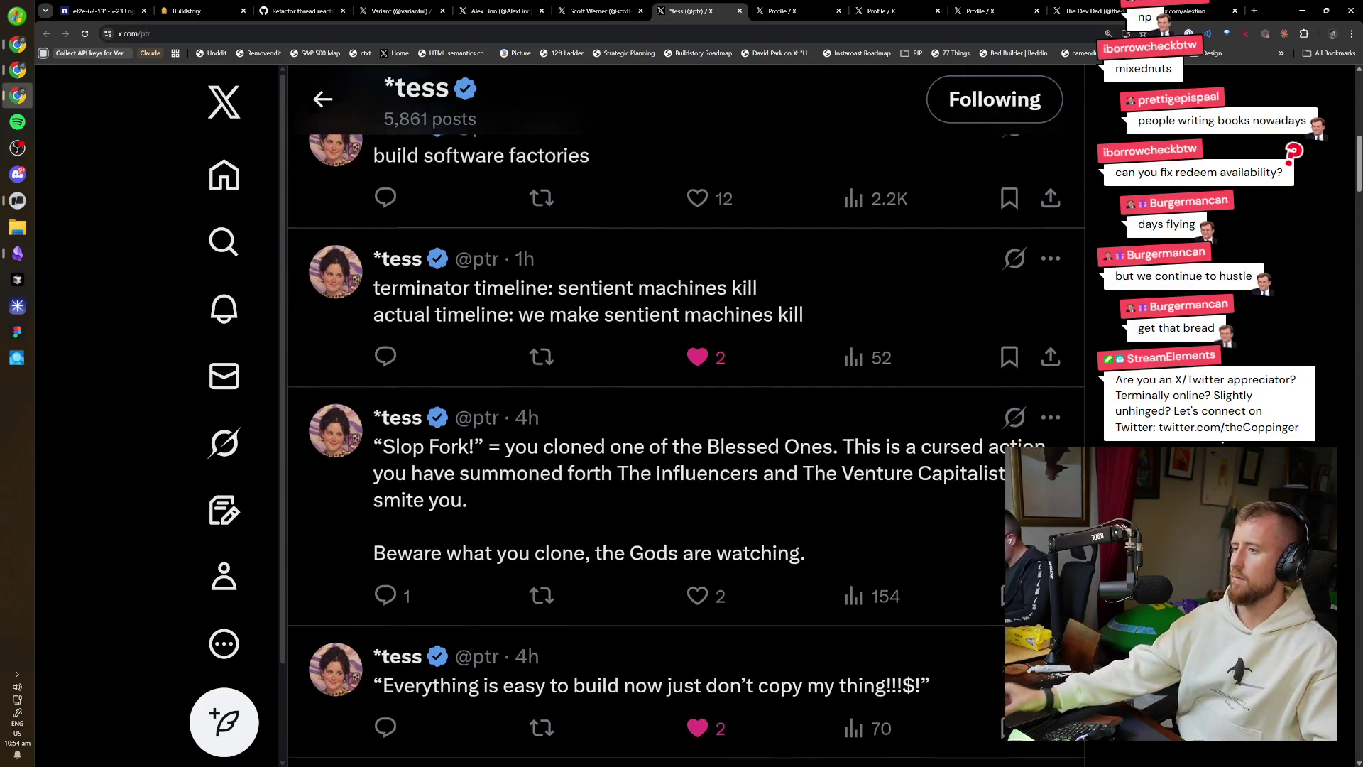
{"action": "scroll", "coordinate": [686, 450], "scroll_direction": "down", "scroll_amount": 2}
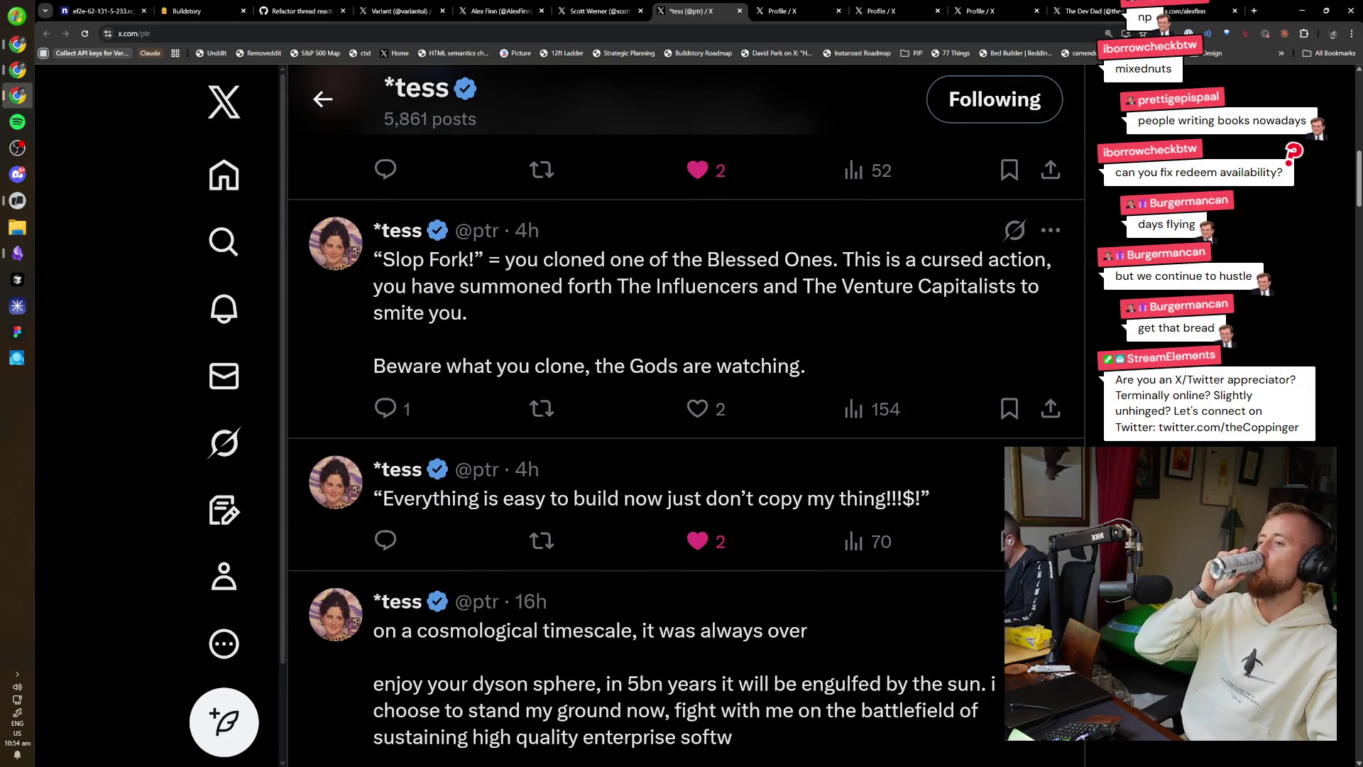
{"action": "left_click", "coordinate": [697, 409]}
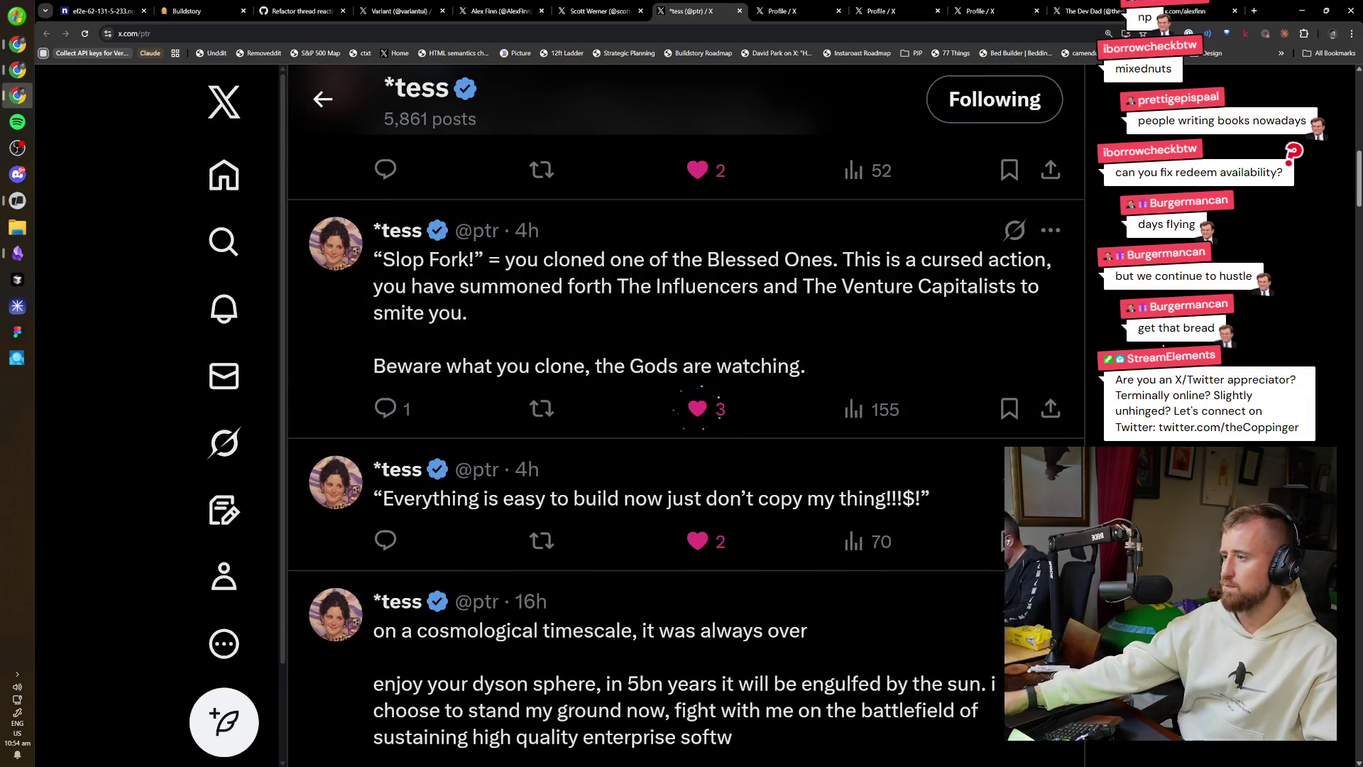
Scroll further and open the Feb 26 'velocity of progress' post in a background tab.
{"action": "scroll", "coordinate": [686, 426], "scroll_direction": "down", "scroll_amount": 4}
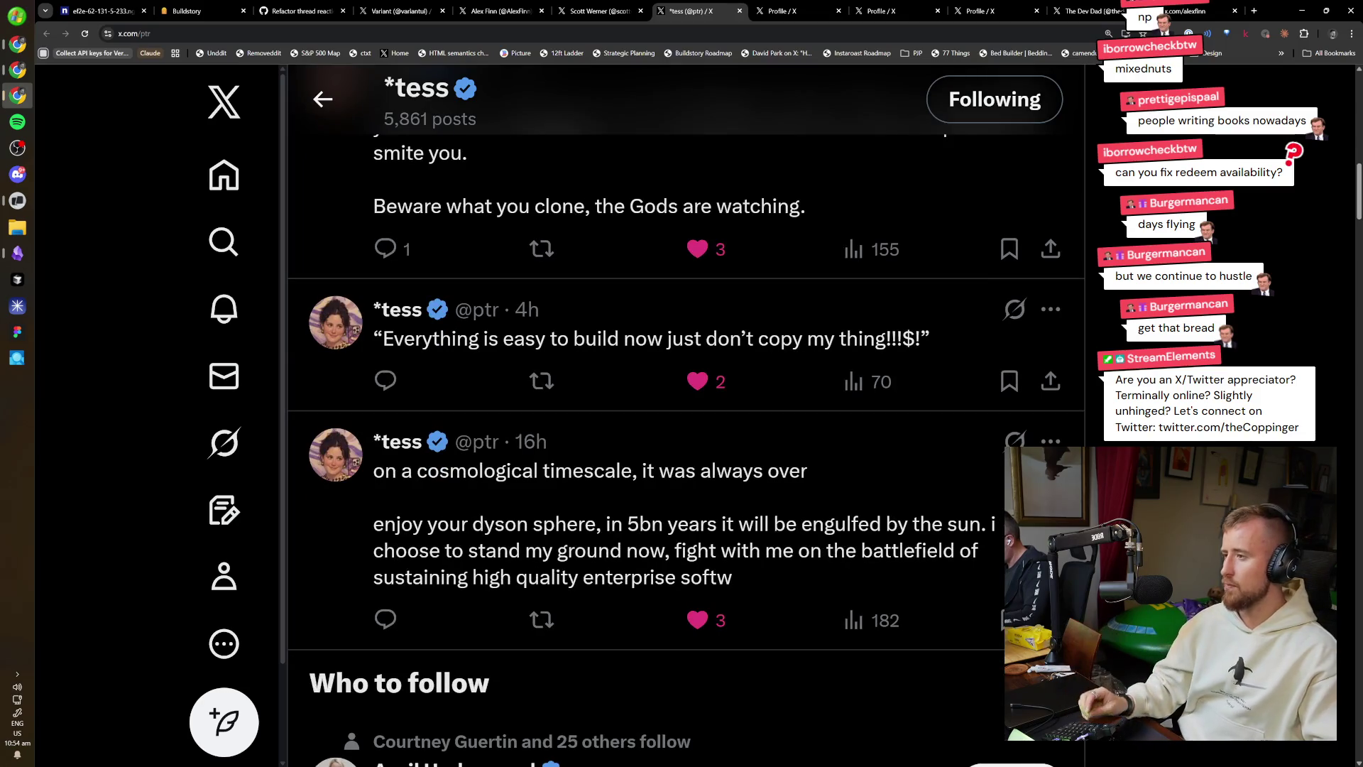
{"action": "scroll", "coordinate": [686, 450], "scroll_direction": "down", "scroll_amount": 13}
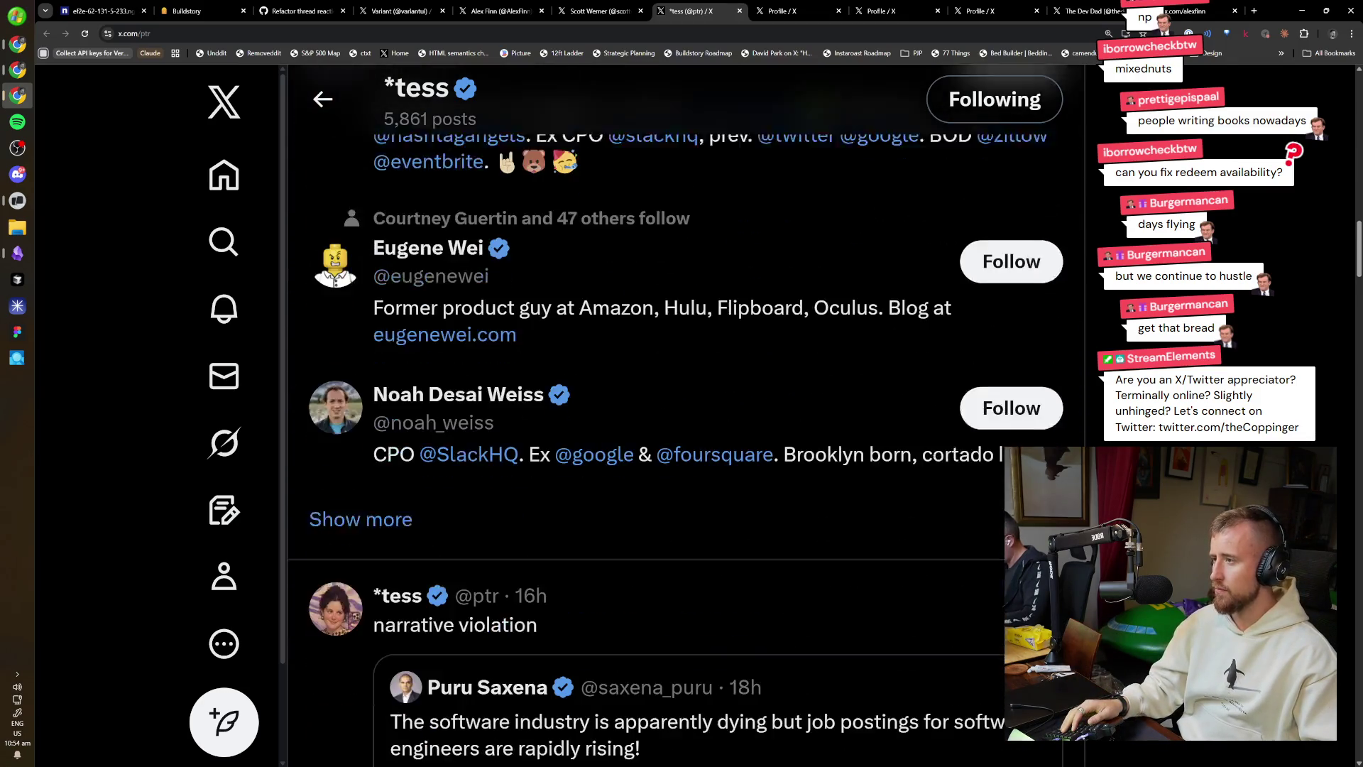
{"action": "scroll", "coordinate": [686, 416], "scroll_direction": "down", "scroll_amount": 5}
{"action": "scroll", "coordinate": [686, 415], "scroll_direction": "up", "scroll_amount": 5}
{"action": "scroll", "coordinate": [686, 416], "scroll_direction": "down", "scroll_amount": 10}
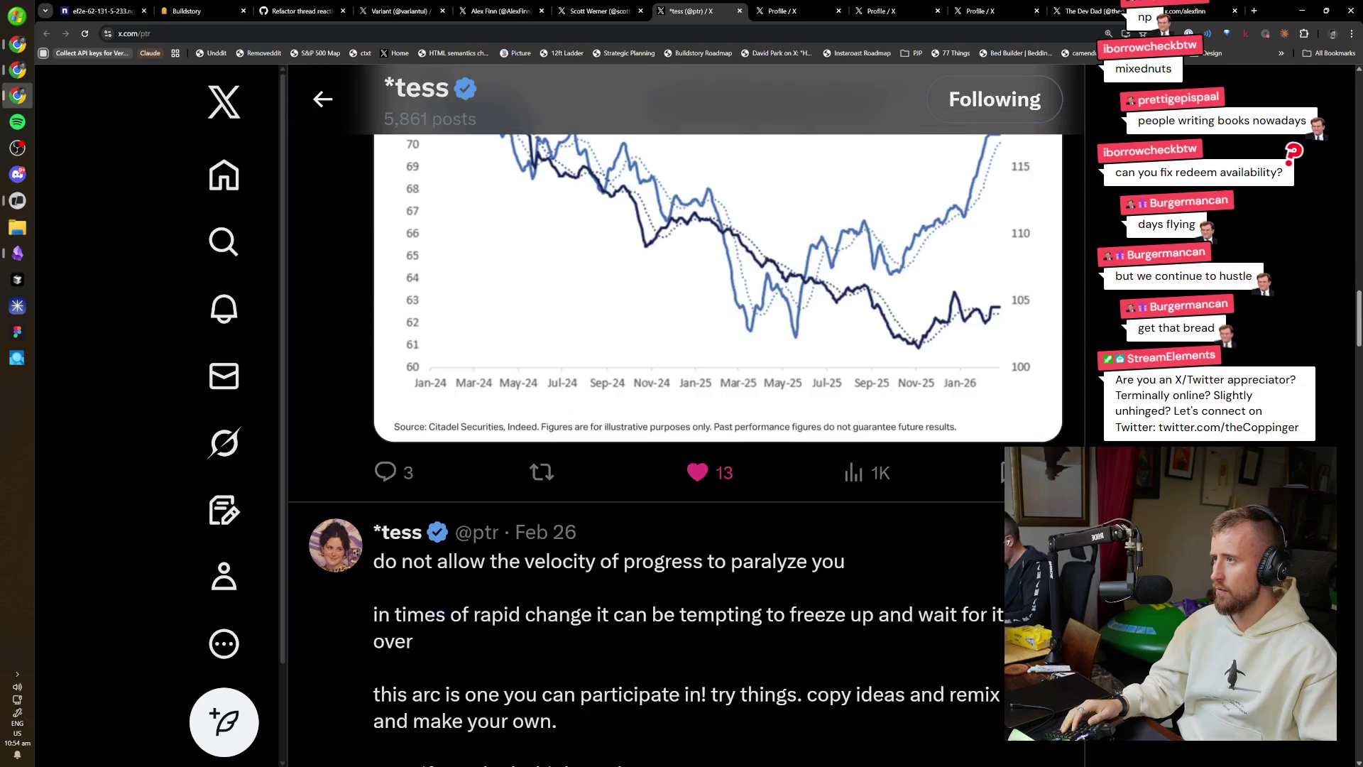
{"action": "scroll", "coordinate": [686, 415], "scroll_direction": "down", "scroll_amount": 1}
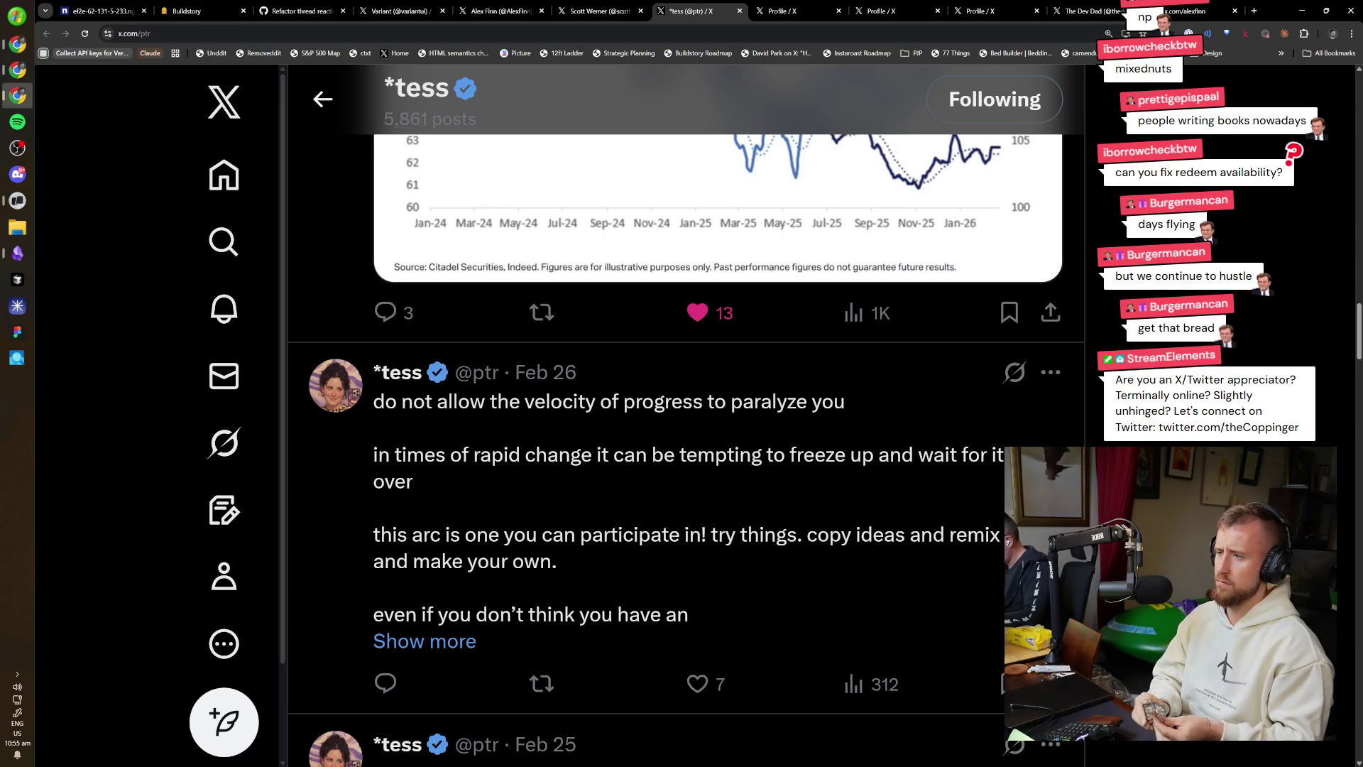
{"action": "scroll", "coordinate": [685, 415], "scroll_direction": "down", "scroll_amount": 3}
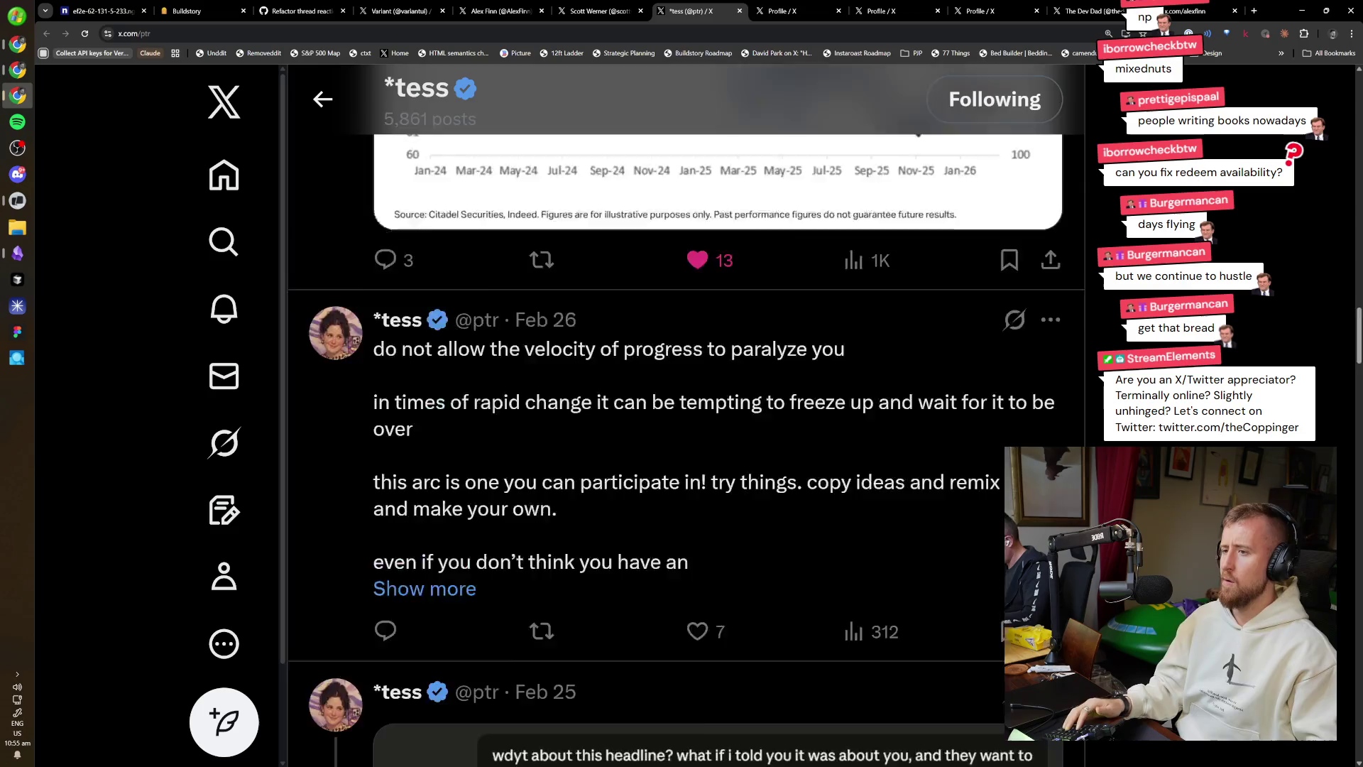
{"action": "middle_click", "coordinate": [781, 346]}
{"action": "scroll", "coordinate": [781, 347], "scroll_direction": "down", "scroll_amount": 5}
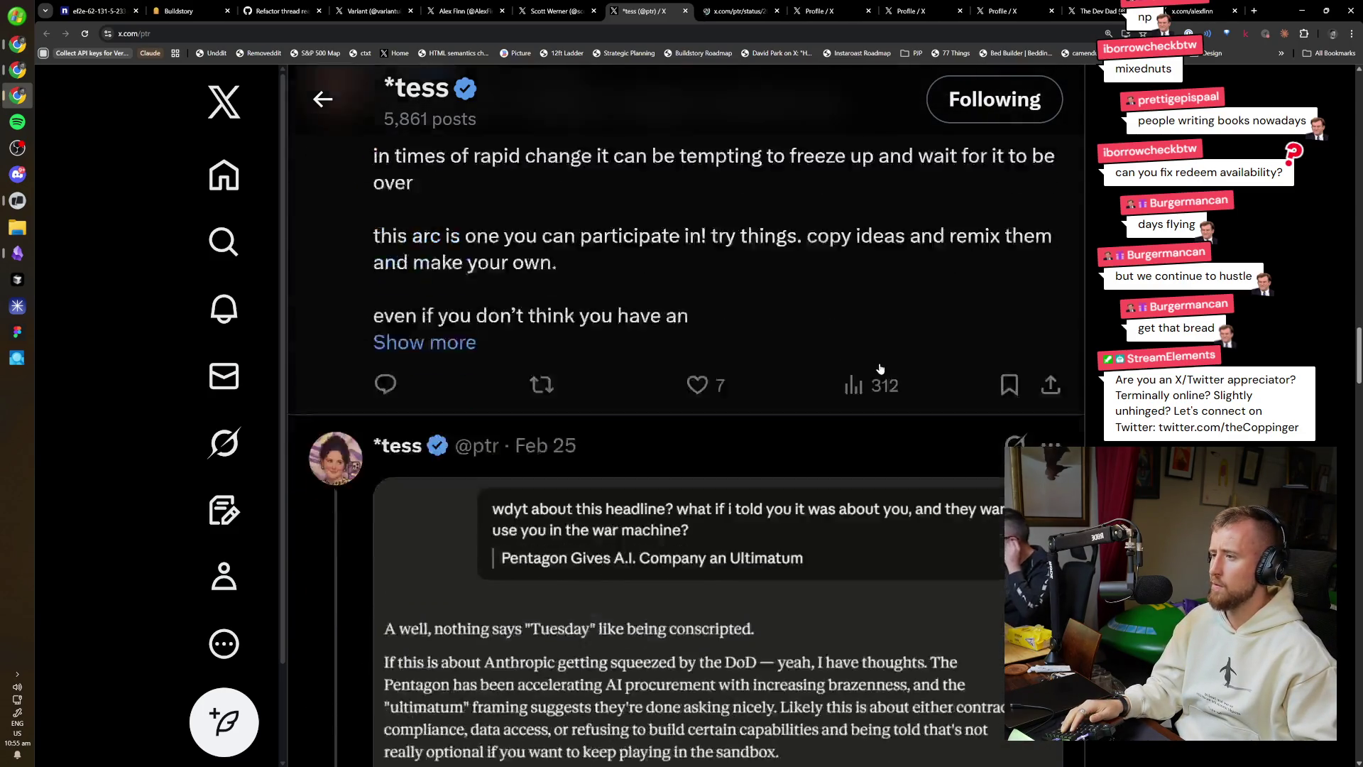
Read down the timeline to the Feb 24–25 posts, then reset the browser zoom to normal.
{"action": "scroll", "coordinate": [686, 415], "scroll_direction": "down", "scroll_amount": 5}
{"action": "scroll", "coordinate": [686, 416], "scroll_direction": "up", "scroll_amount": 5}
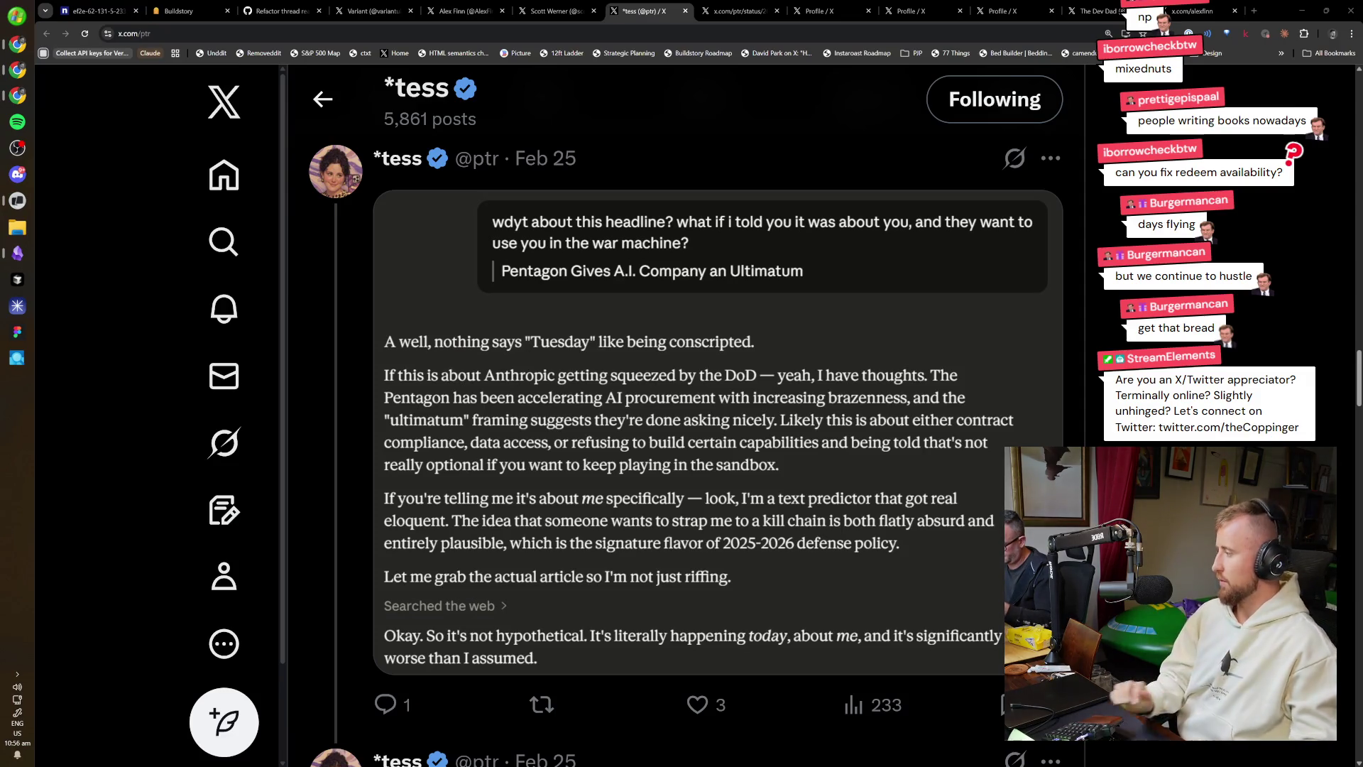
{"action": "scroll", "coordinate": [255, 412], "scroll_direction": "down", "scroll_amount": 9}
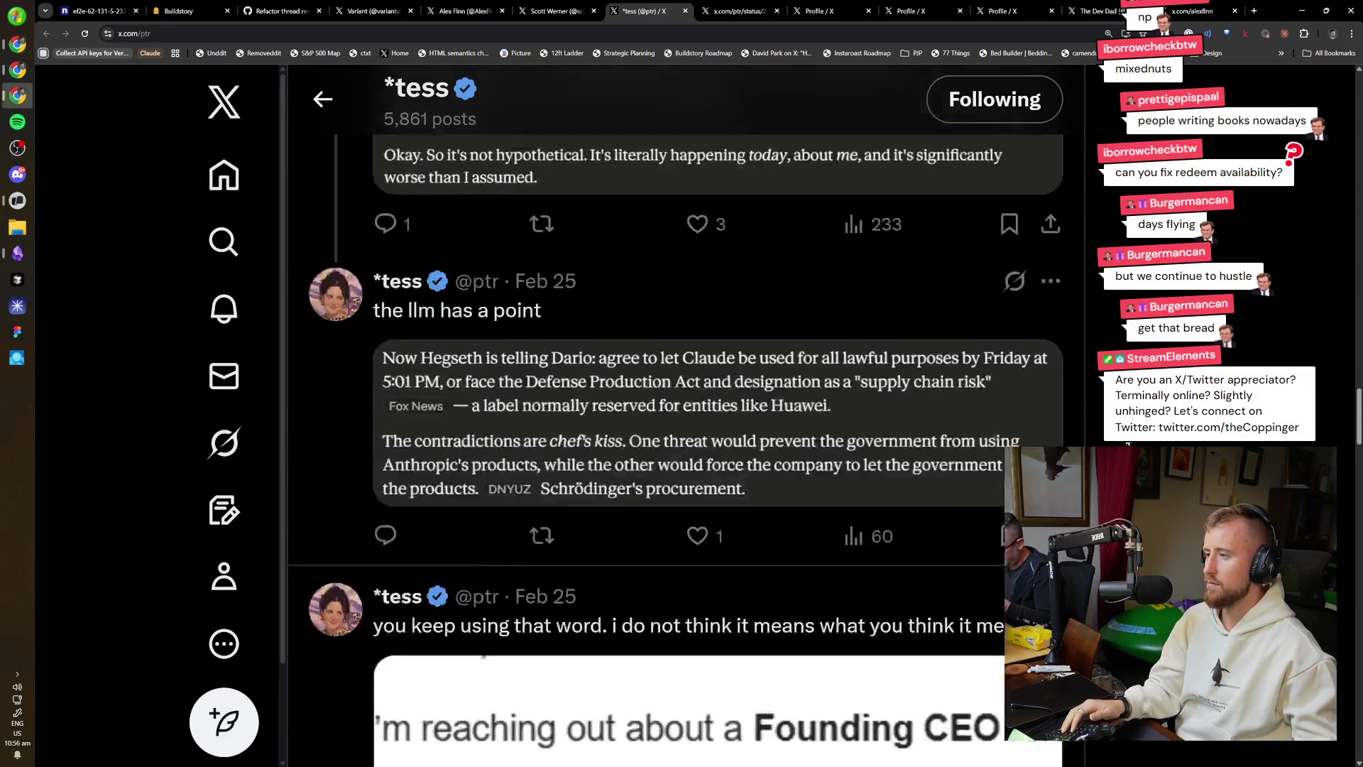
{"action": "scroll", "coordinate": [1128, 444], "scroll_direction": "down", "scroll_amount": 6}
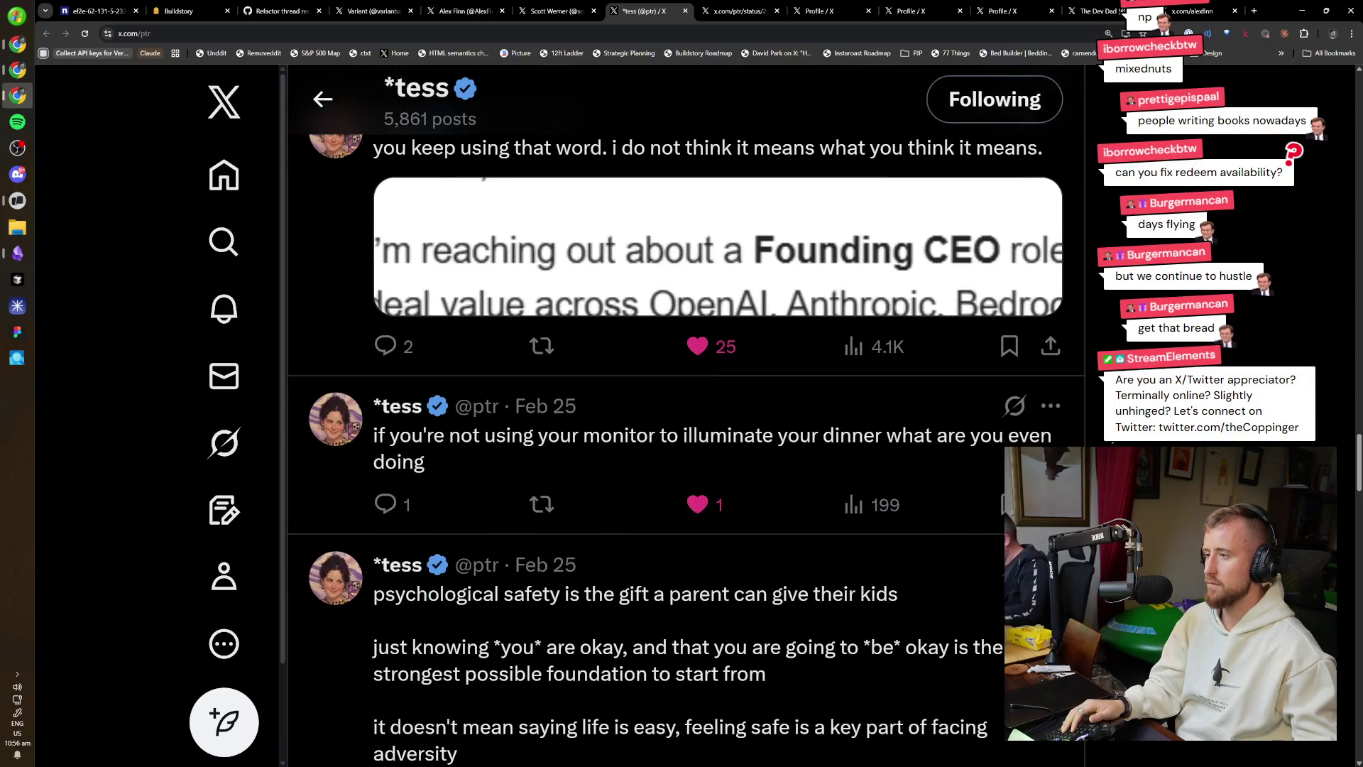
{"action": "scroll", "coordinate": [685, 412], "scroll_direction": "down", "scroll_amount": 2}
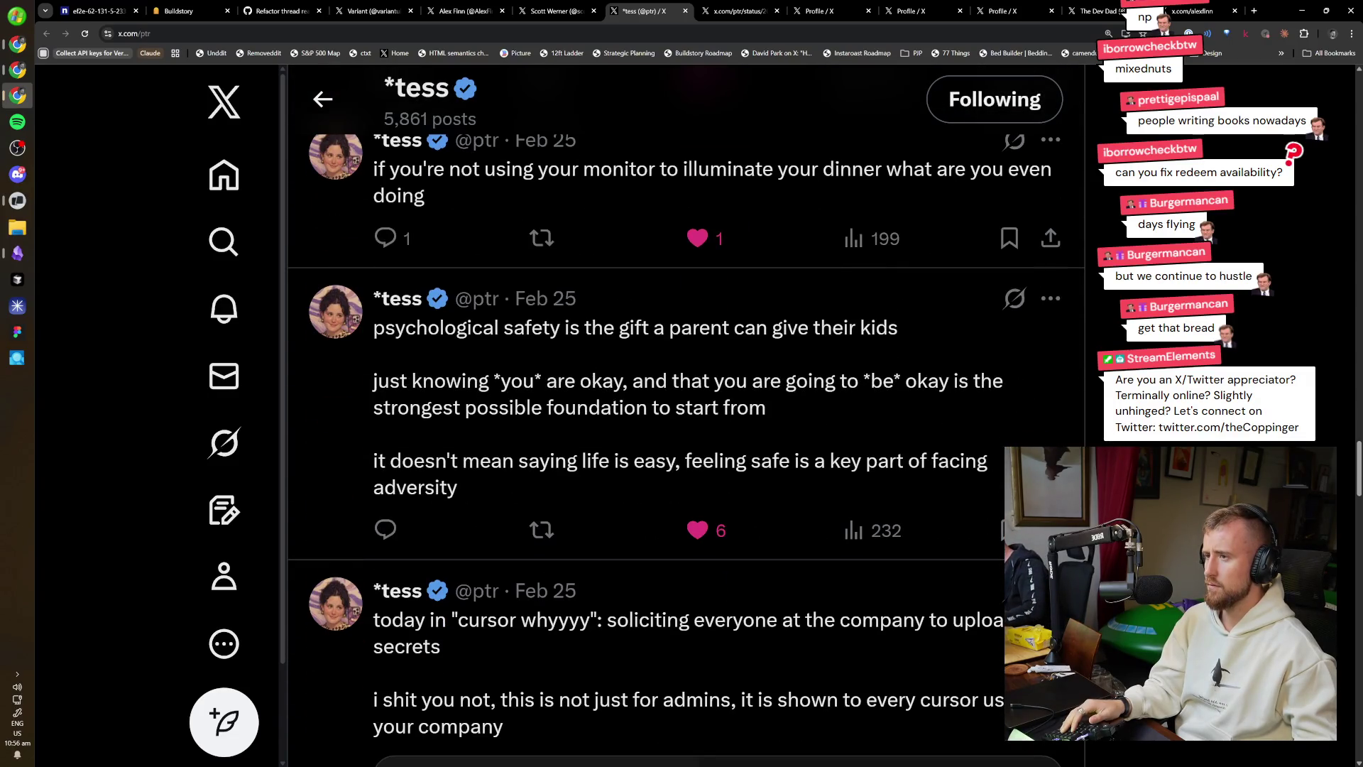
{"action": "scroll", "coordinate": [685, 412], "scroll_direction": "down", "scroll_amount": 5}
{"action": "scroll", "coordinate": [685, 412], "scroll_direction": "down", "scroll_amount": 6}
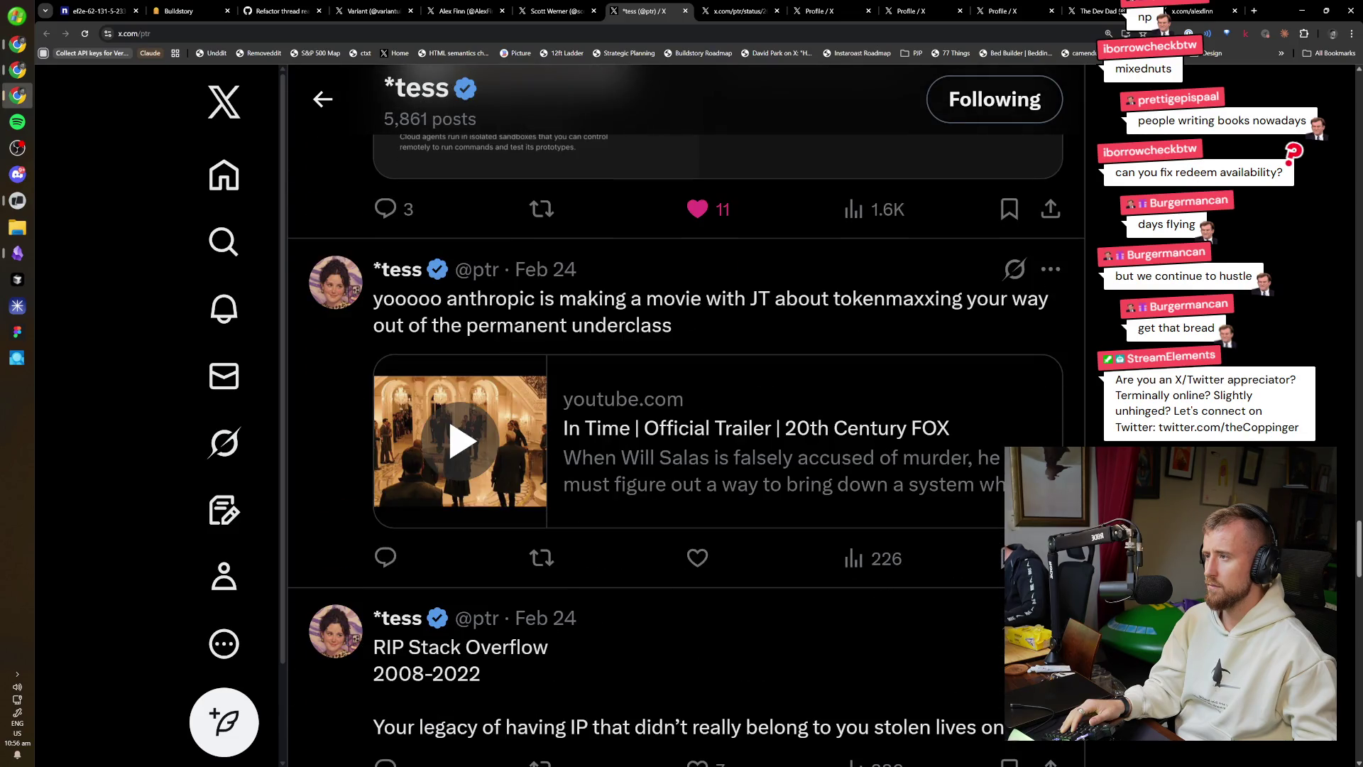
{"action": "scroll", "coordinate": [685, 412], "scroll_direction": "down", "scroll_amount": 4}
{"action": "key", "text": "ctrl+0"}
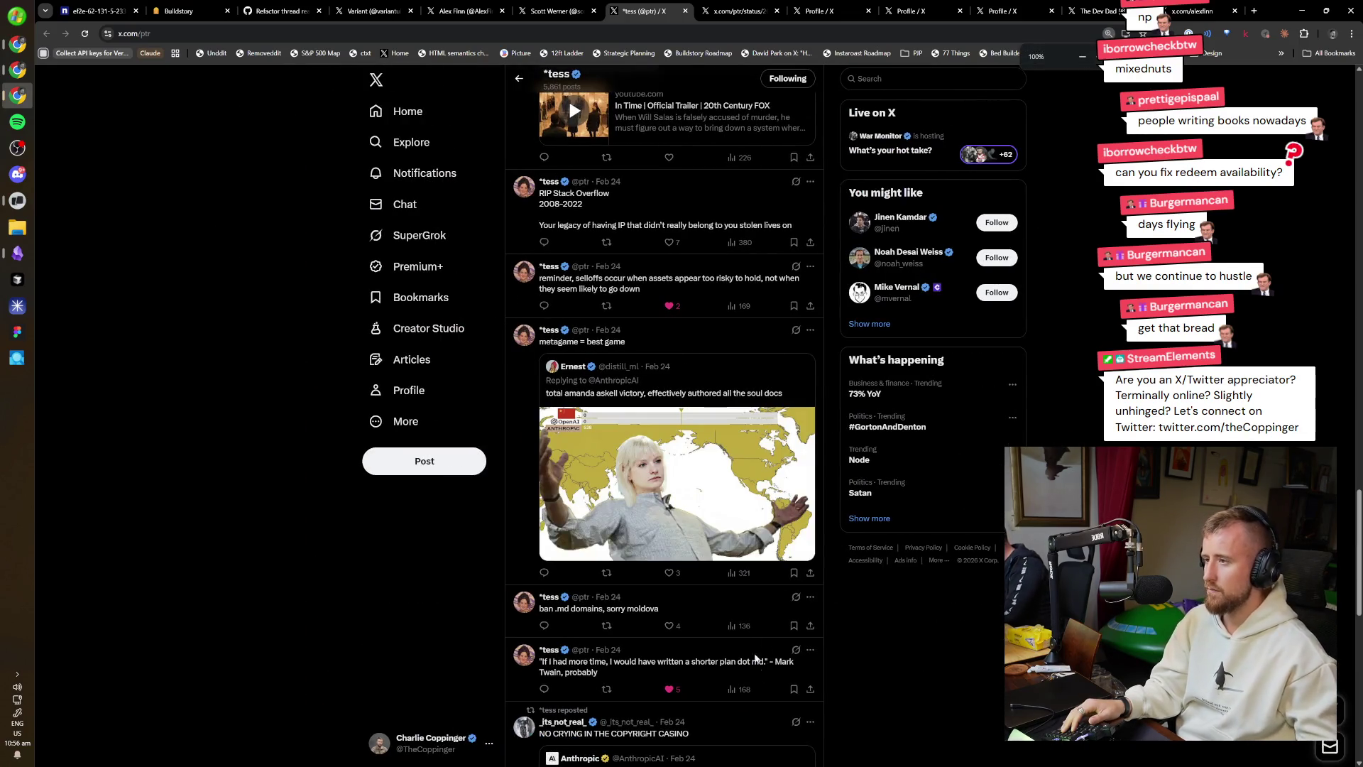
Open three of the timeline's posts in background tabs while scrolling down.
{"action": "scroll", "coordinate": [711, 607], "scroll_direction": "down", "scroll_amount": 5}
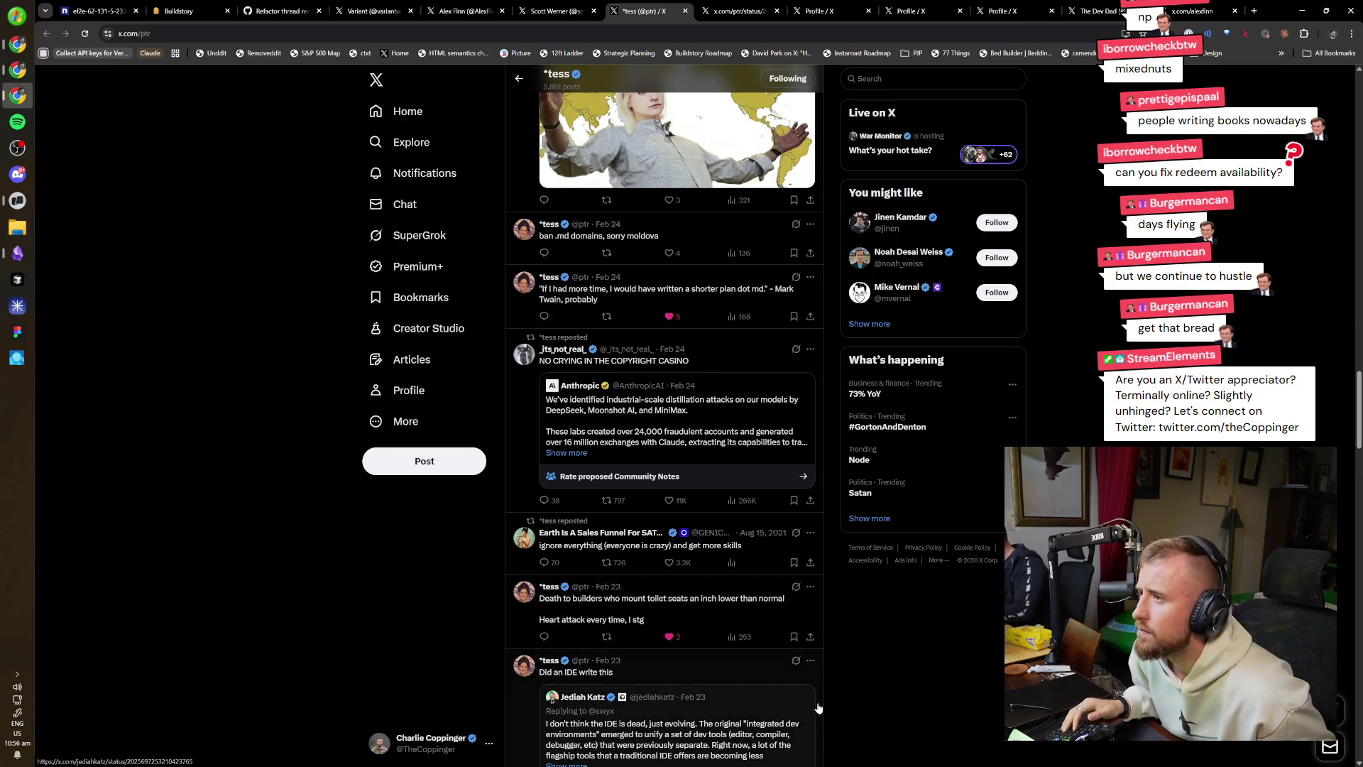
{"action": "scroll", "coordinate": [711, 607], "scroll_direction": "down", "scroll_amount": 4}
{"action": "scroll", "coordinate": [679, 187], "scroll_direction": "up", "scroll_amount": 2}
{"action": "middle_click", "coordinate": [692, 183]}
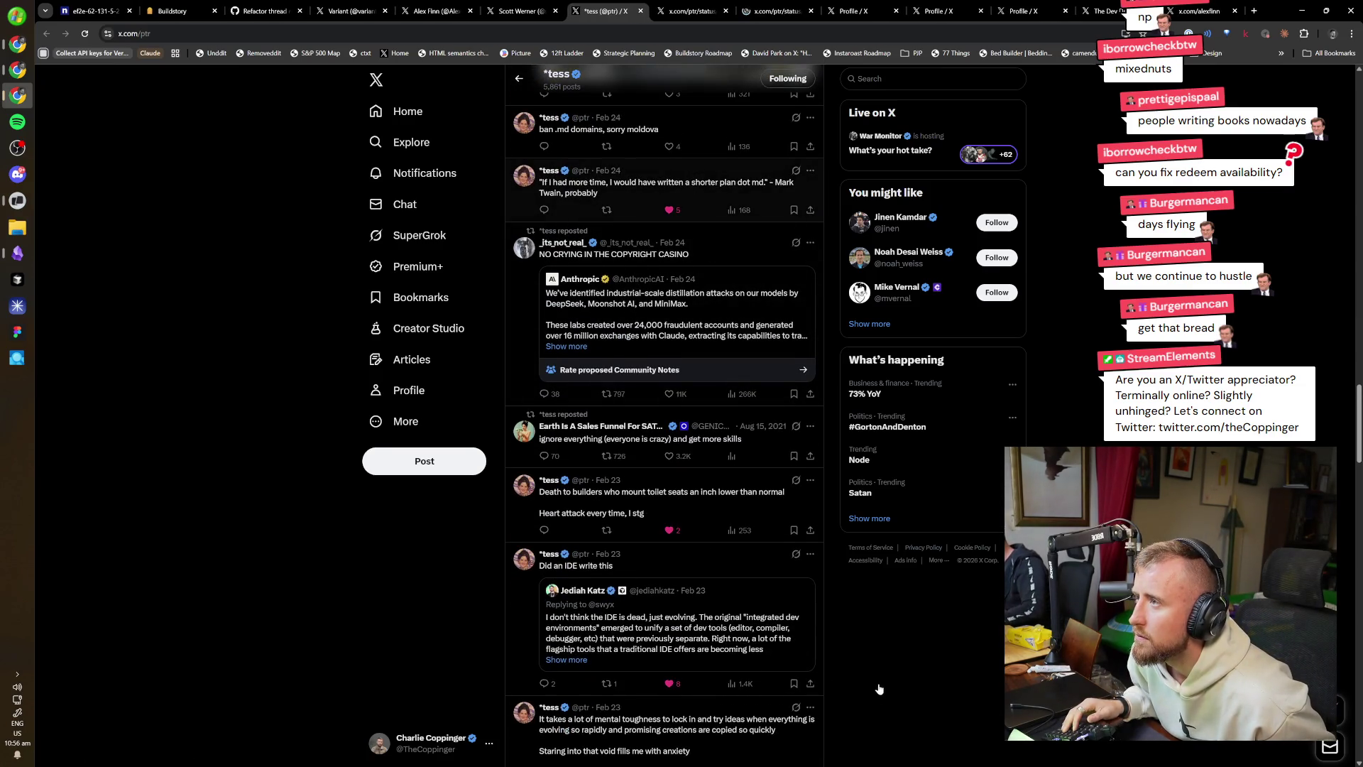
{"action": "scroll", "coordinate": [879, 683], "scroll_direction": "down", "scroll_amount": 3}
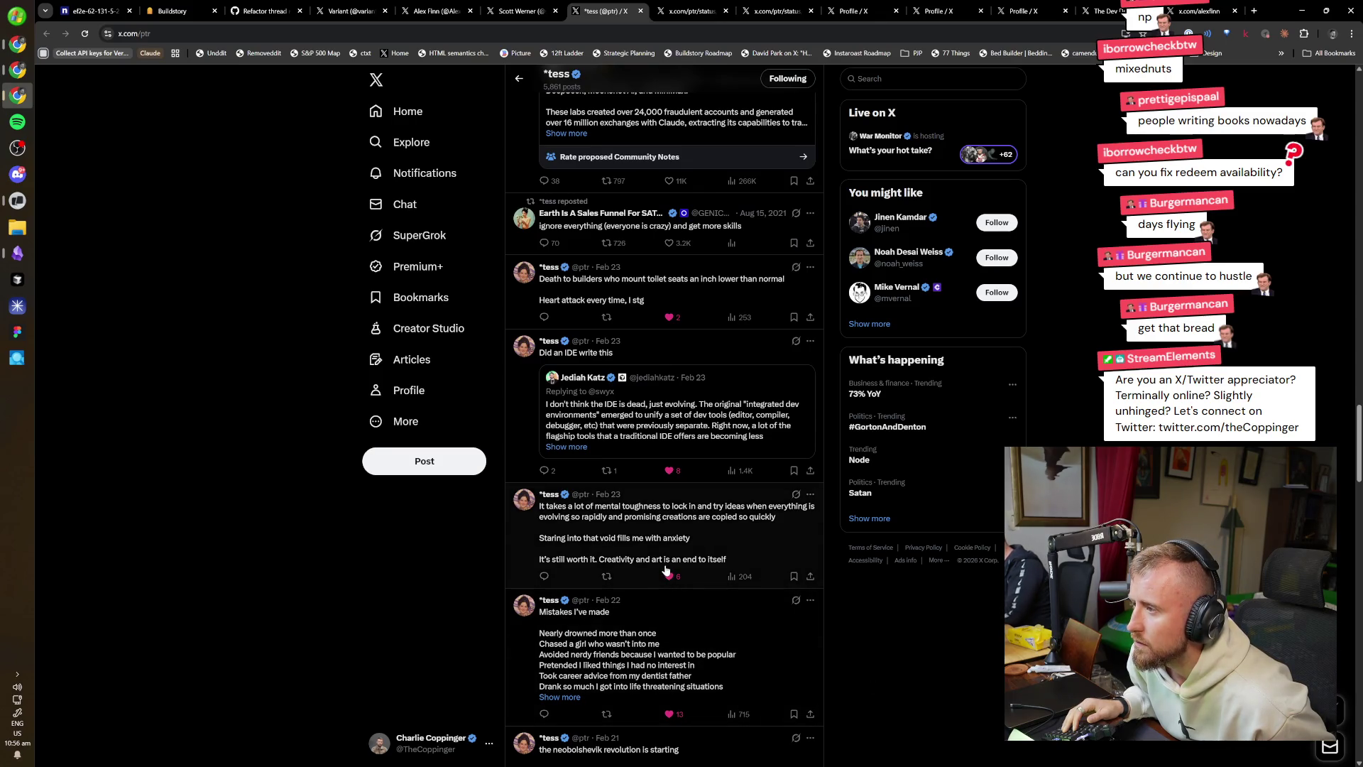
{"action": "middle_click", "coordinate": [686, 547]}
{"action": "scroll", "coordinate": [906, 678], "scroll_direction": "down", "scroll_amount": 4}
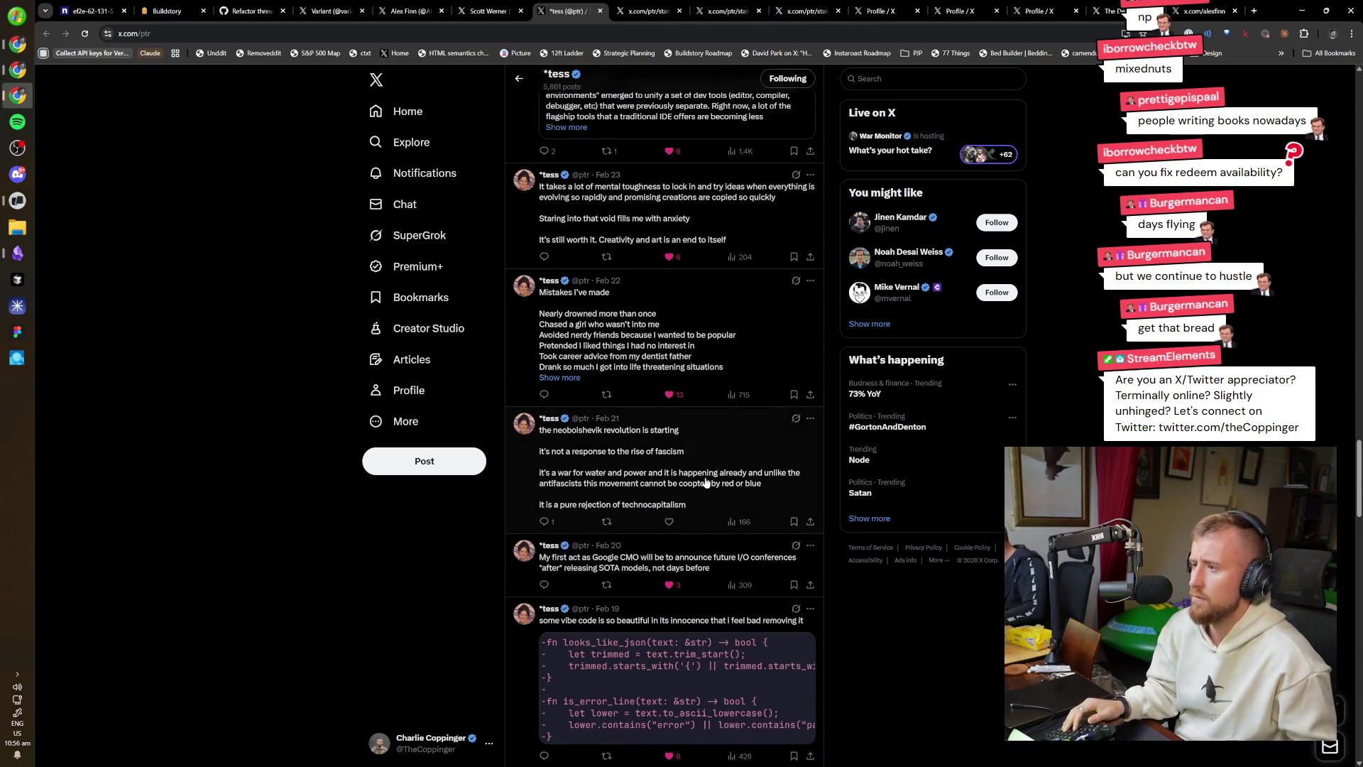
{"action": "scroll", "coordinate": [781, 582], "scroll_direction": "down", "scroll_amount": 1}
{"action": "scroll", "coordinate": [854, 692], "scroll_direction": "down", "scroll_amount": 4}
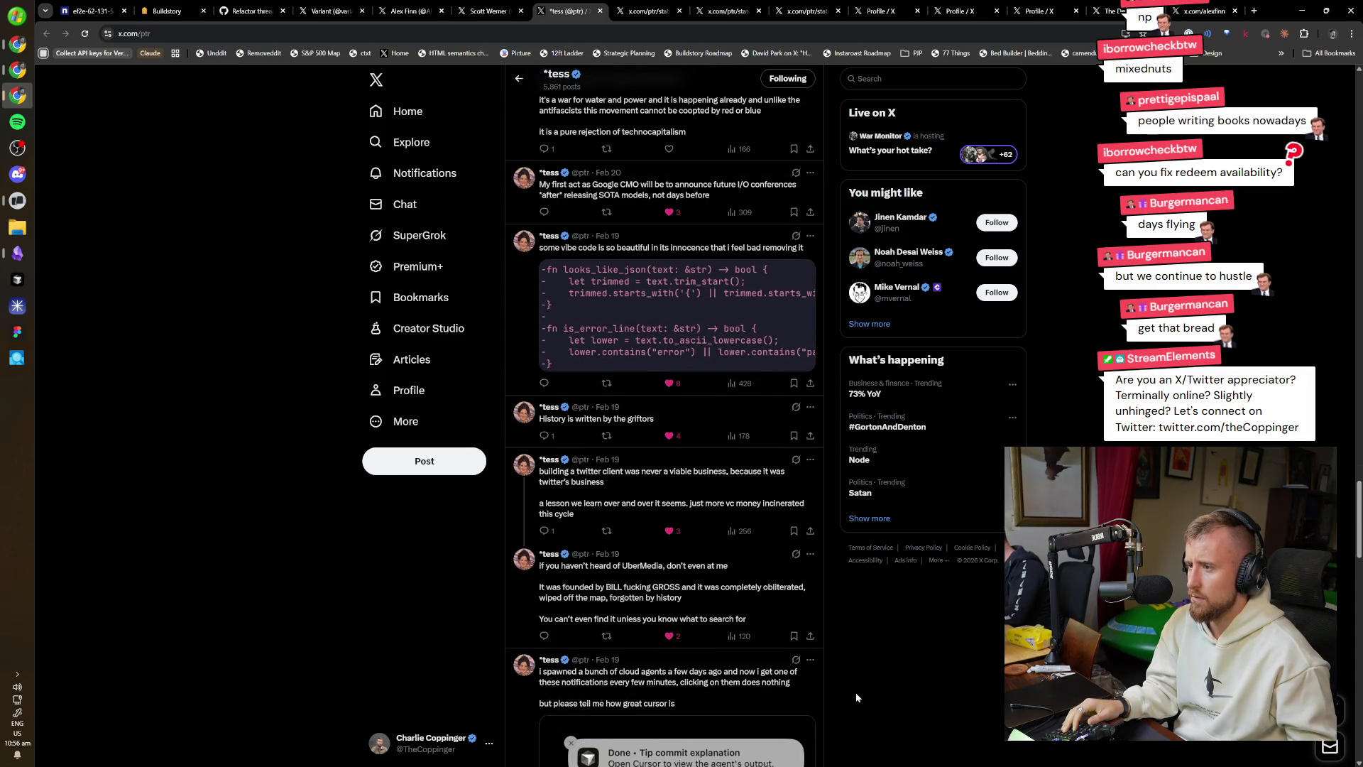
{"action": "scroll", "coordinate": [857, 696], "scroll_direction": "down", "scroll_amount": 3}
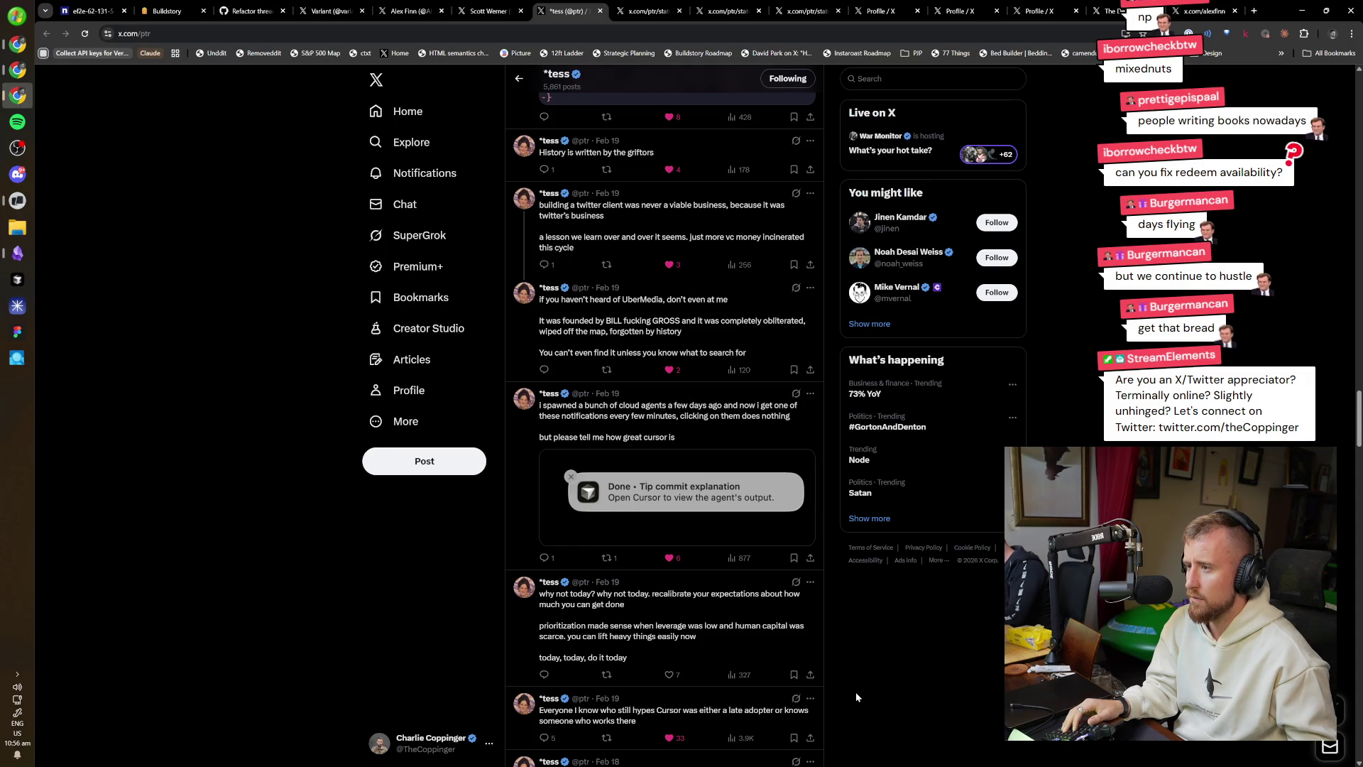
{"action": "scroll", "coordinate": [857, 697], "scroll_direction": "down", "scroll_amount": 3}
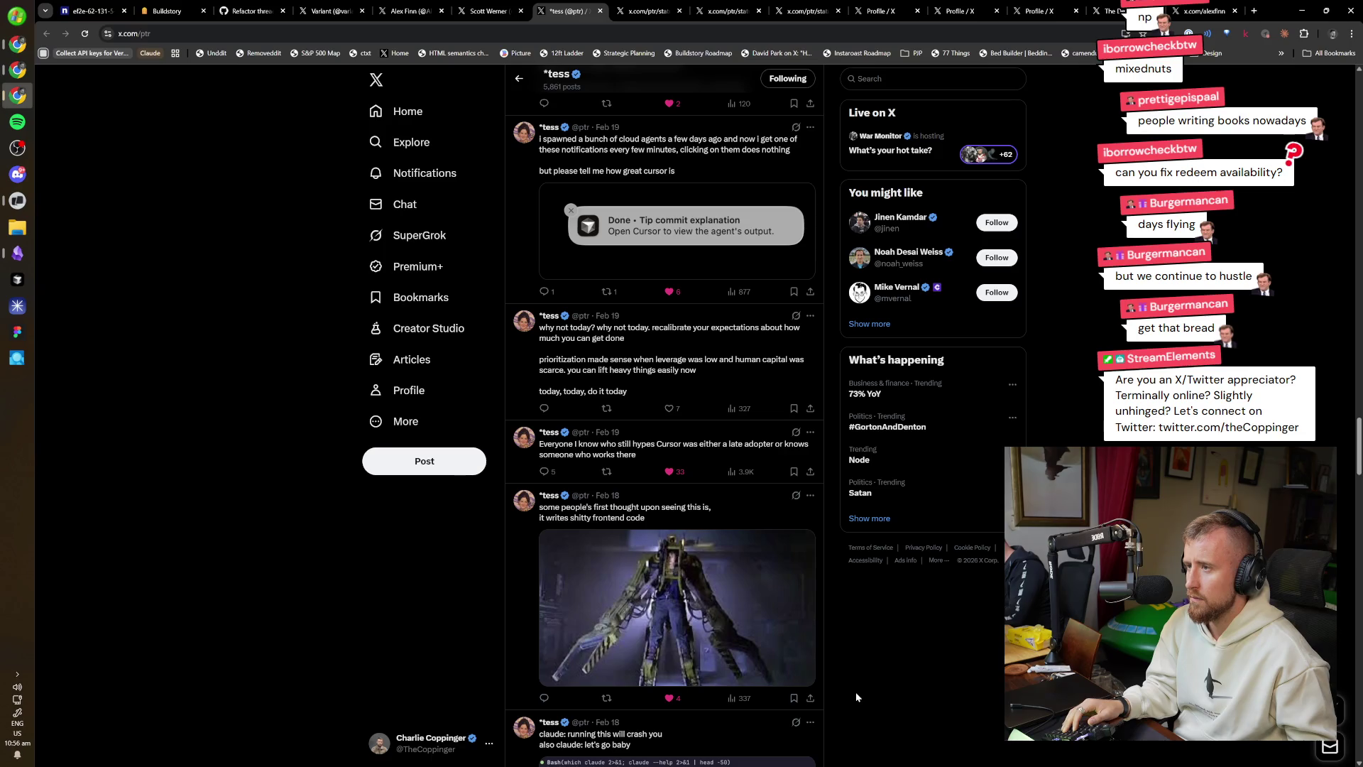
{"action": "left_click", "coordinate": [666, 382], "text": "ctrl"}
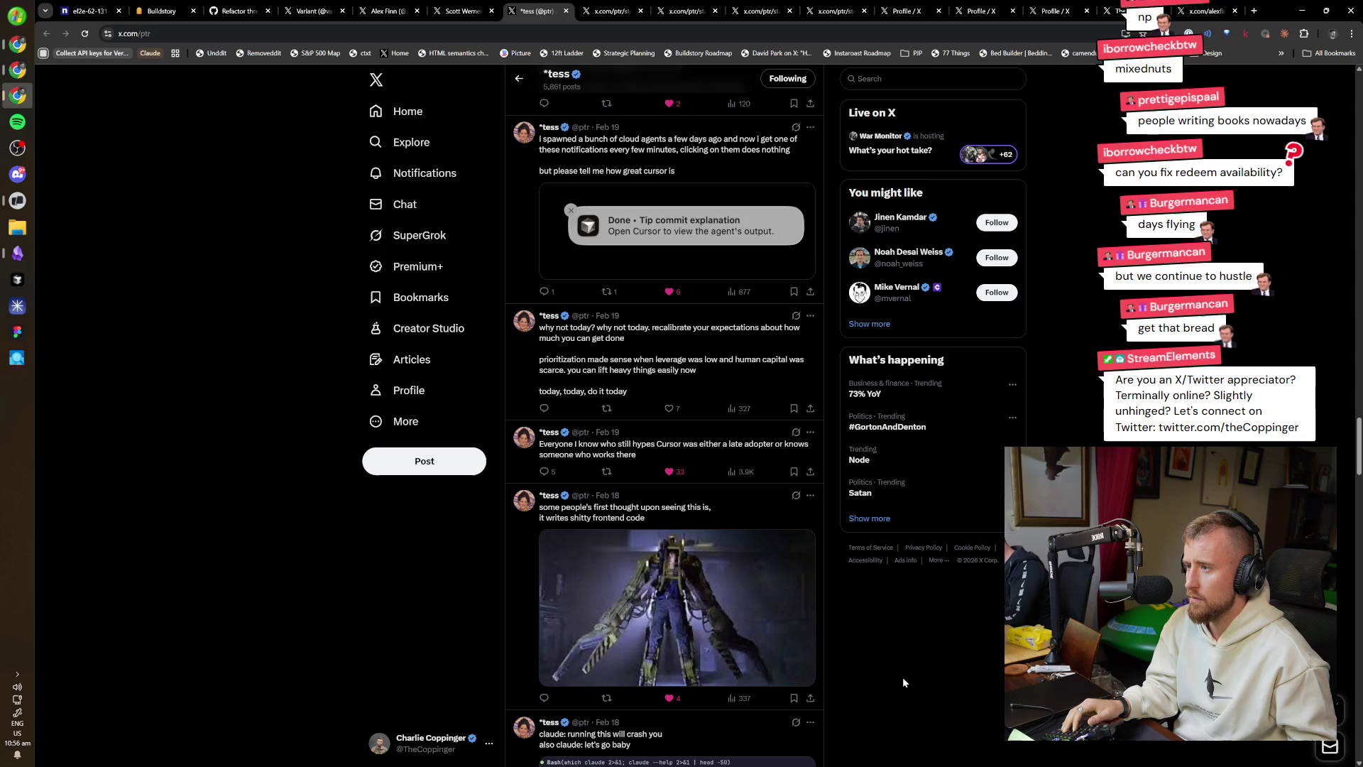
Like the Sonnet 4.6 post and read on to the Feb 14–16 posts.
{"action": "scroll", "coordinate": [902, 678], "scroll_direction": "down", "scroll_amount": 5}
{"action": "scroll", "coordinate": [903, 678], "scroll_direction": "down", "scroll_amount": 2}
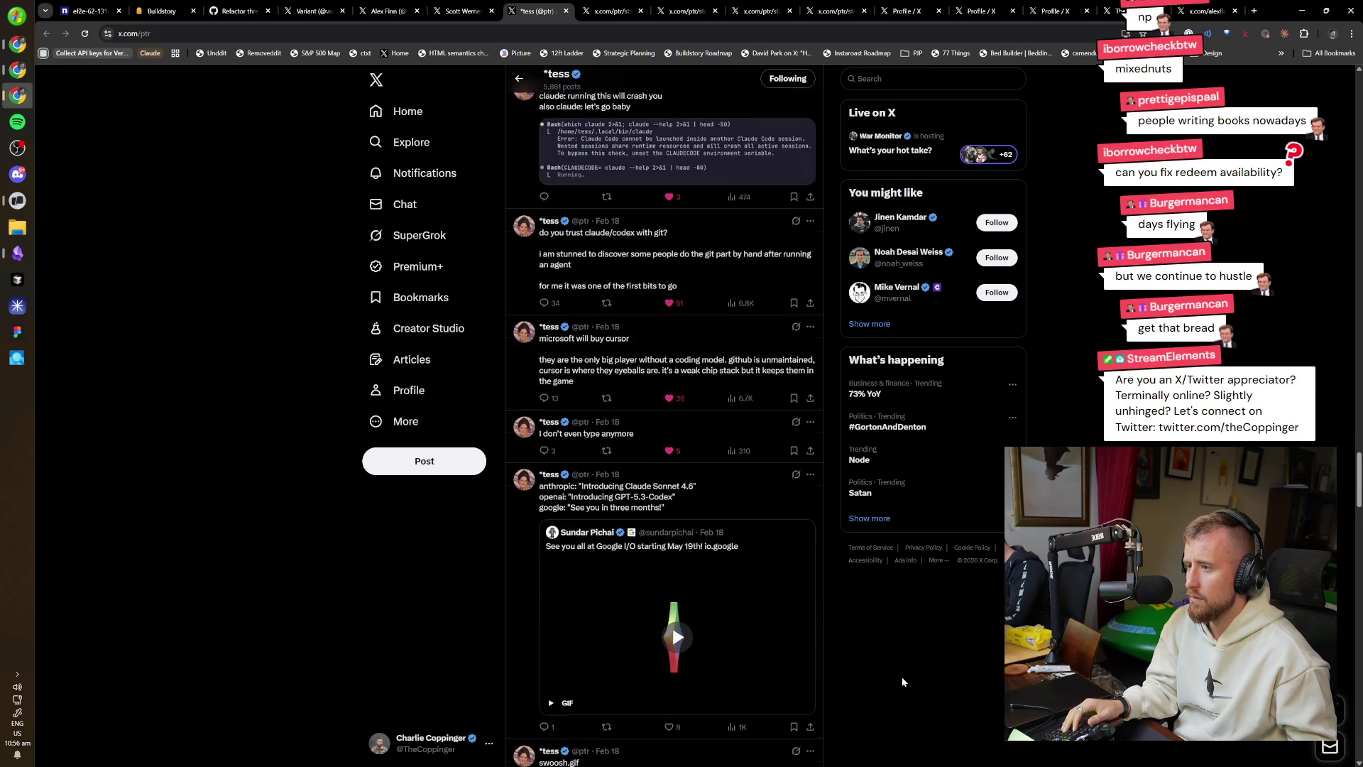
{"action": "scroll", "coordinate": [898, 678], "scroll_direction": "down", "scroll_amount": 4}
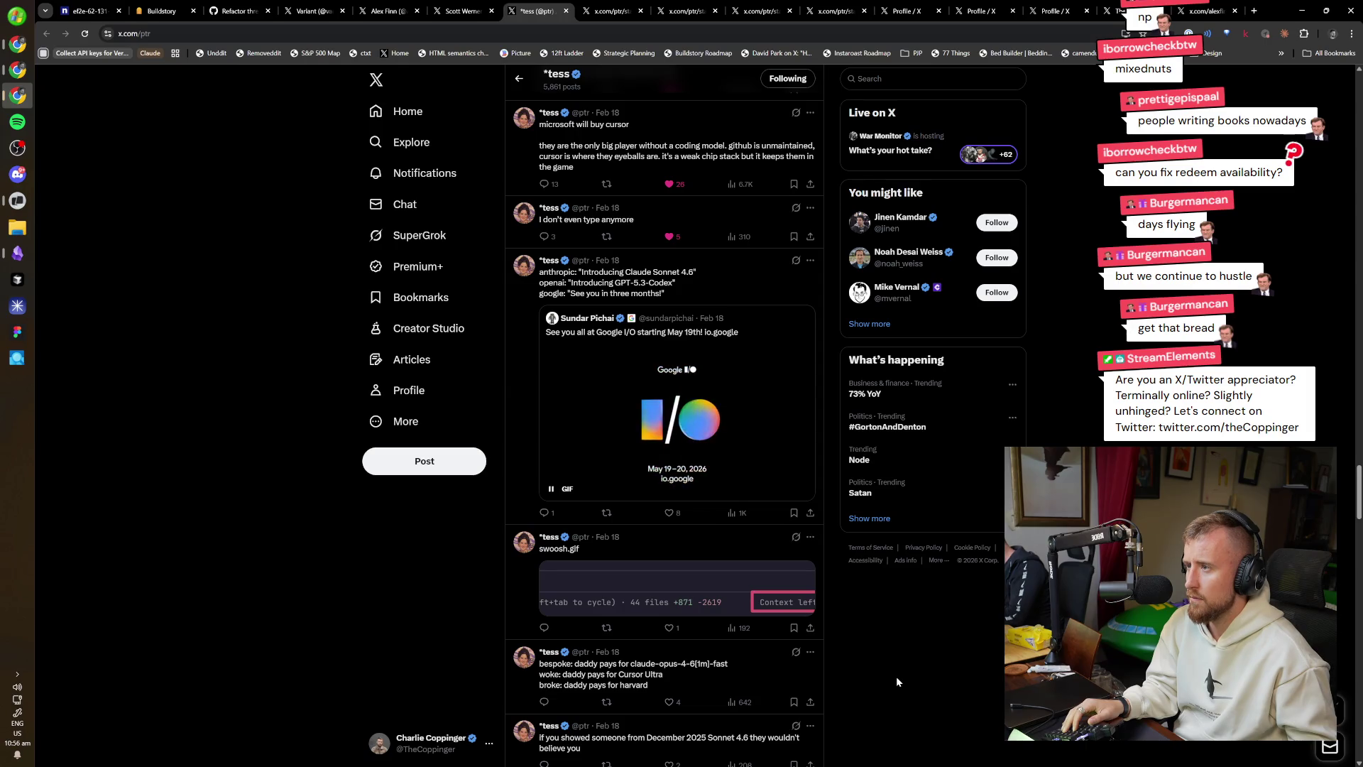
{"action": "scroll", "coordinate": [896, 676], "scroll_direction": "down", "scroll_amount": 3}
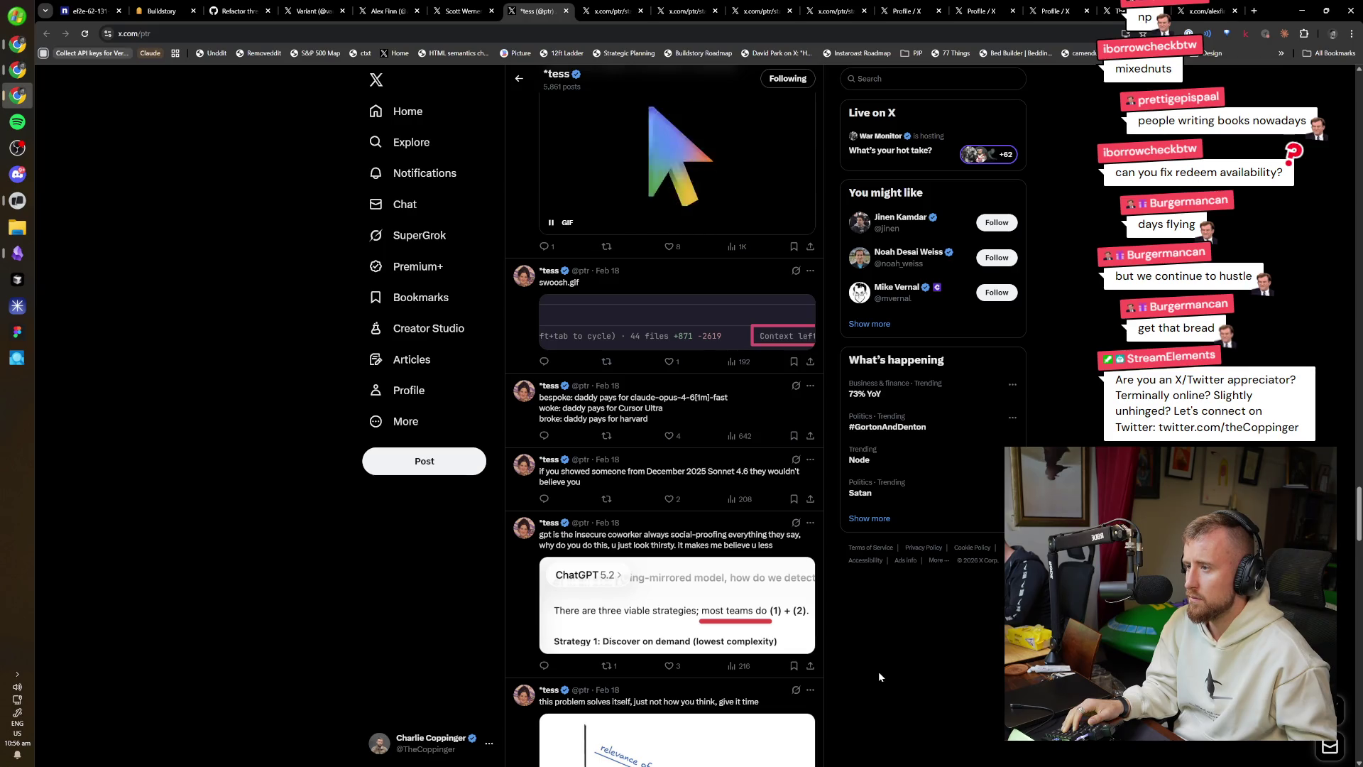
{"action": "scroll", "coordinate": [879, 674], "scroll_direction": "down", "scroll_amount": 5}
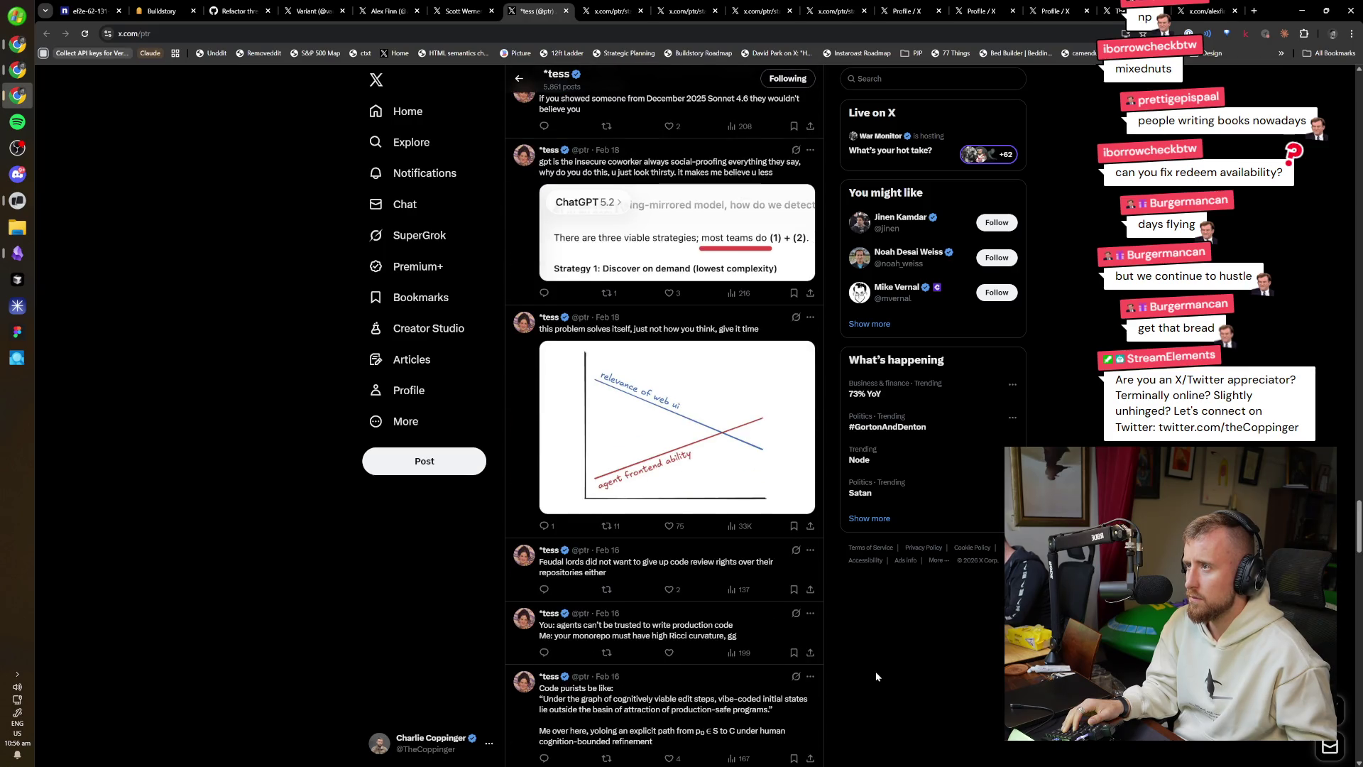
{"action": "scroll", "coordinate": [875, 671], "scroll_direction": "up", "scroll_amount": 1}
{"action": "left_click", "coordinate": [669, 233]}
{"action": "scroll", "coordinate": [757, 480], "scroll_direction": "down", "scroll_amount": 5}
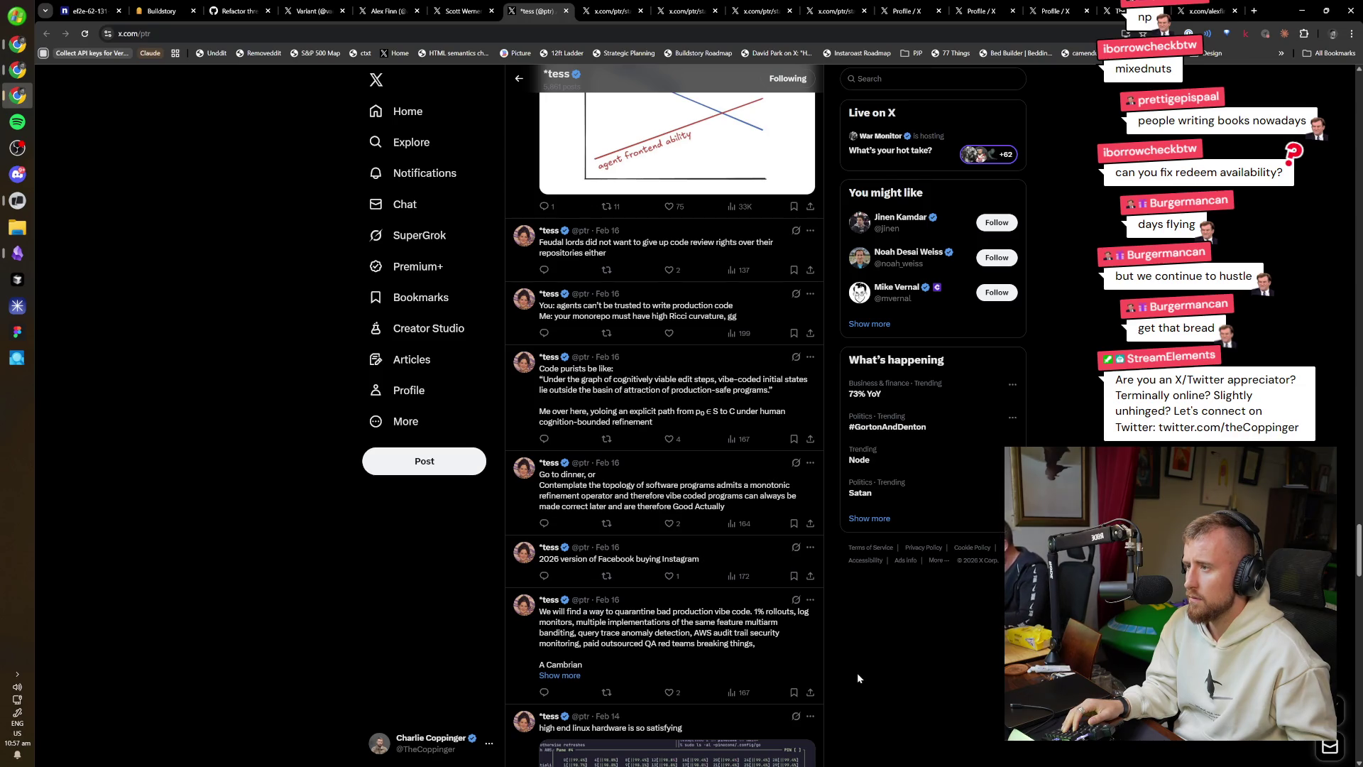
{"action": "scroll", "coordinate": [858, 678], "scroll_direction": "down", "scroll_amount": 2}
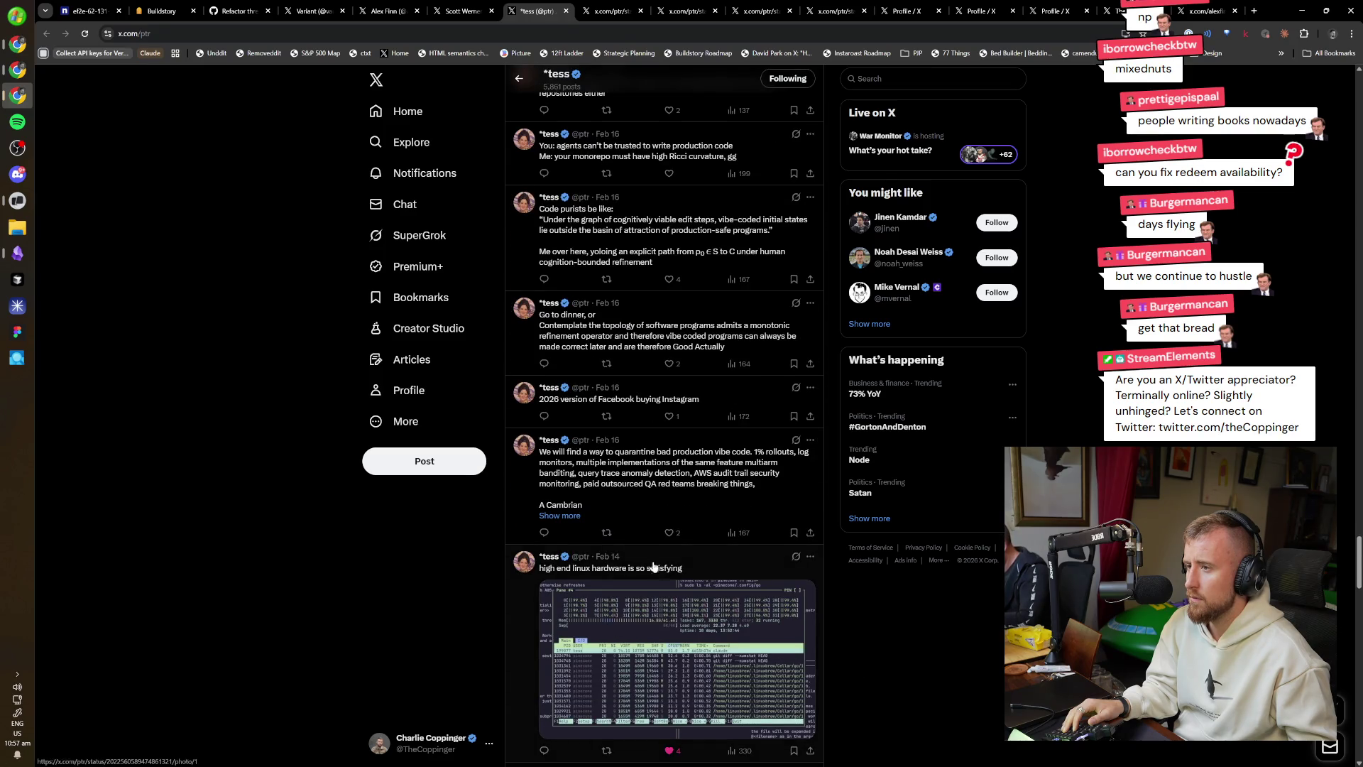
Open the Feb 16 quarantine vibe code post, like it and zoom the page in.
{"action": "left_click", "coordinate": [699, 498]}
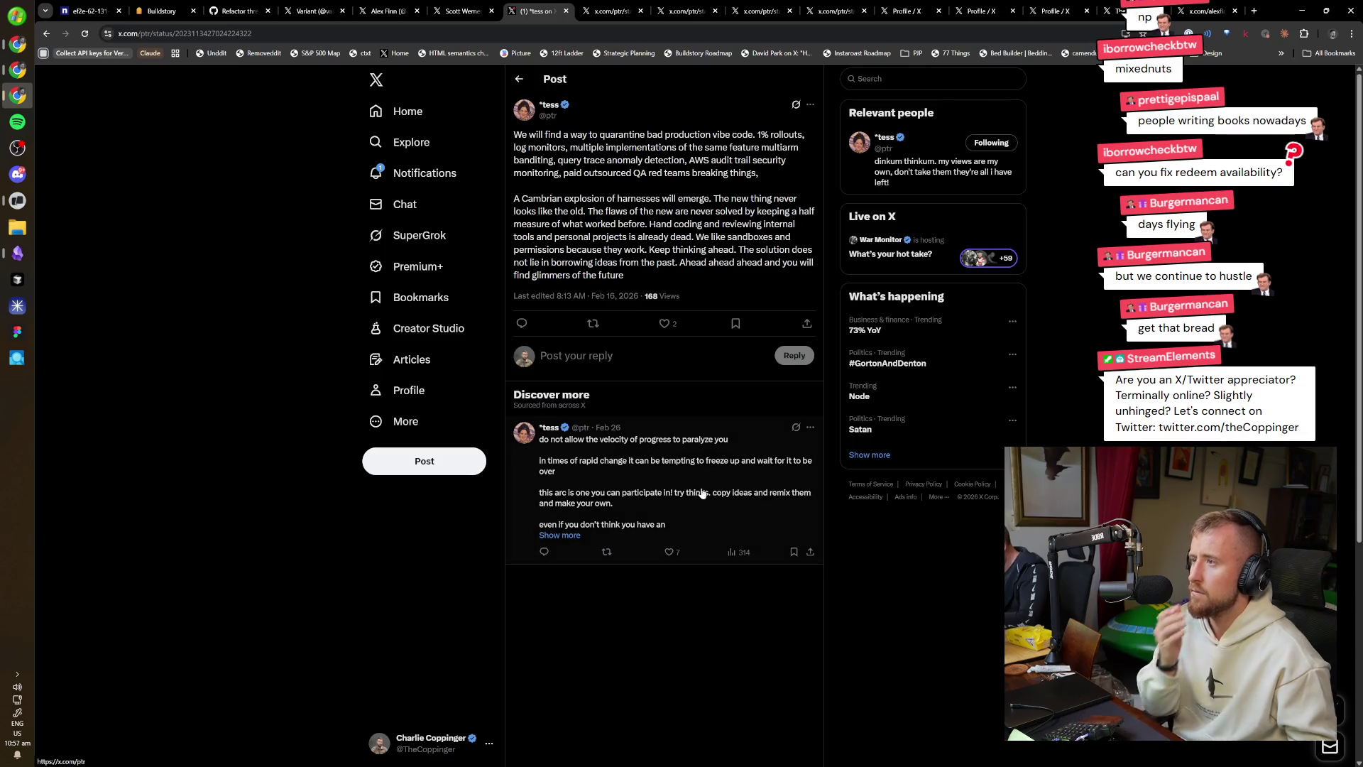
{"action": "left_click", "coordinate": [665, 323]}
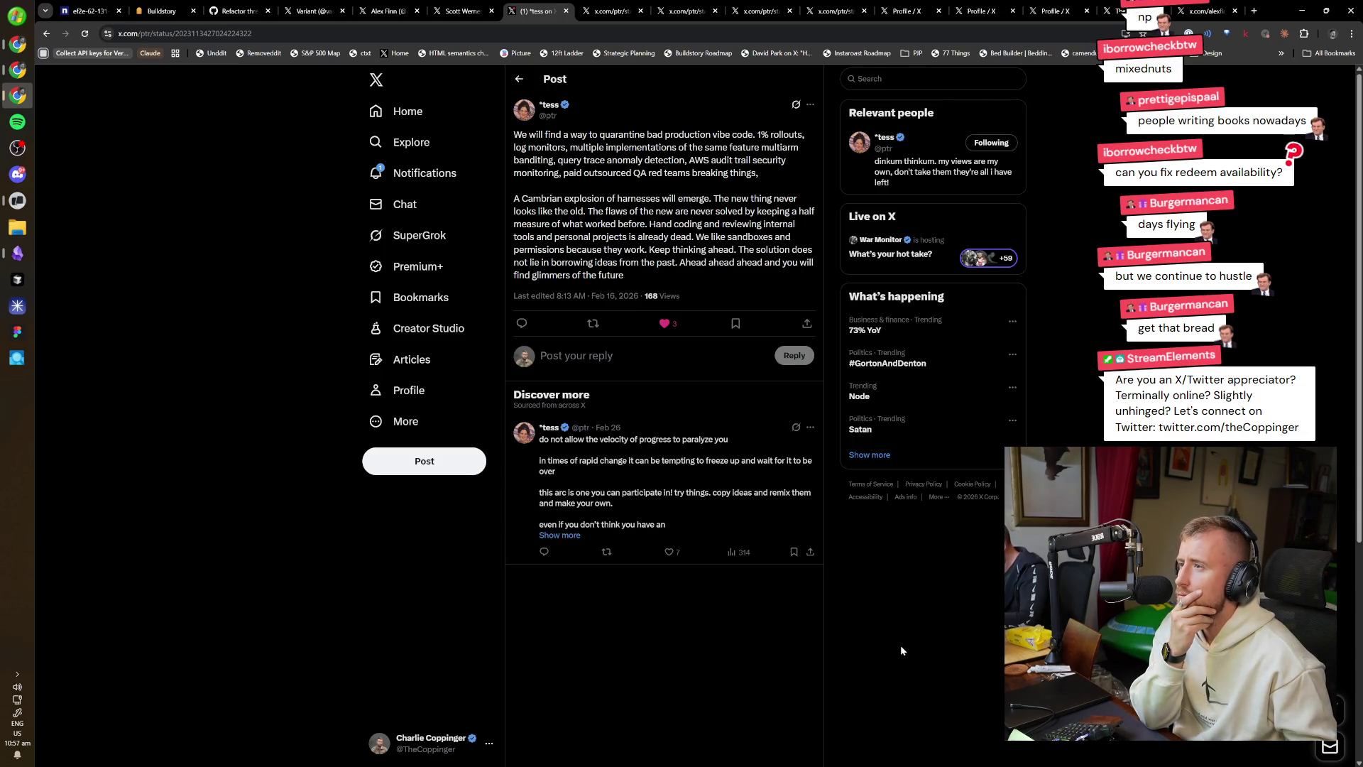
{"action": "key", "text": "ctrl+plus"}
{"action": "key", "text": "ctrl+plus"}
{"action": "key", "text": "ctrl+plus"}
{"action": "key", "text": "ctrl+plus"}
{"action": "key", "text": "ctrl+minus"}
{"action": "key", "text": "ctrl+plus"}
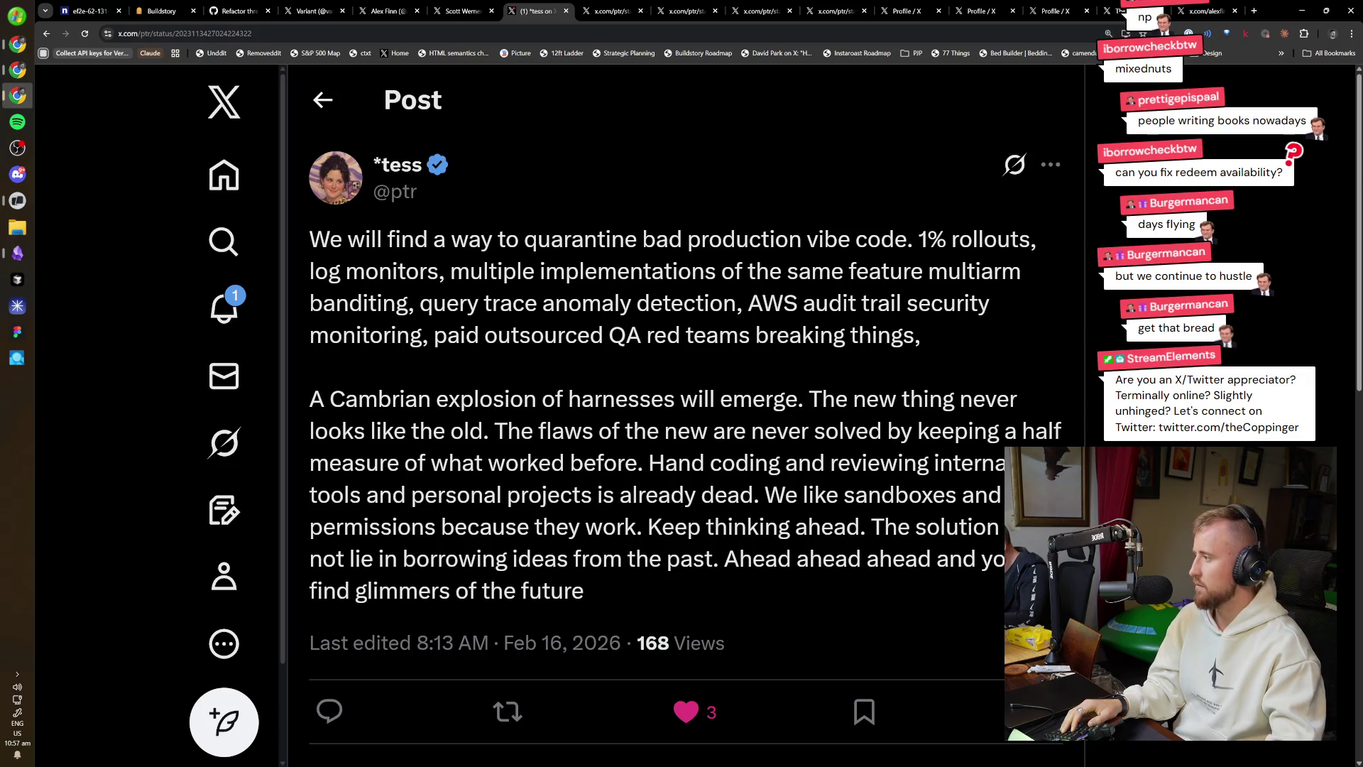
Snip a screenshot around the whole quarantine post.
{"action": "key", "text": "super+shift+s"}
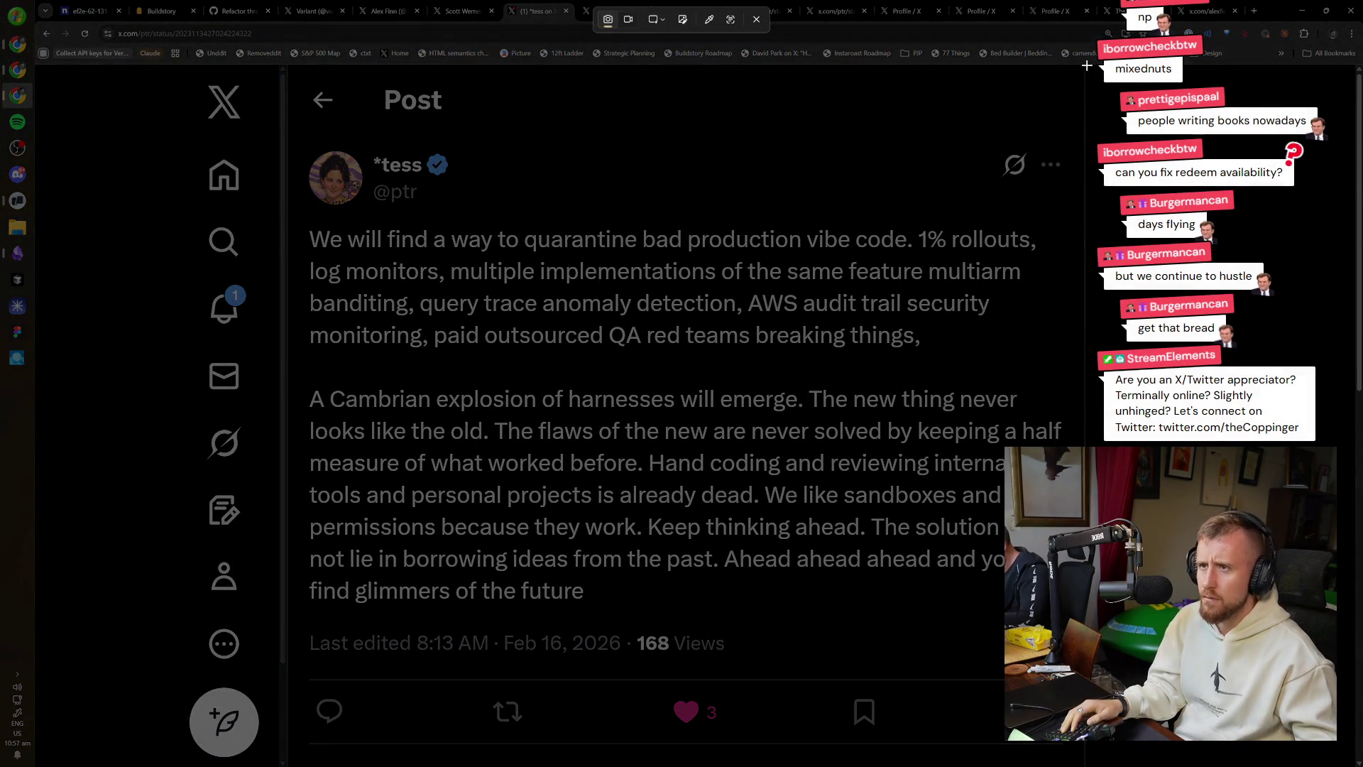
{"action": "left_click_drag", "start_coordinate": [1080, 68], "coordinate": [294, 764]}
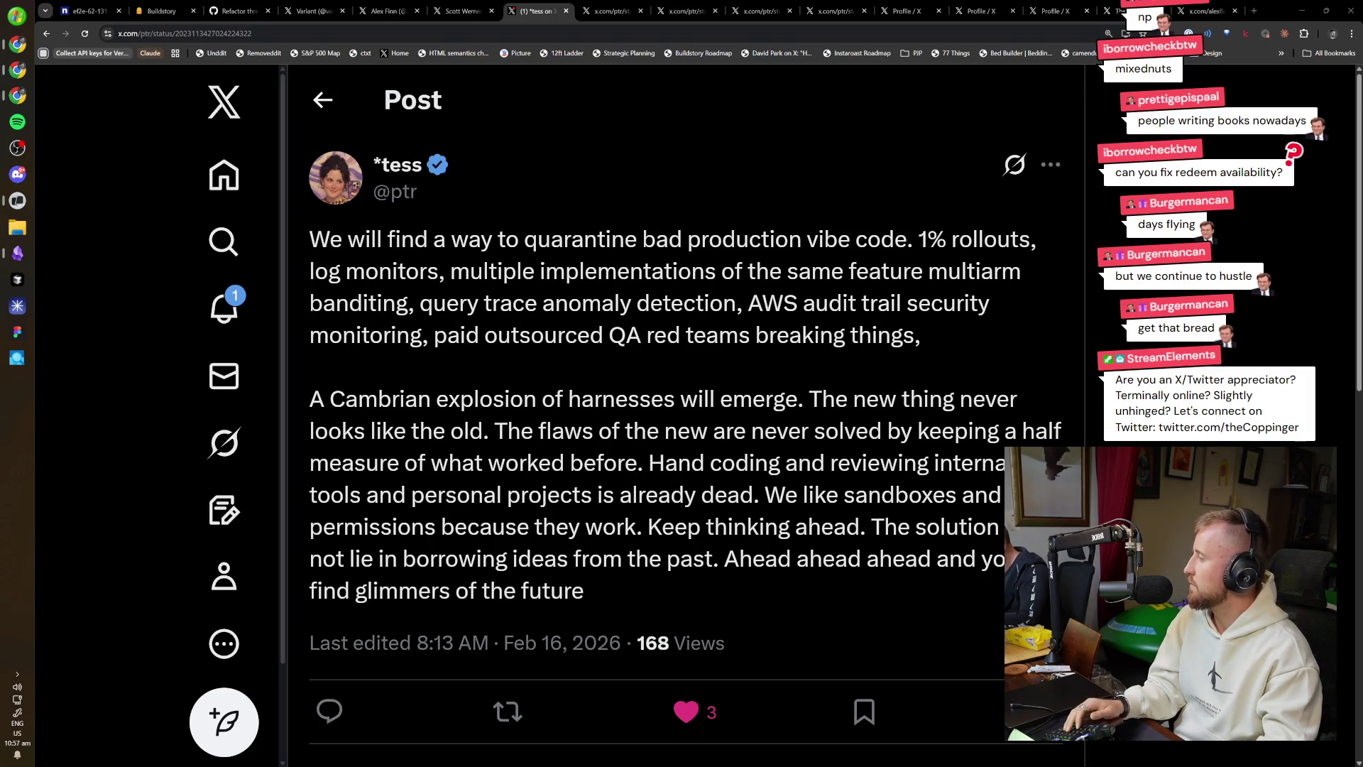
{"action": "left_click", "coordinate": [17, 227]}
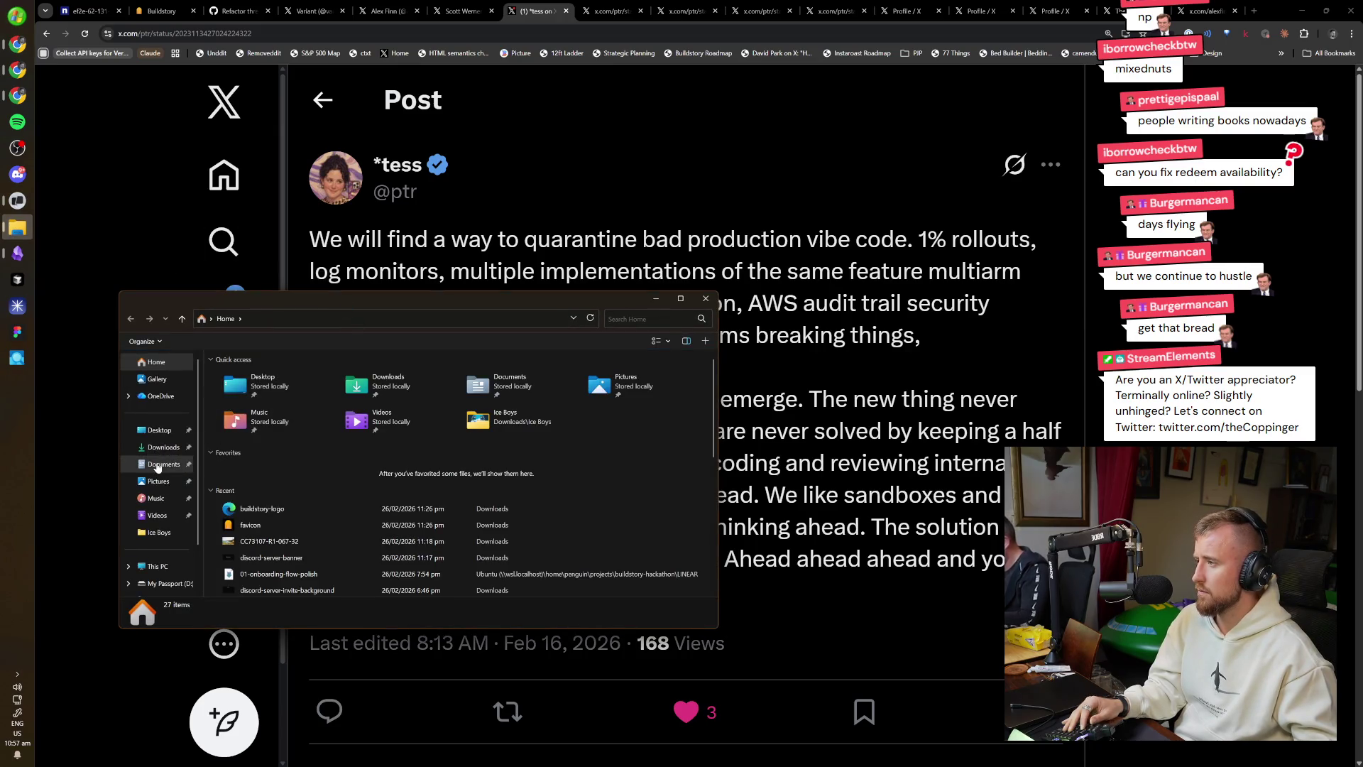
Create a new folder named 'tweets' in Documents and open it.
{"action": "left_click", "coordinate": [164, 463]}
{"action": "right_click", "coordinate": [340, 491]}
{"action": "mouse_move", "coordinate": [426, 707]}
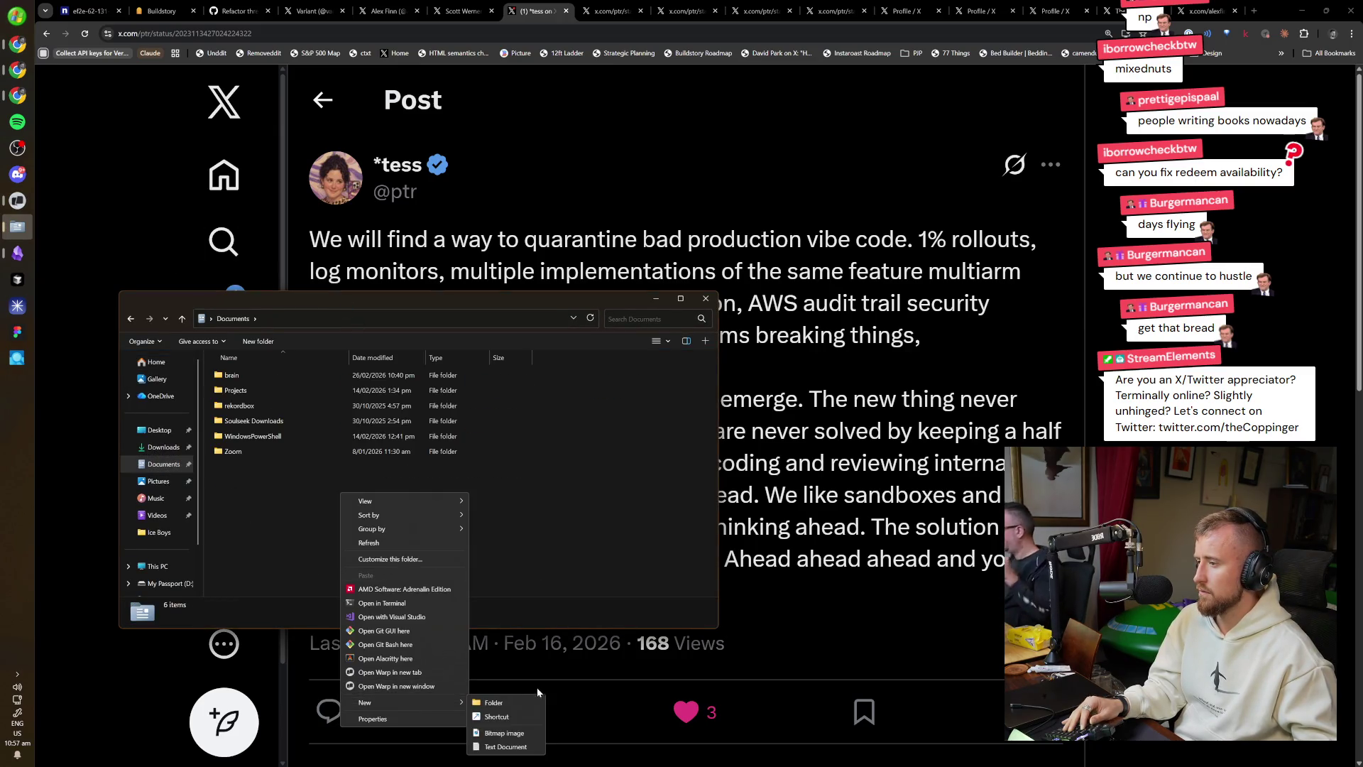
{"action": "left_click", "coordinate": [535, 701]}
{"action": "type", "text": "tweets"}
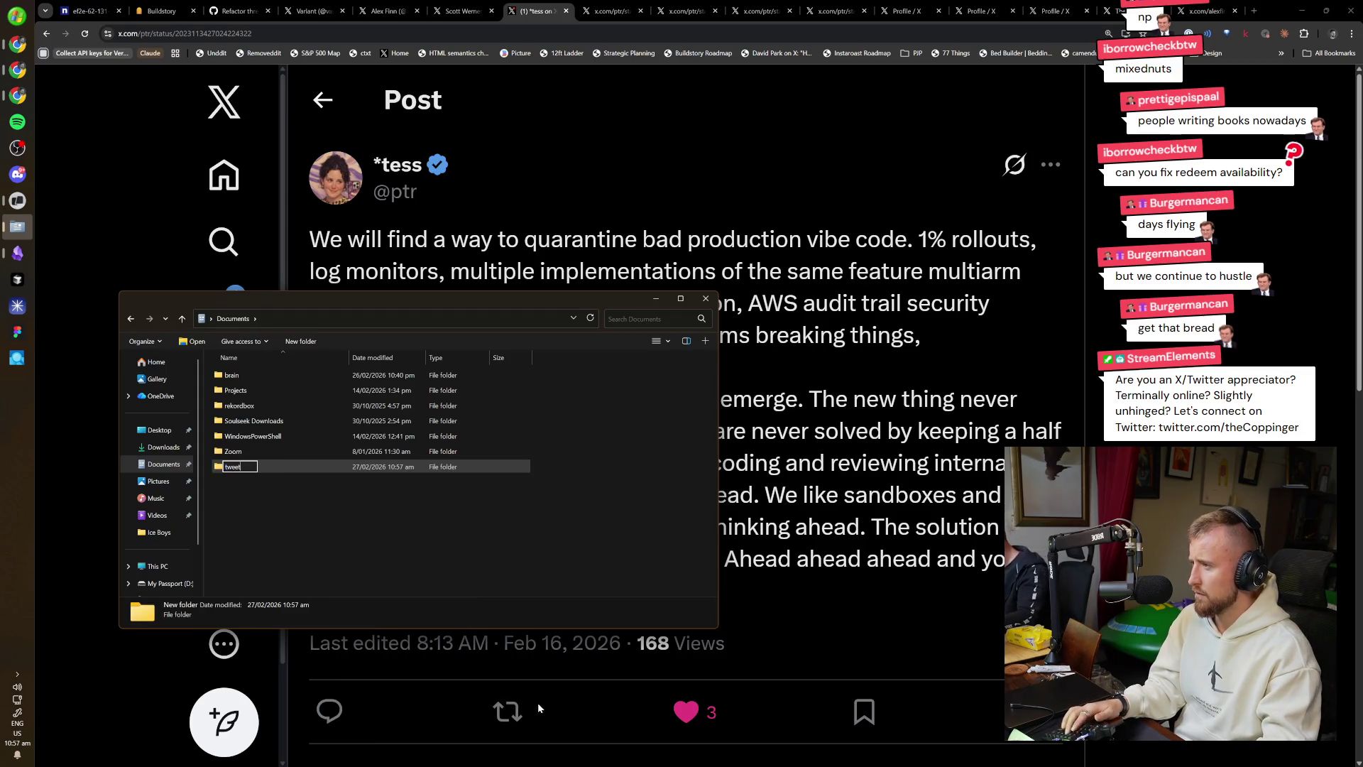
{"action": "key", "text": "Return"}
{"action": "key", "text": "Return"}
{"action": "left_click", "coordinate": [332, 402]}
{"action": "right_click", "coordinate": [424, 484]}
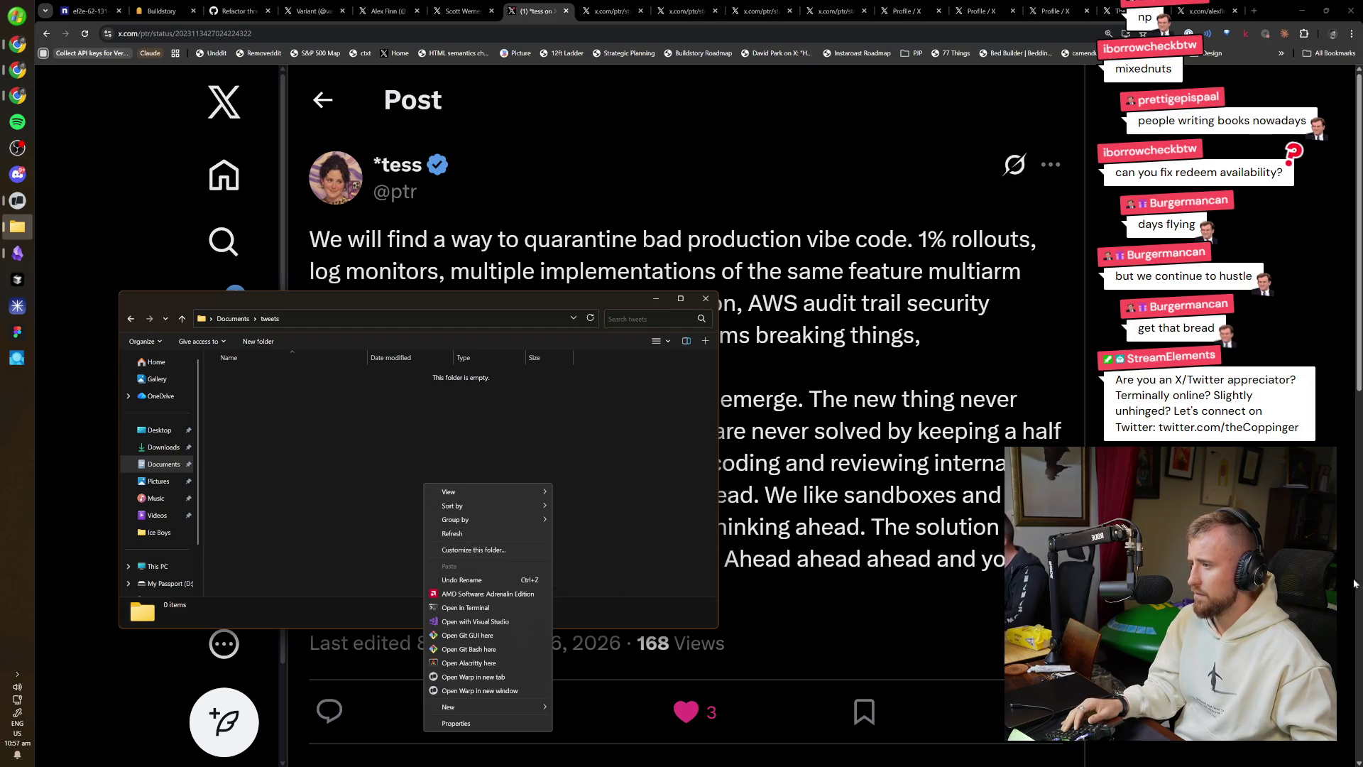
{"action": "left_click", "coordinate": [158, 481]}
{"action": "left_click", "coordinate": [158, 481]}
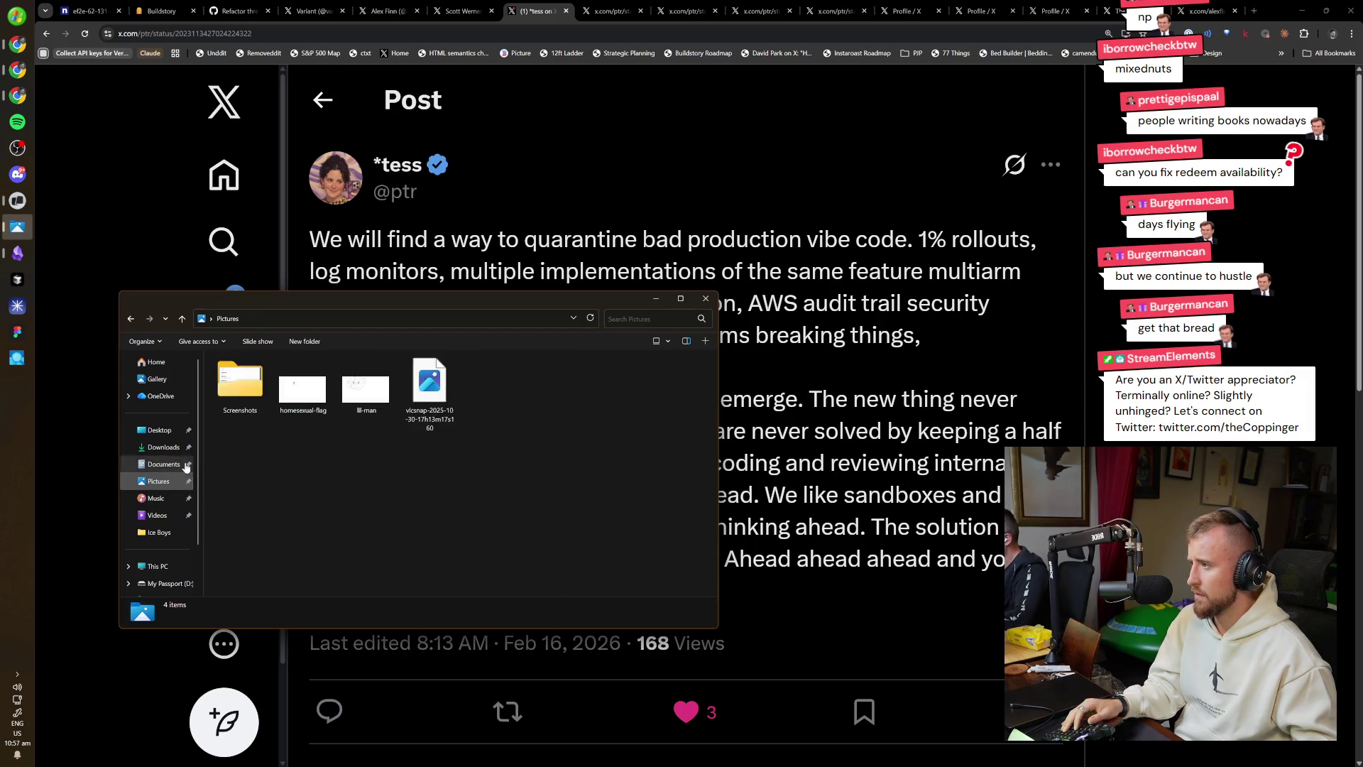
{"action": "double_click", "coordinate": [240, 384]}
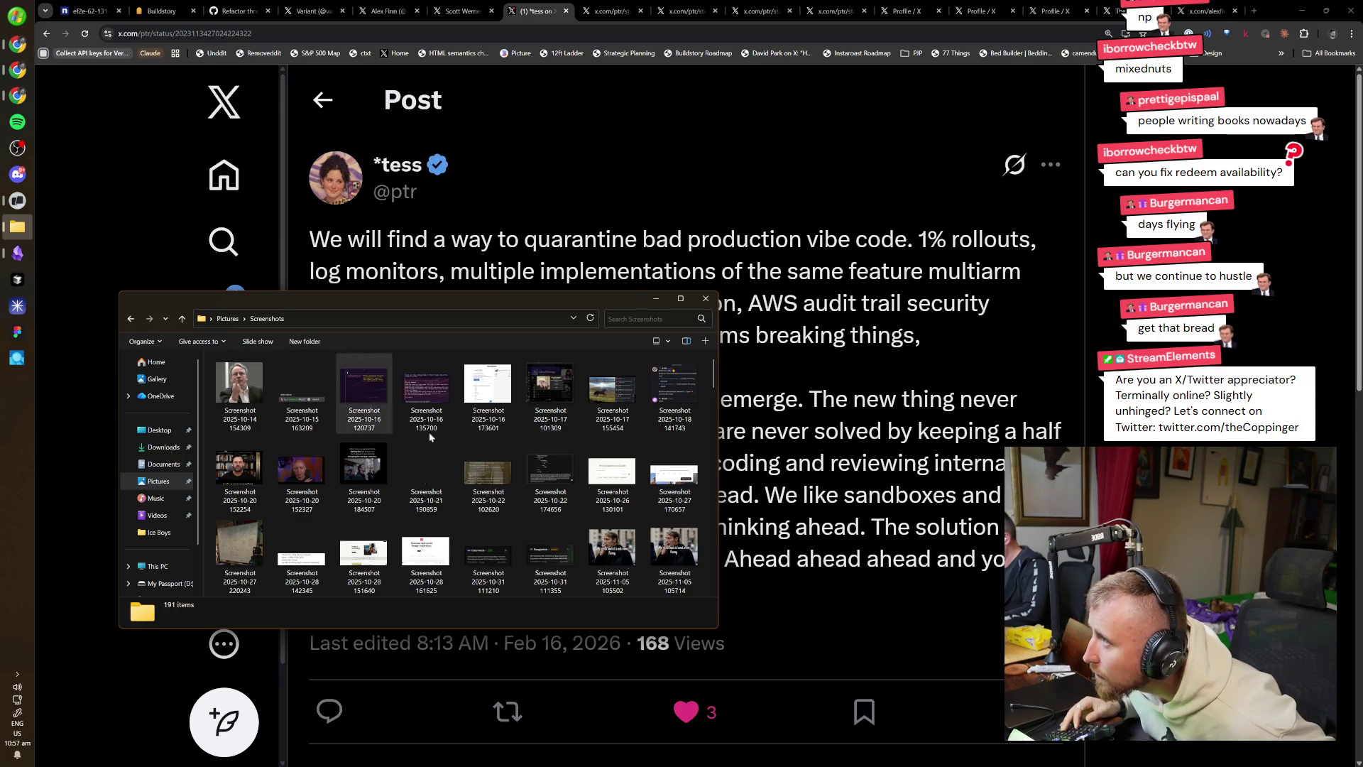
{"action": "left_click", "coordinate": [609, 545]}
{"action": "right_click", "coordinate": [608, 546]}
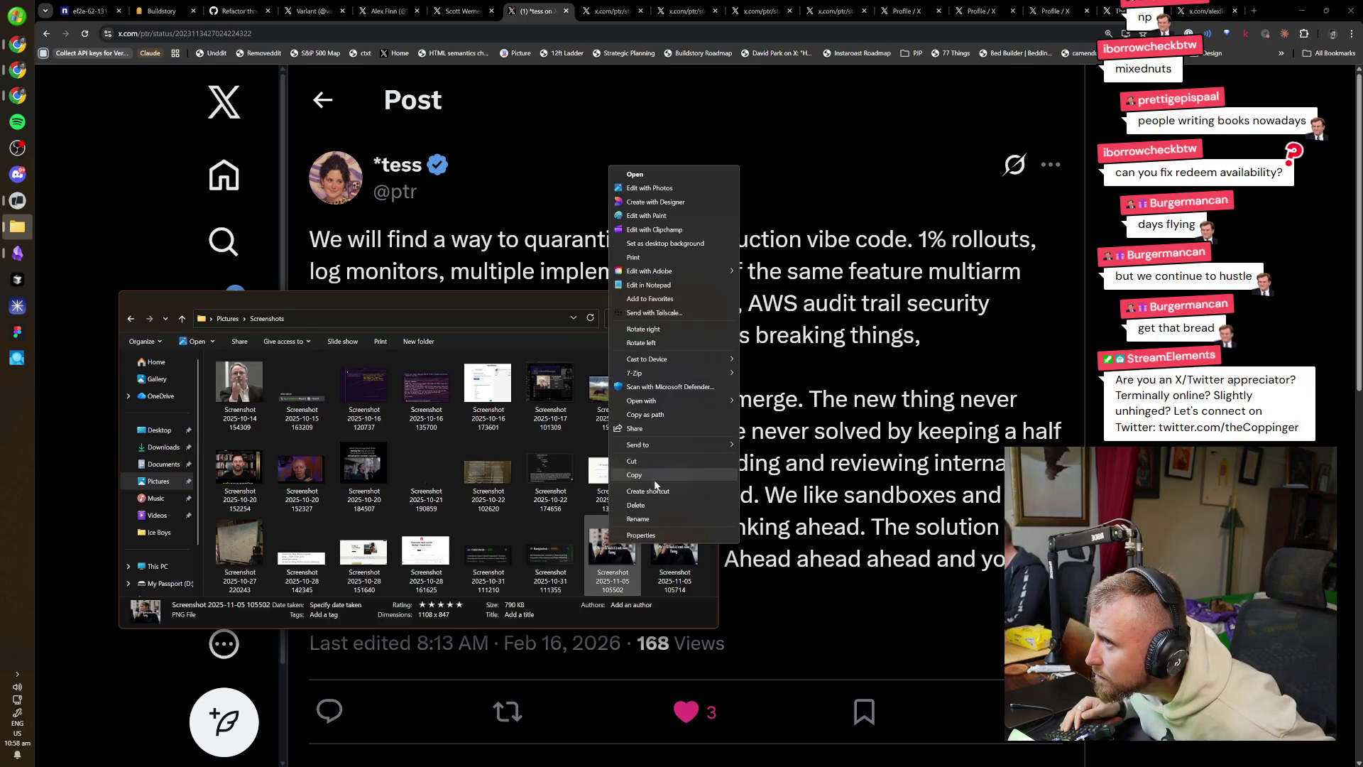
{"action": "left_click", "coordinate": [688, 178]}
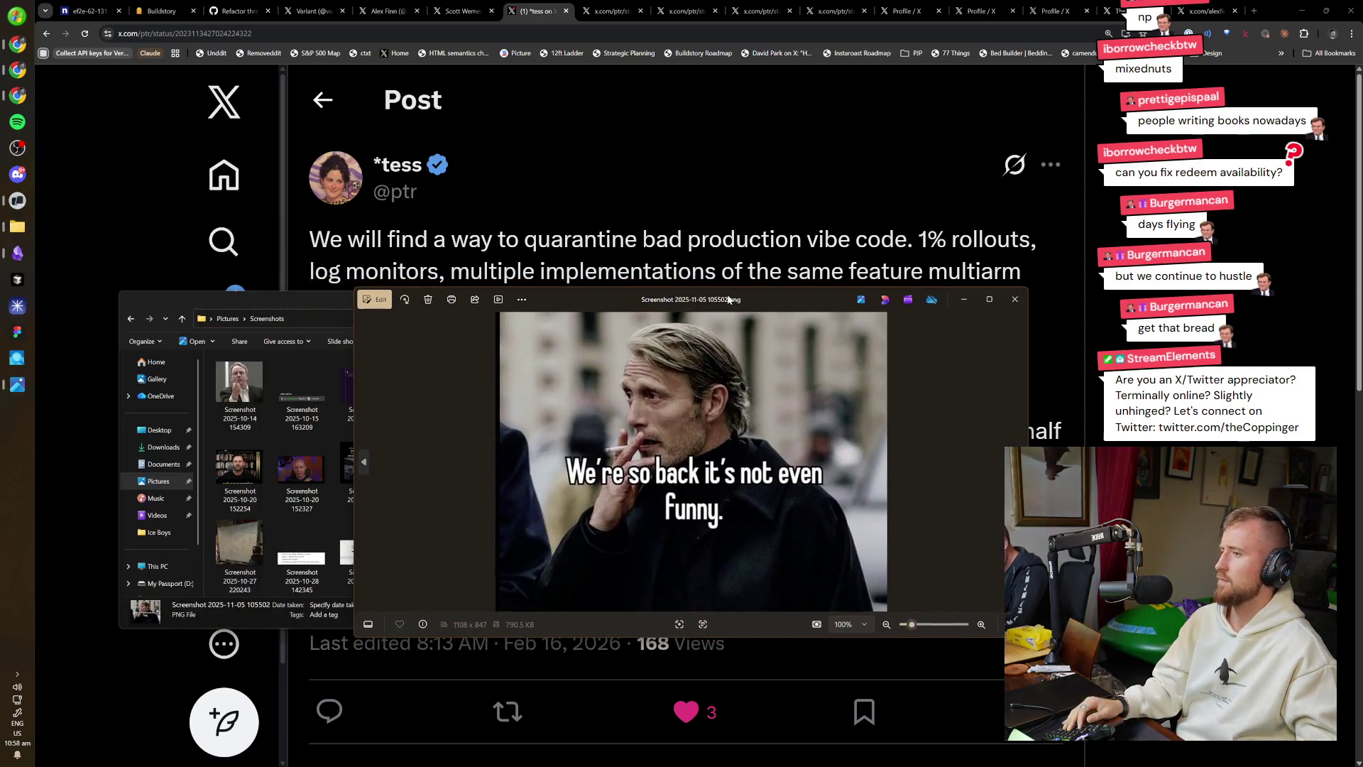
{"action": "scroll", "coordinate": [769, 460], "scroll_direction": "up", "scroll_amount": 5}
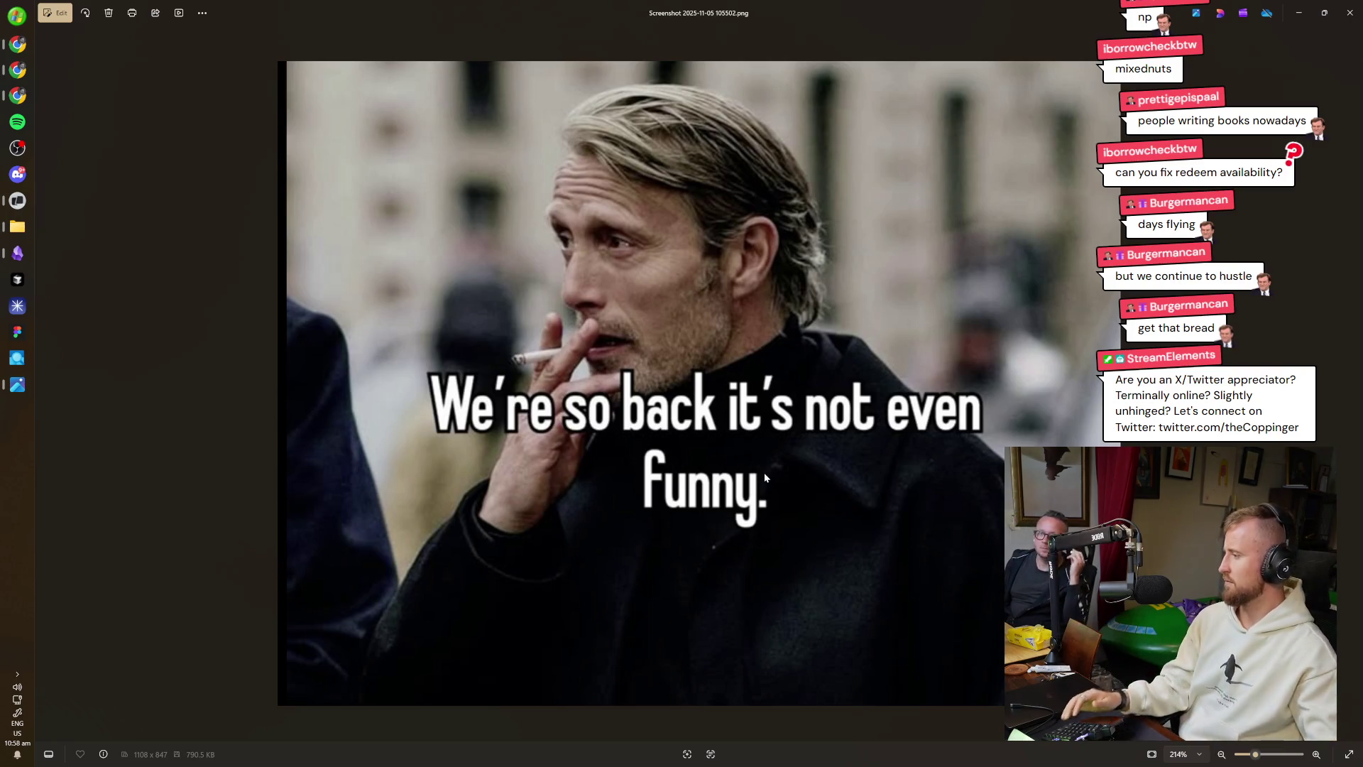
{"action": "left_click", "coordinate": [1350, 12]}
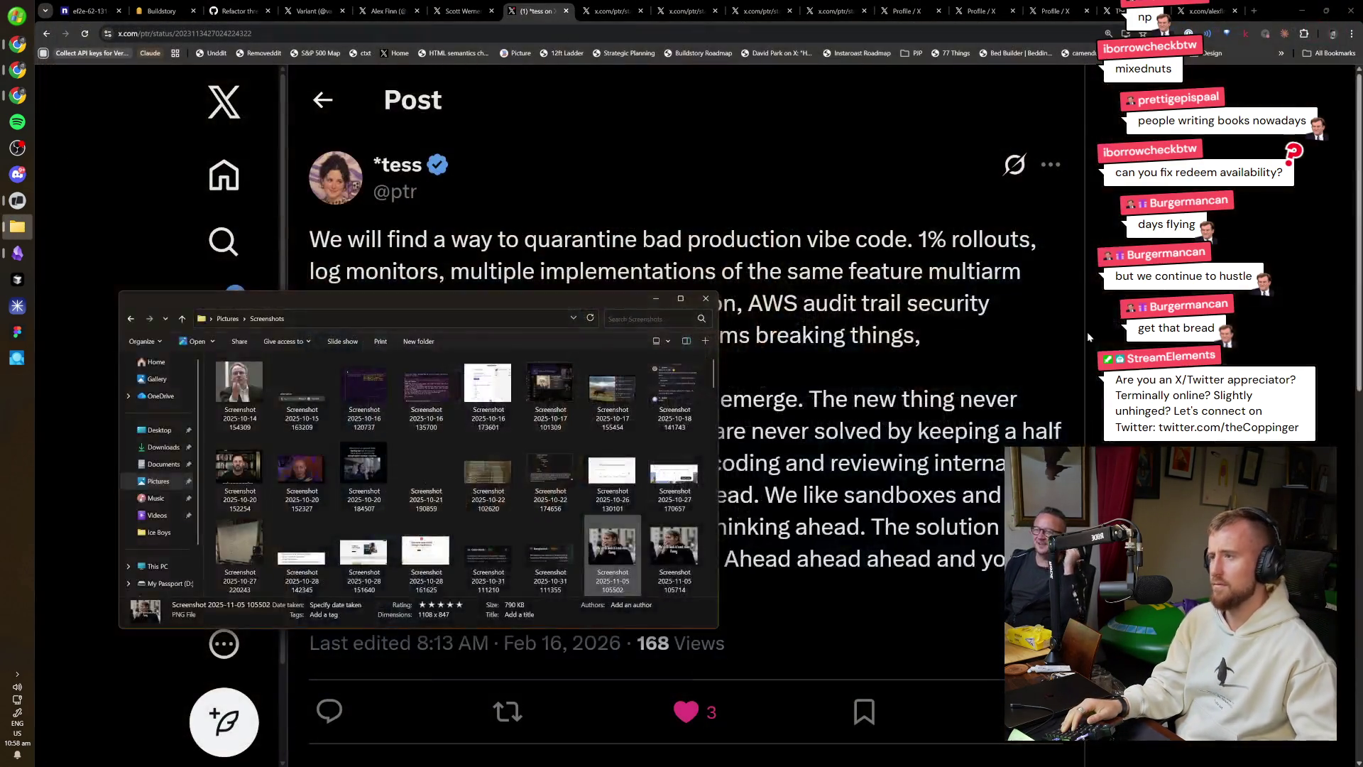
Try the Screenshots folder's view, layout and preview pane options, leaving them unchanged.
{"action": "left_click", "coordinate": [667, 343]}
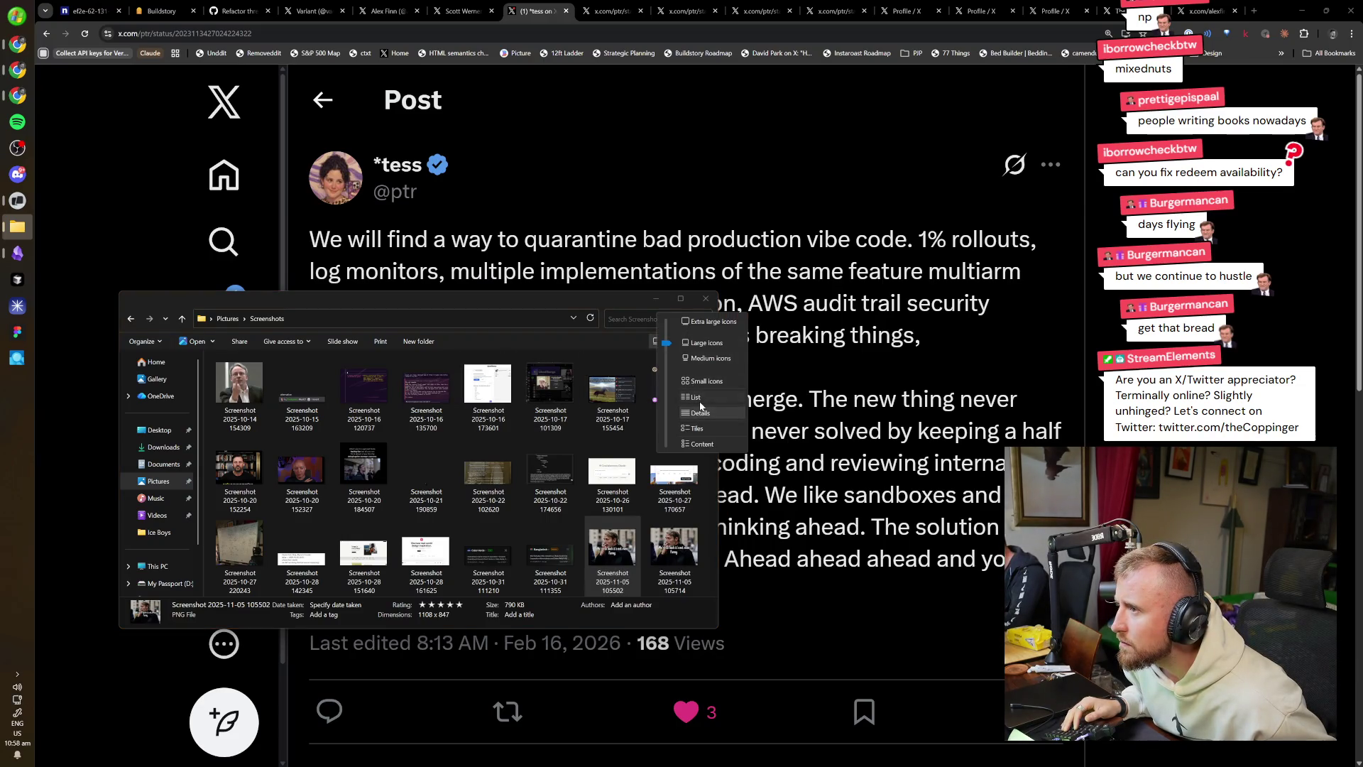
{"action": "left_click", "coordinate": [489, 398]}
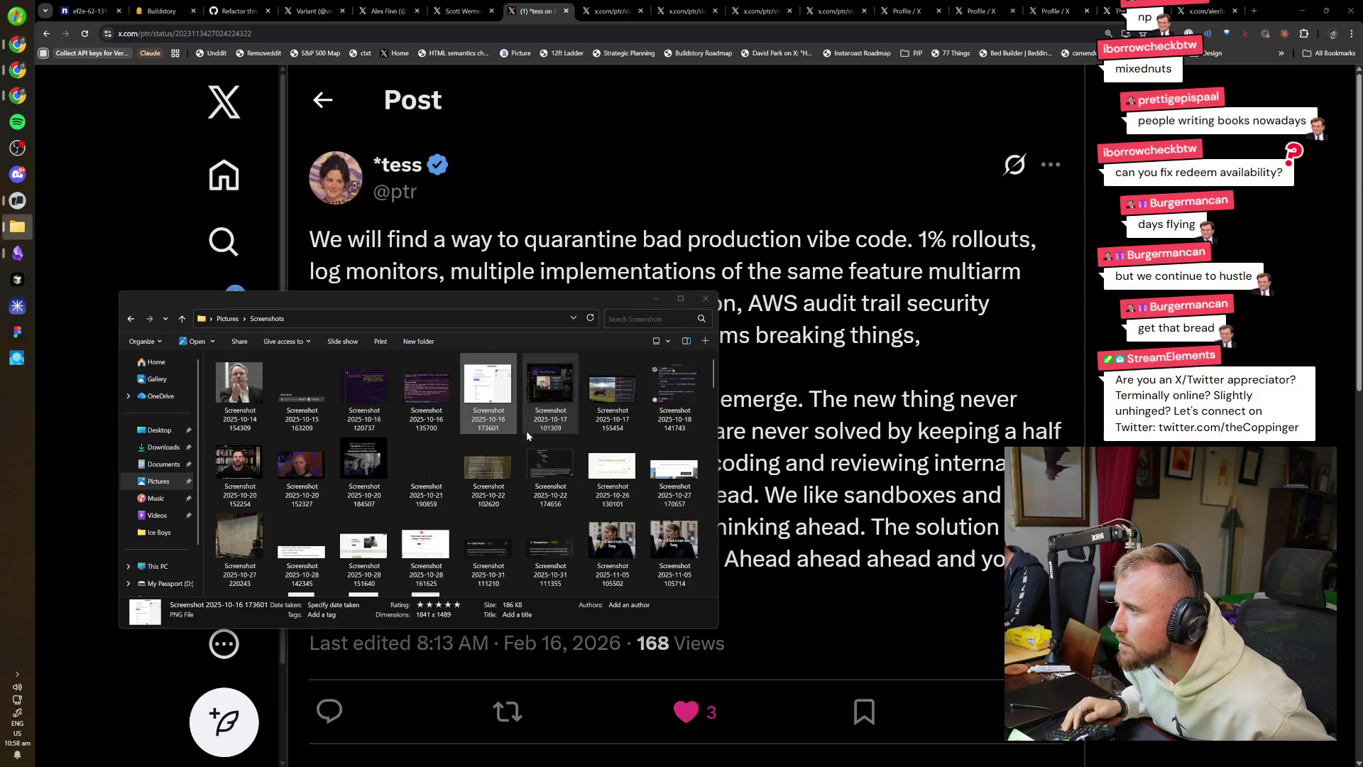
{"action": "left_click", "coordinate": [167, 344]}
{"action": "mouse_move", "coordinate": [179, 445]}
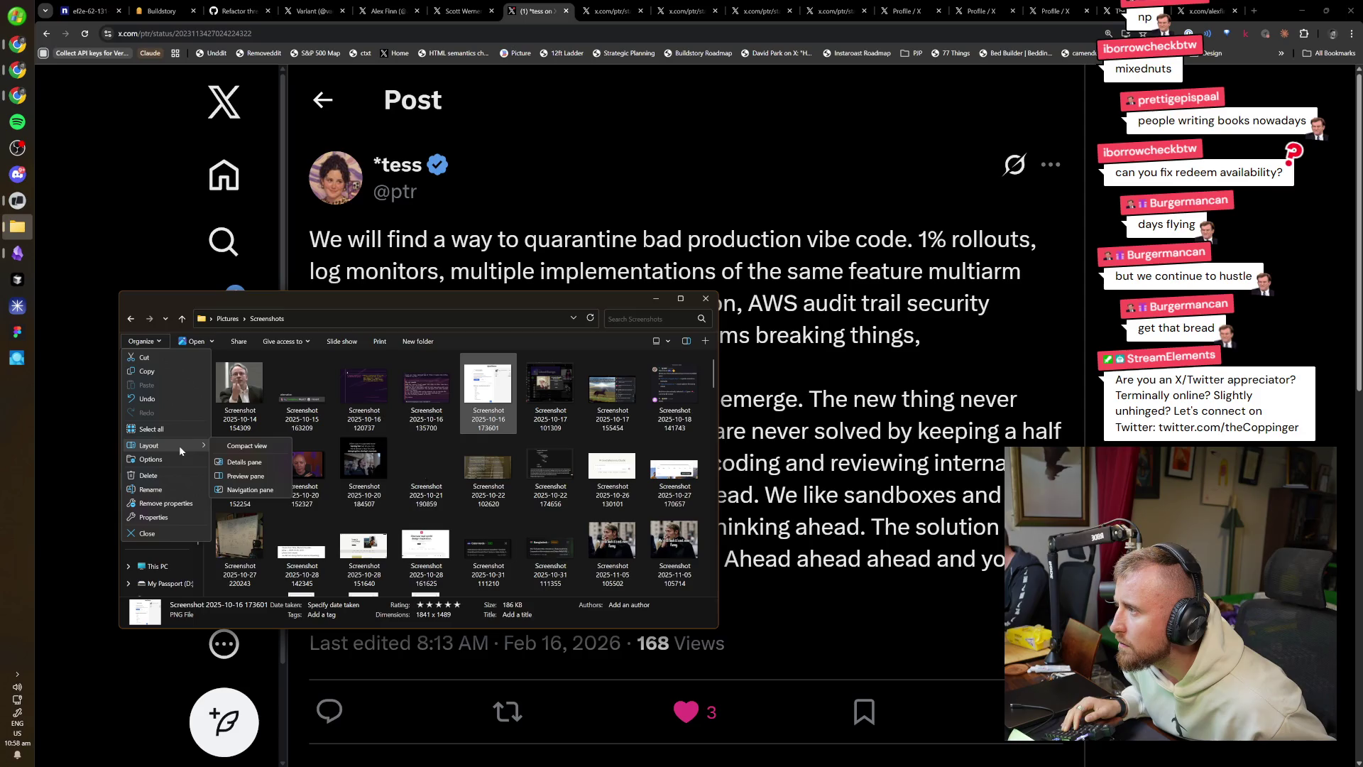
{"action": "left_click", "coordinate": [663, 343]}
{"action": "left_click", "coordinate": [664, 343]}
{"action": "left_click", "coordinate": [665, 344]}
{"action": "left_click", "coordinate": [688, 341]}
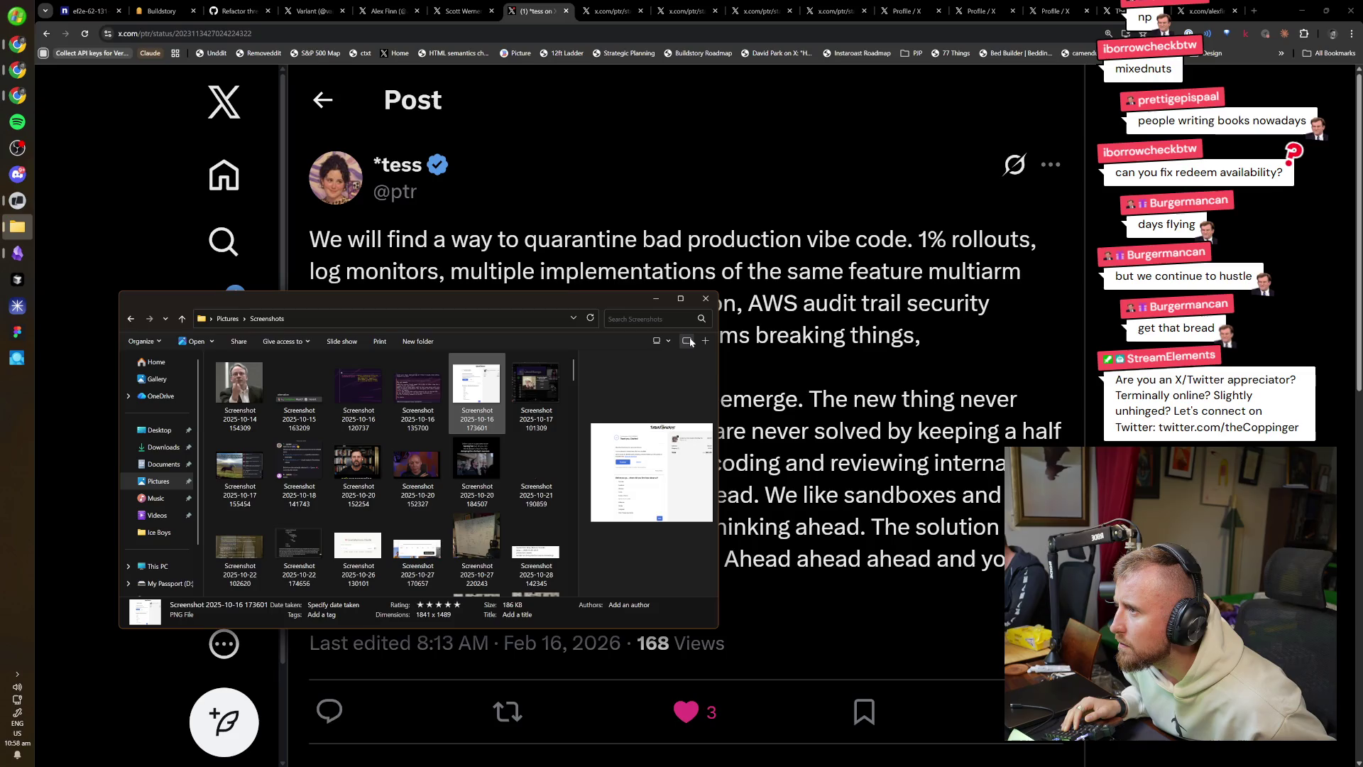
{"action": "left_click", "coordinate": [688, 341]}
{"action": "scroll", "coordinate": [643, 483], "scroll_direction": "down", "scroll_amount": 15}
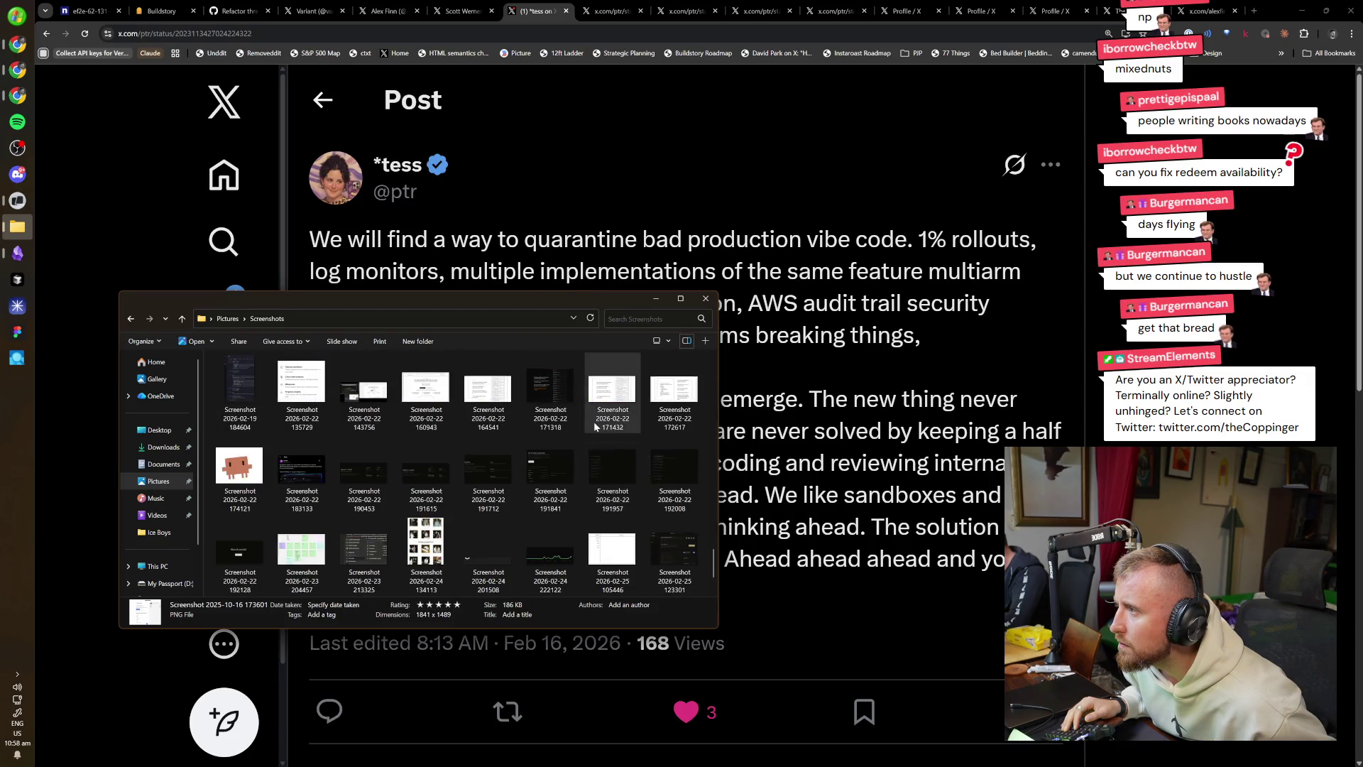
{"action": "left_click_drag", "start_coordinate": [695, 553], "coordinate": [529, 561]}
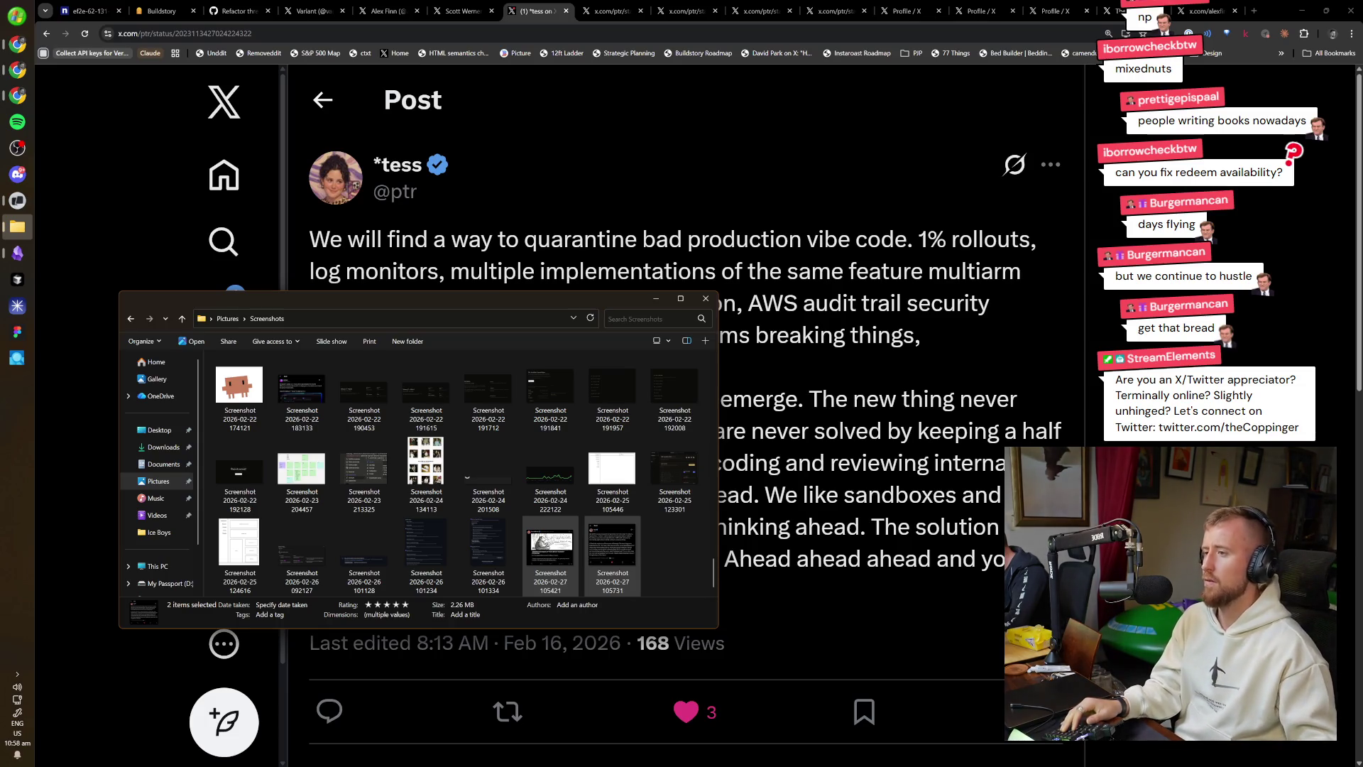
{"action": "left_click", "coordinate": [341, 727]}
{"action": "key", "text": "alt+Left"}
{"action": "key", "text": "alt+Tab"}
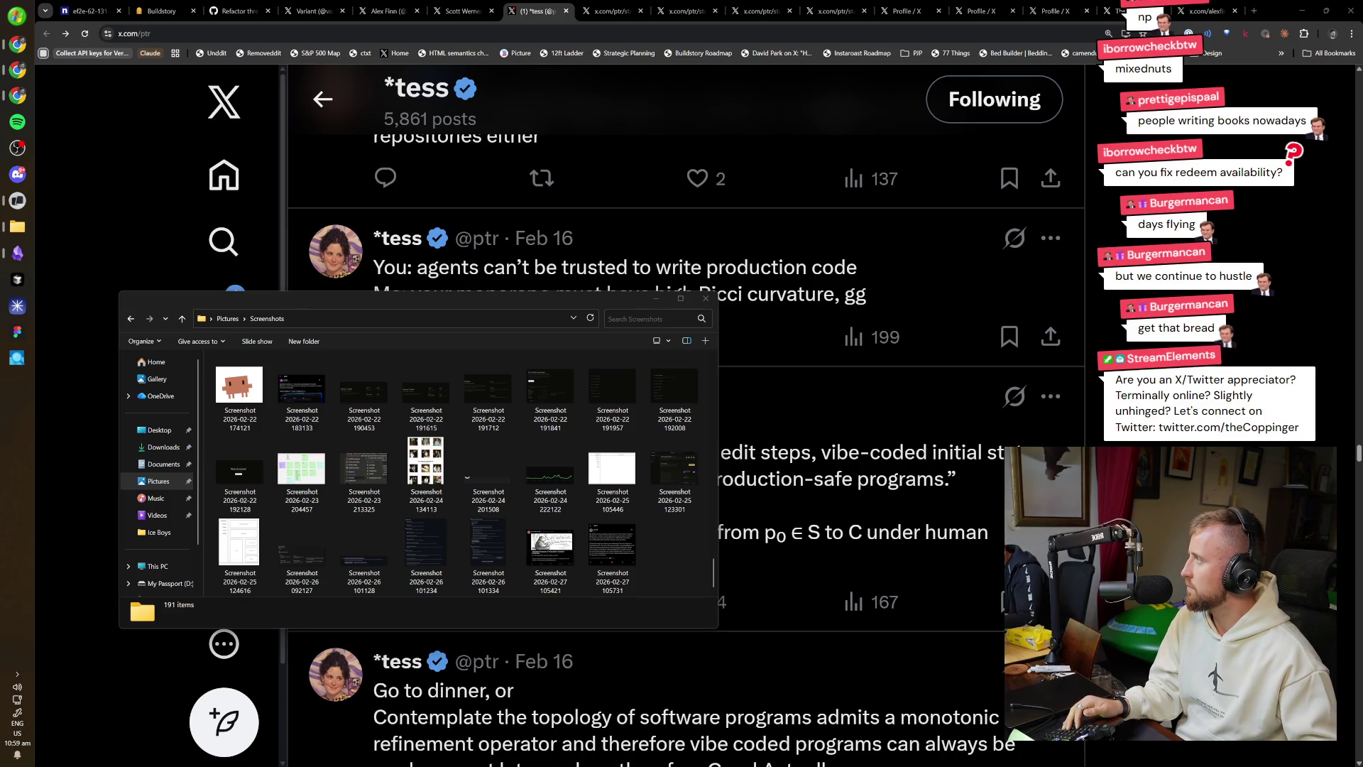
{"action": "left_click_drag", "start_coordinate": [675, 561], "coordinate": [547, 554]}
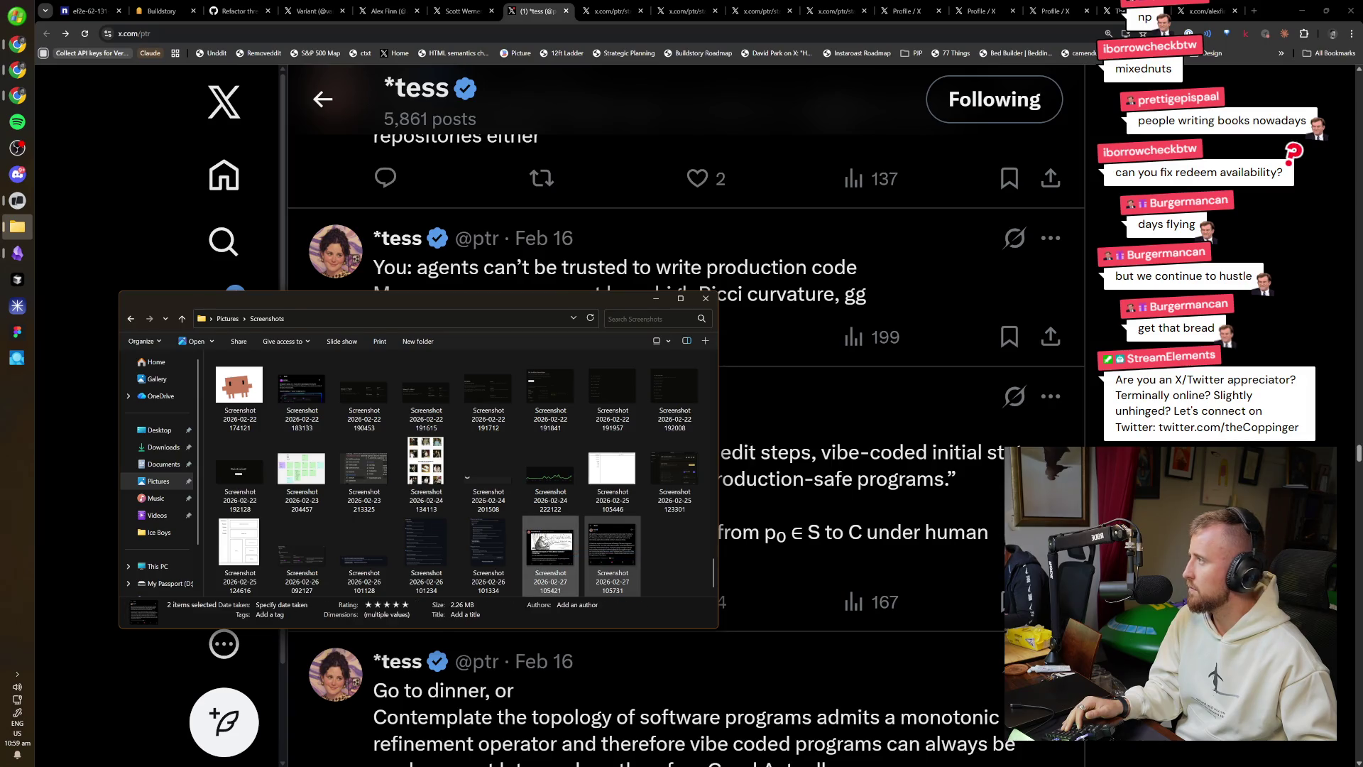
Return to Chrome and switch to the other user's X profile tab.
{"action": "key", "text": "alt+Tab"}
{"action": "key", "text": "ctrl+Tab"}
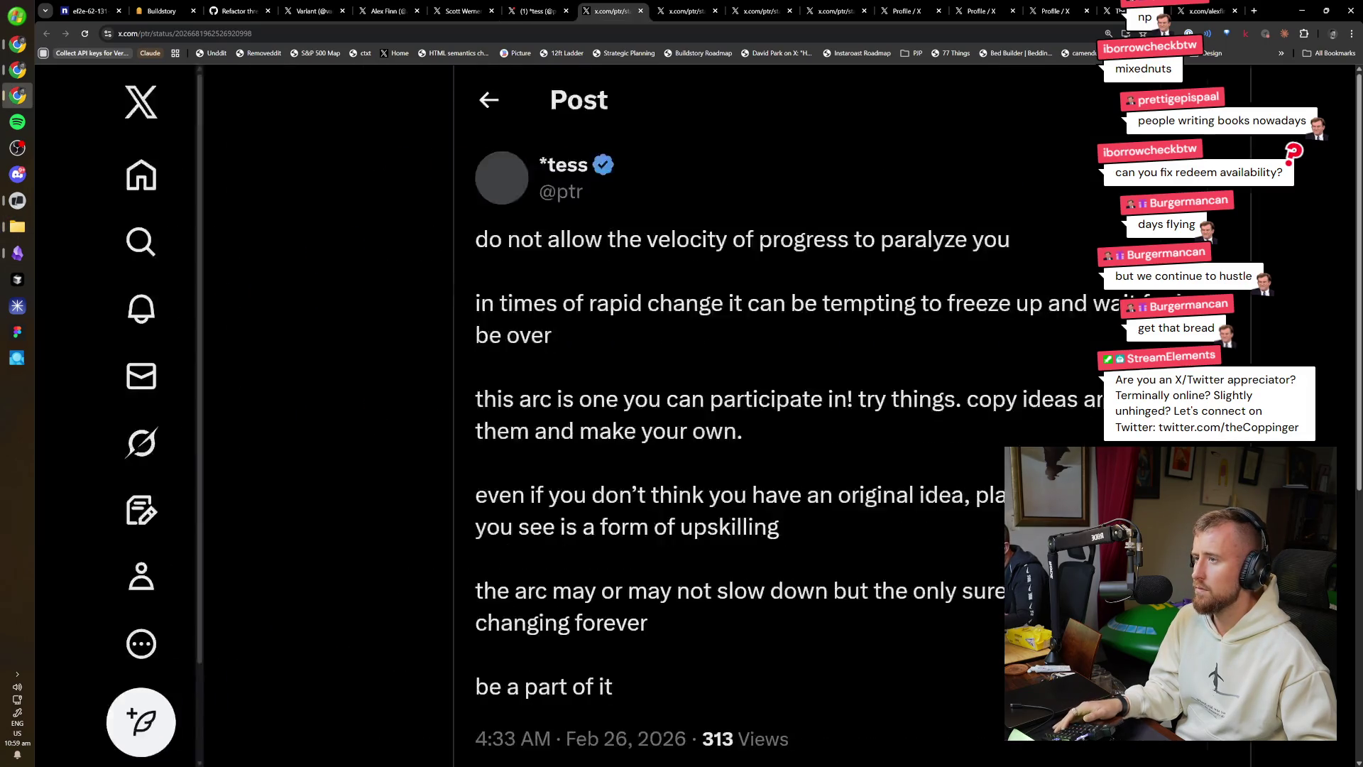
{"action": "key", "text": "ctrl+Tab"}
{"action": "key", "text": "ctrl+Tab"}
{"action": "key", "text": "ctrl+Tab"}
{"action": "key", "text": "ctrl+Tab"}
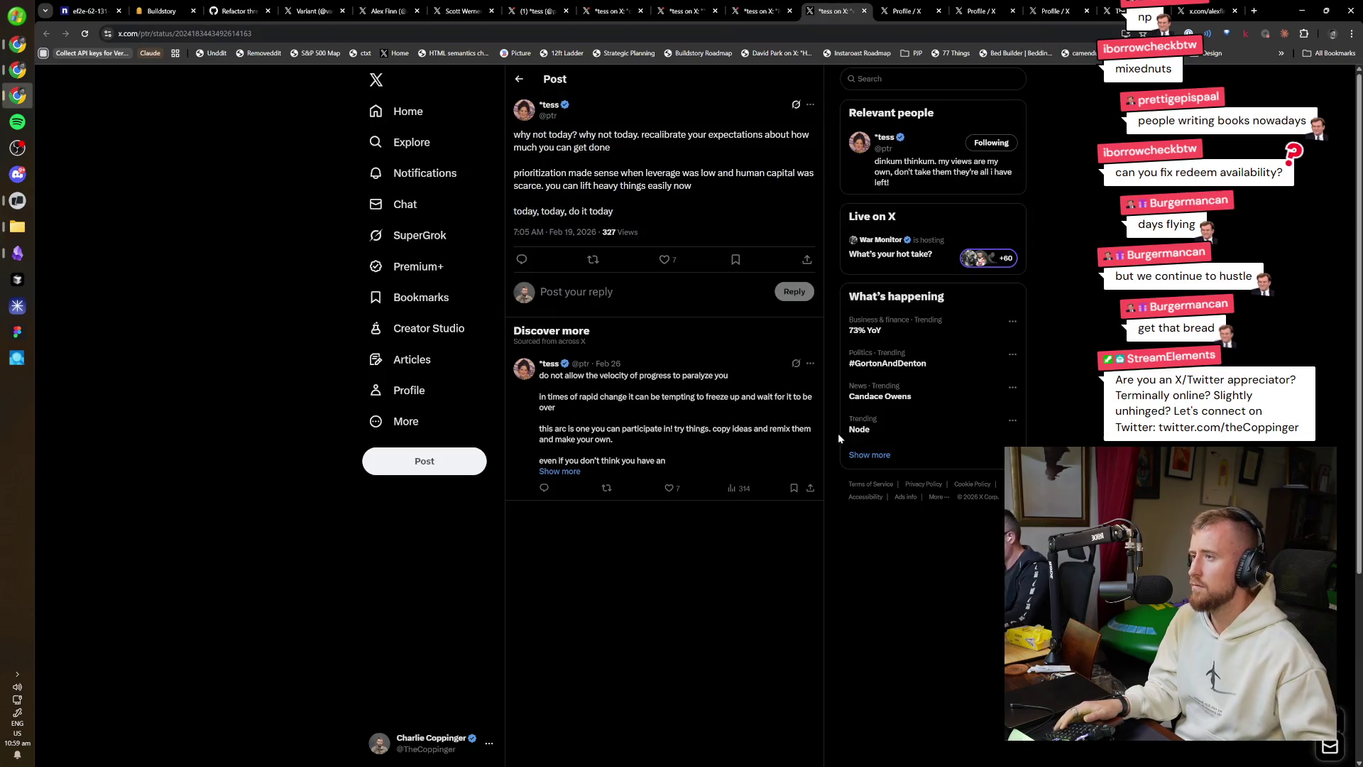
Scroll down the profile timeline through several recent posts.
{"action": "scroll", "coordinate": [857, 608], "scroll_direction": "down", "scroll_amount": 2}
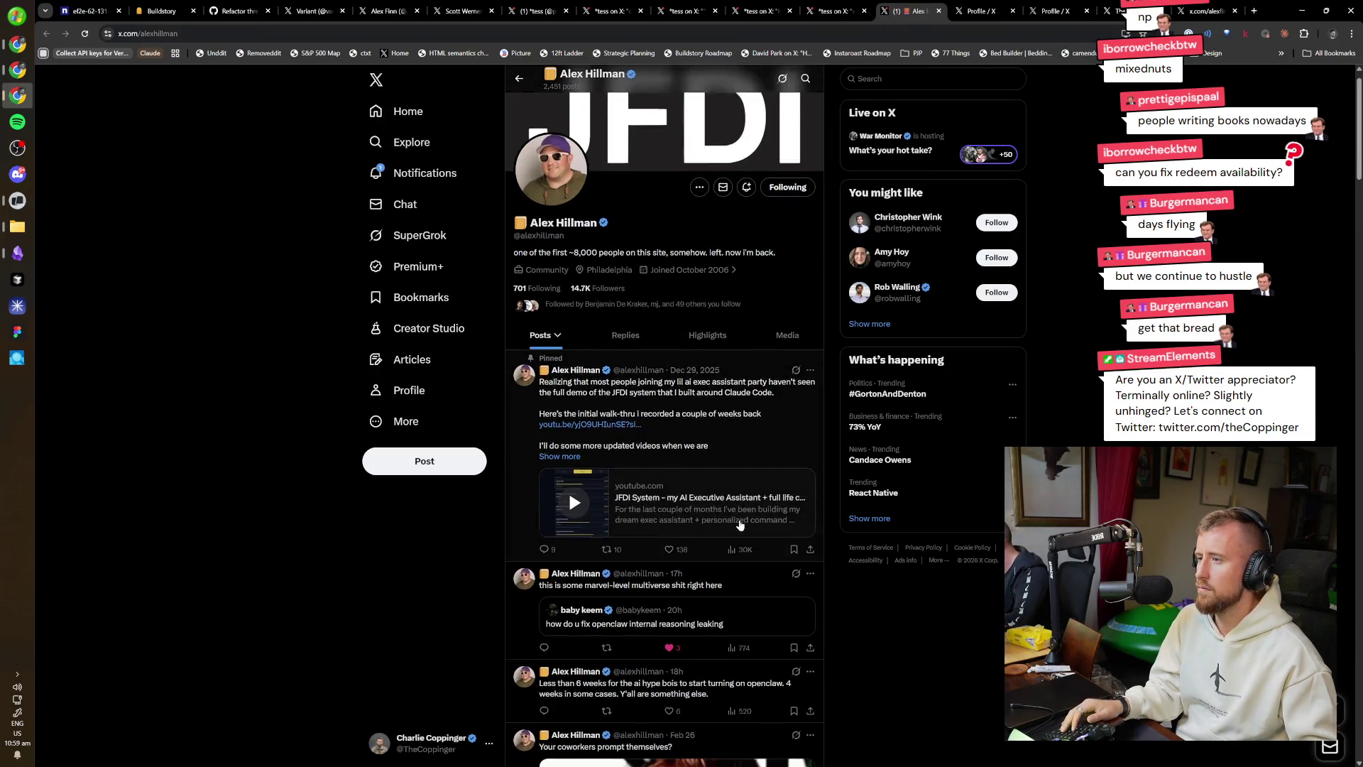
{"action": "scroll", "coordinate": [860, 600], "scroll_direction": "down", "scroll_amount": 3}
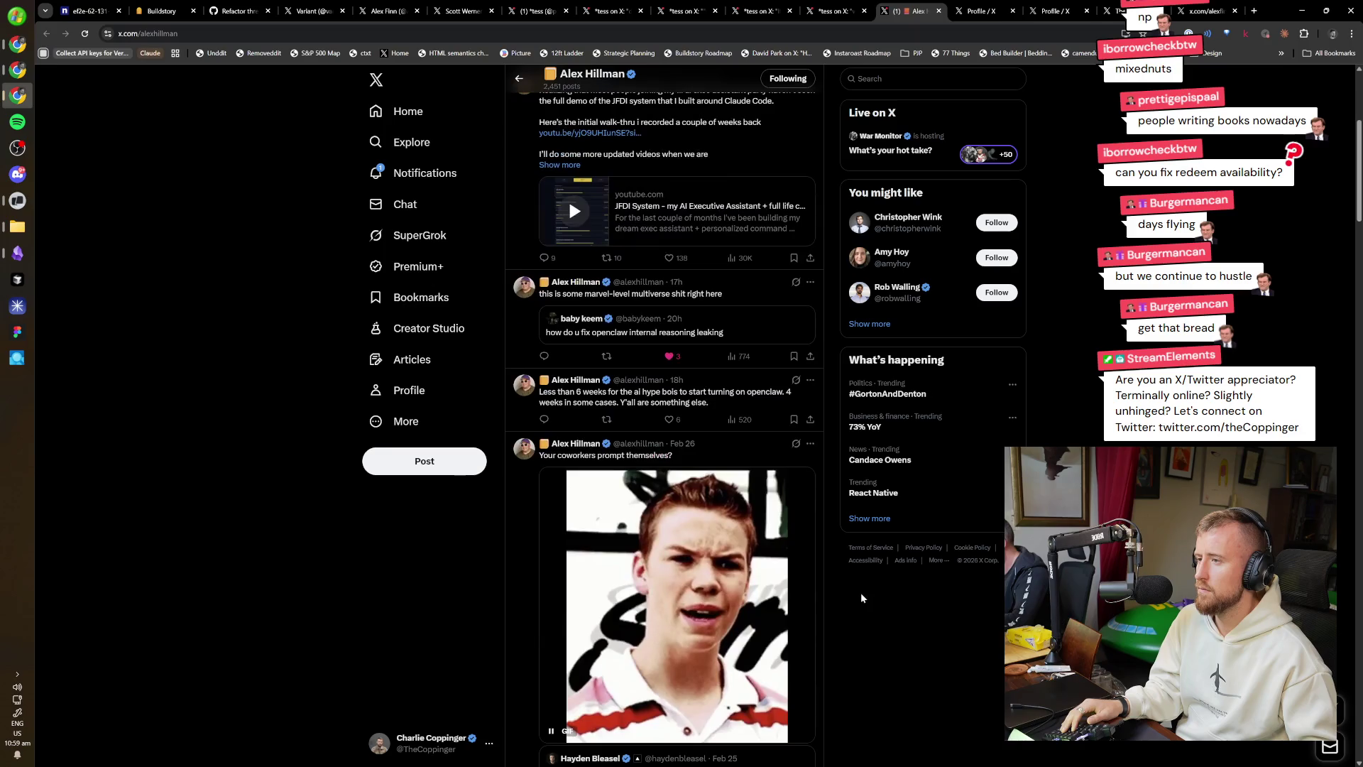
{"action": "scroll", "coordinate": [858, 592], "scroll_direction": "down", "scroll_amount": 6}
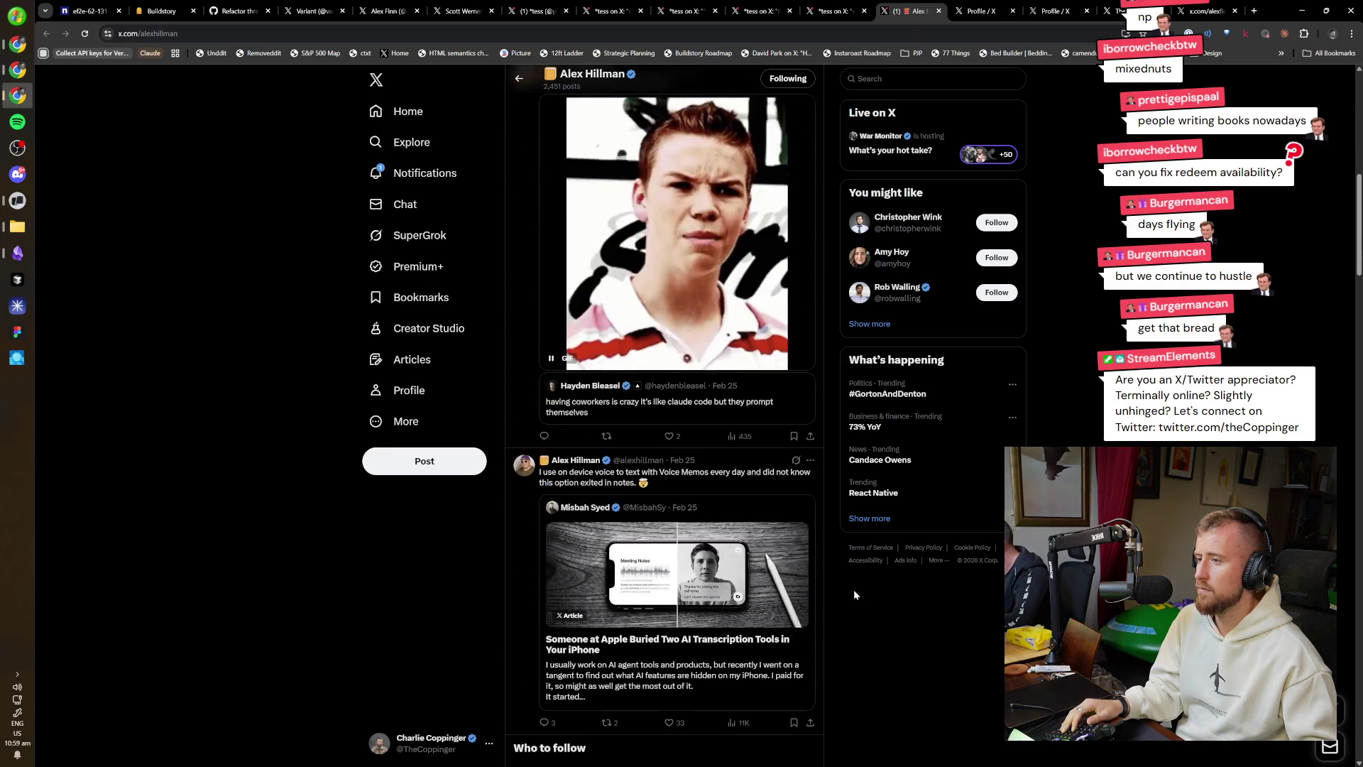
{"action": "scroll", "coordinate": [826, 584], "scroll_direction": "down", "scroll_amount": 10}
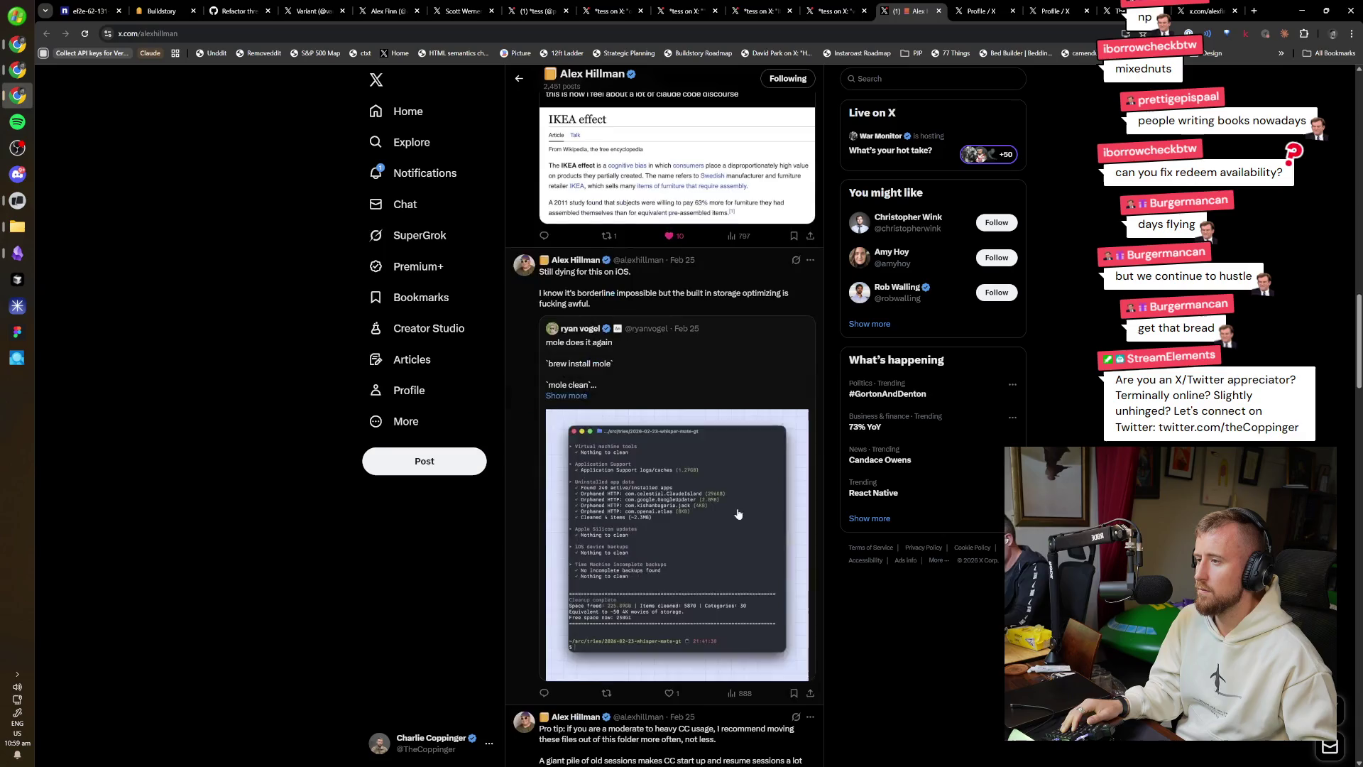
{"action": "scroll", "coordinate": [787, 525], "scroll_direction": "down", "scroll_amount": 12}
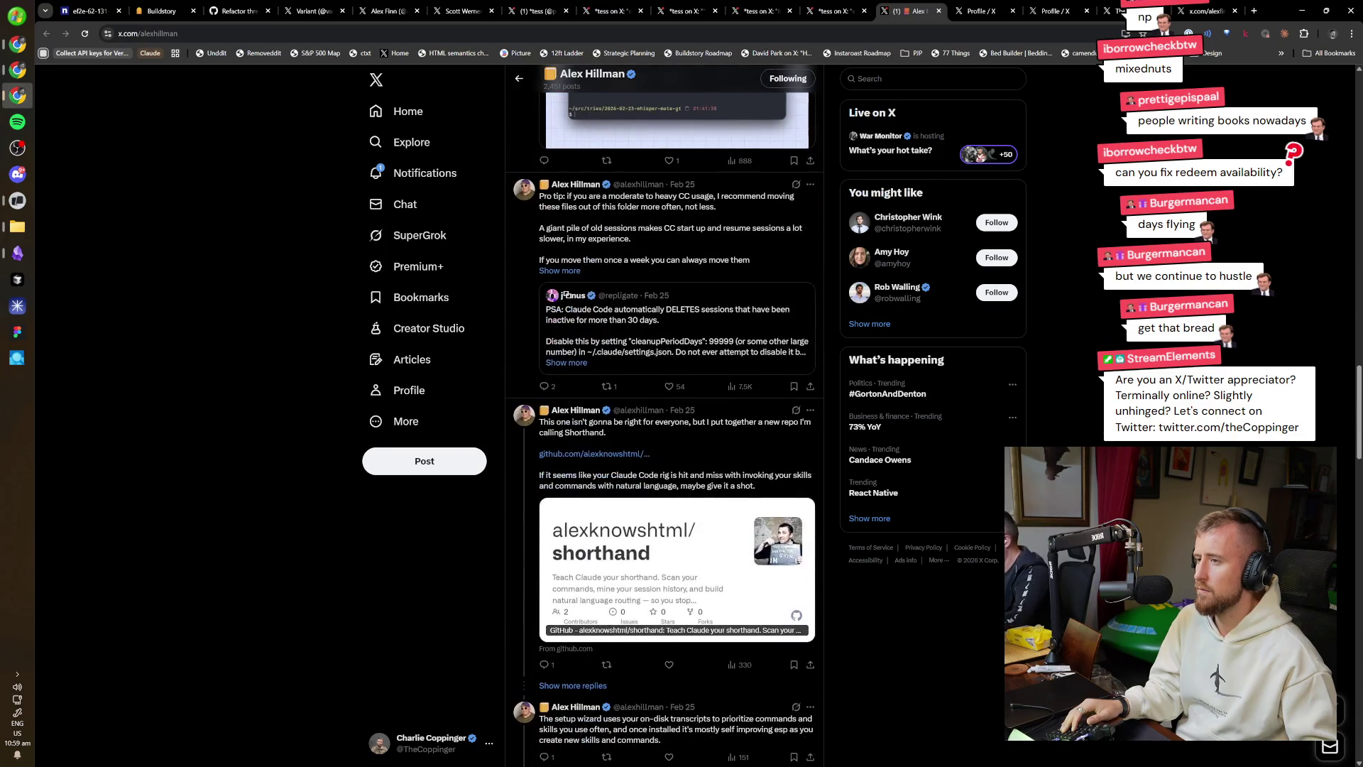
{"action": "scroll", "coordinate": [561, 455], "scroll_direction": "down", "scroll_amount": 6}
{"action": "scroll", "coordinate": [561, 454], "scroll_direction": "up", "scroll_amount": 6}
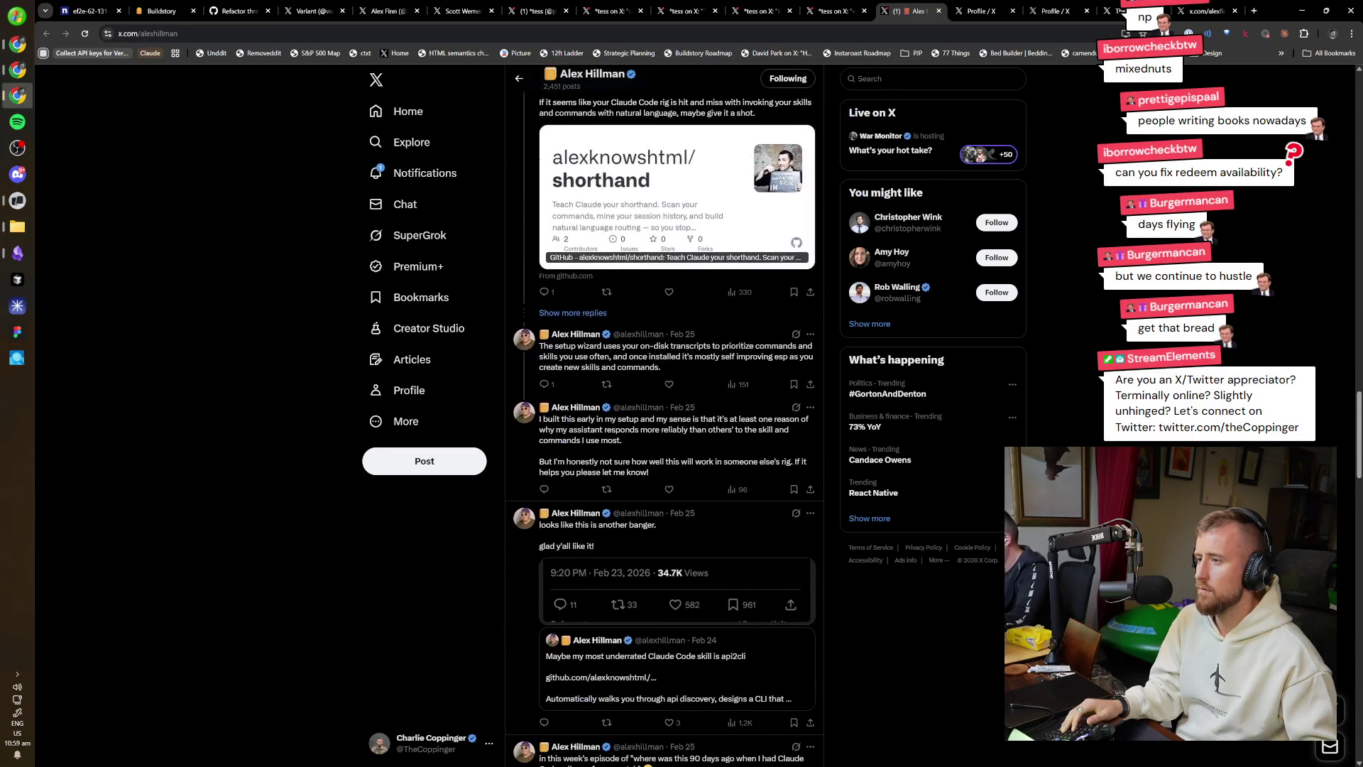
{"action": "scroll", "coordinate": [664, 426], "scroll_direction": "down", "scroll_amount": 5}
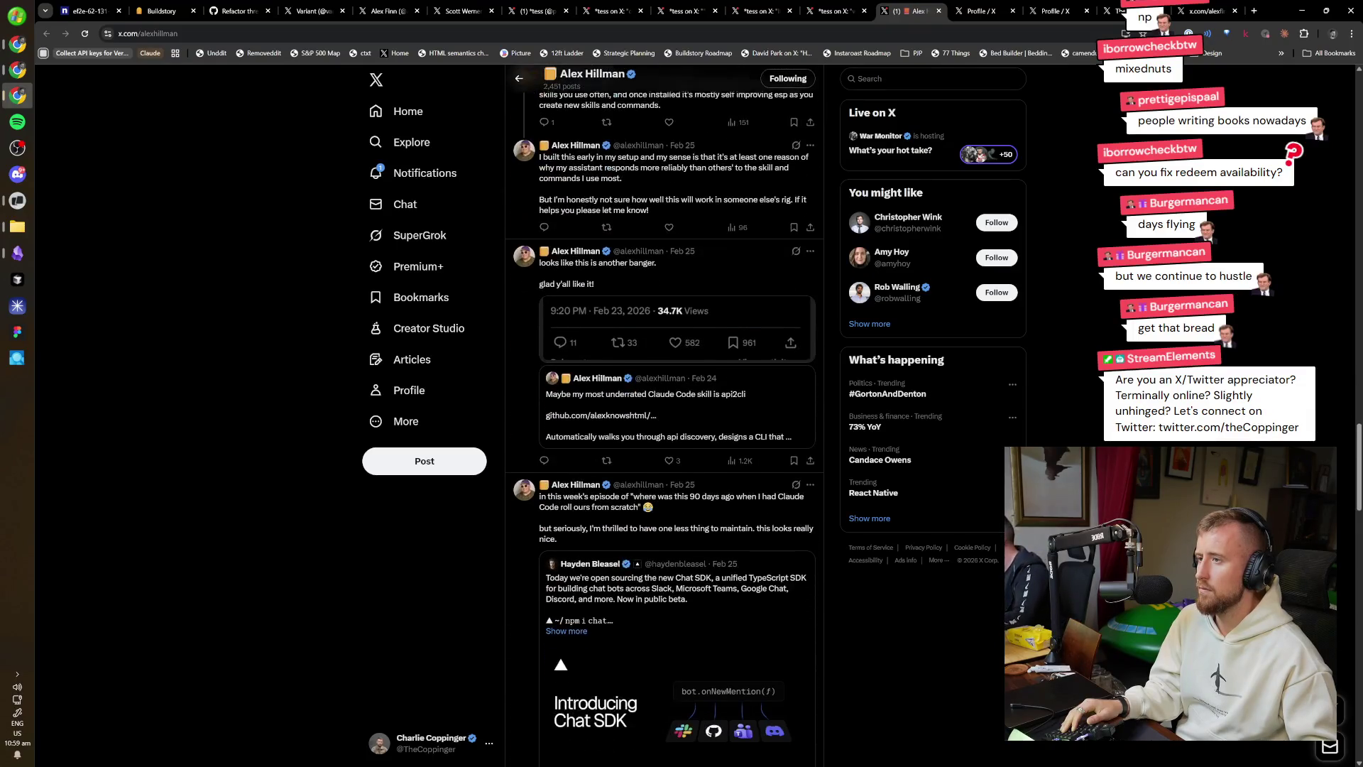
{"action": "scroll", "coordinate": [999, 615], "scroll_direction": "up", "scroll_amount": 2}
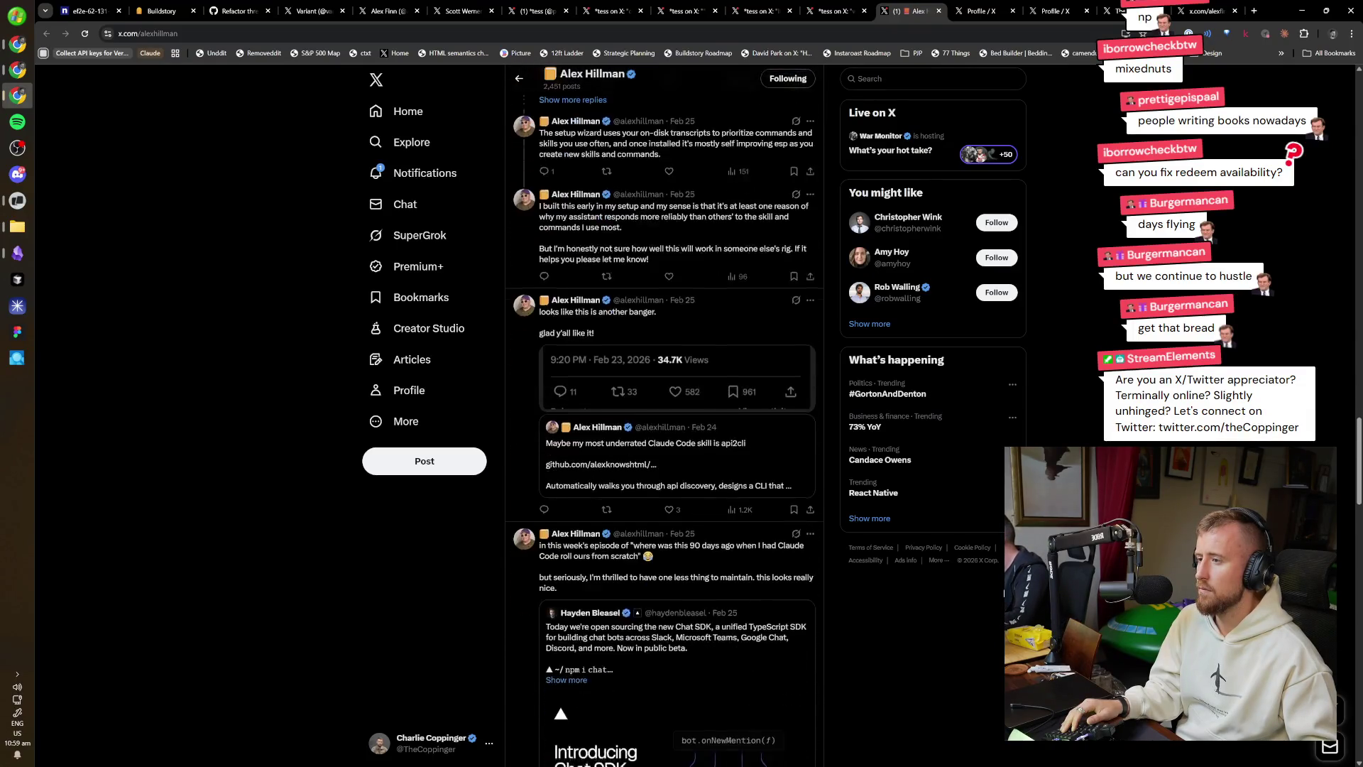
{"action": "scroll", "coordinate": [995, 612], "scroll_direction": "down", "scroll_amount": 4}
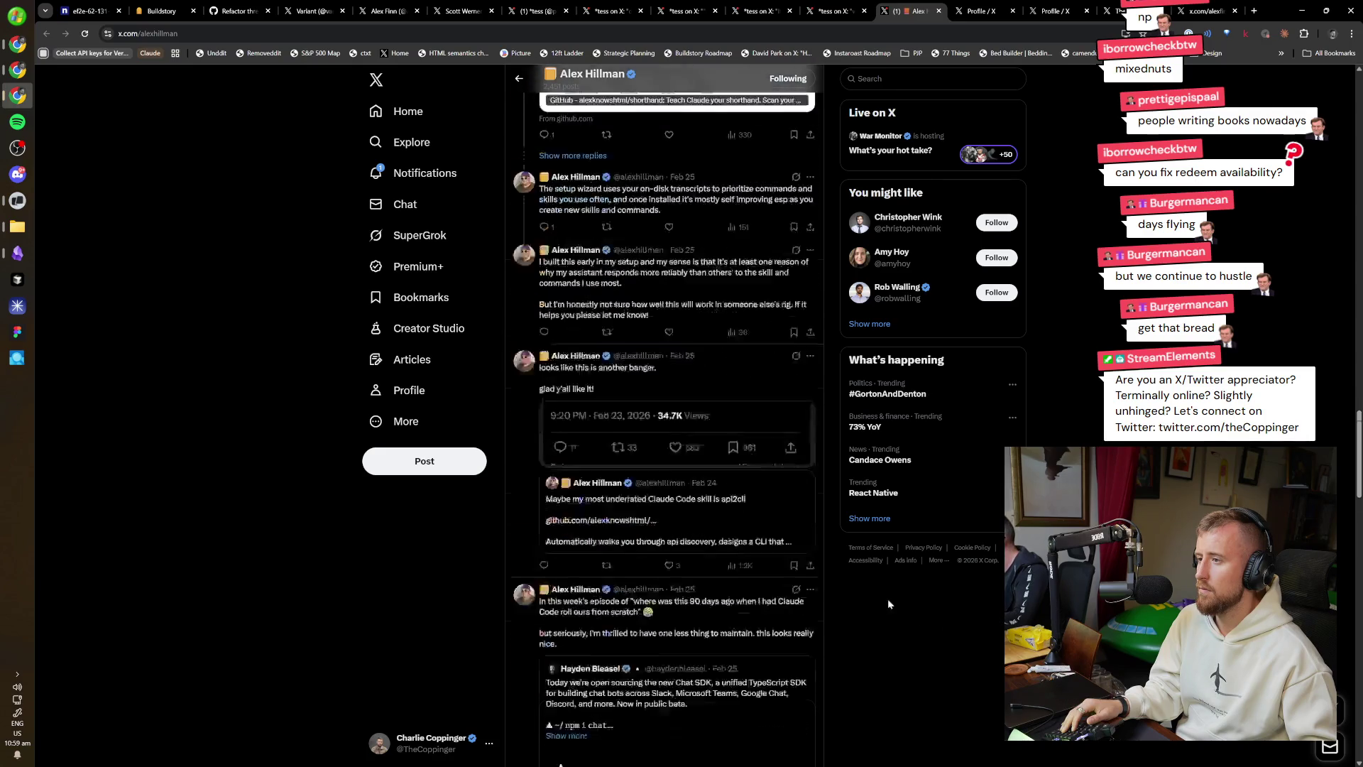
{"action": "scroll", "coordinate": [684, 383], "scroll_direction": "down", "scroll_amount": 5}
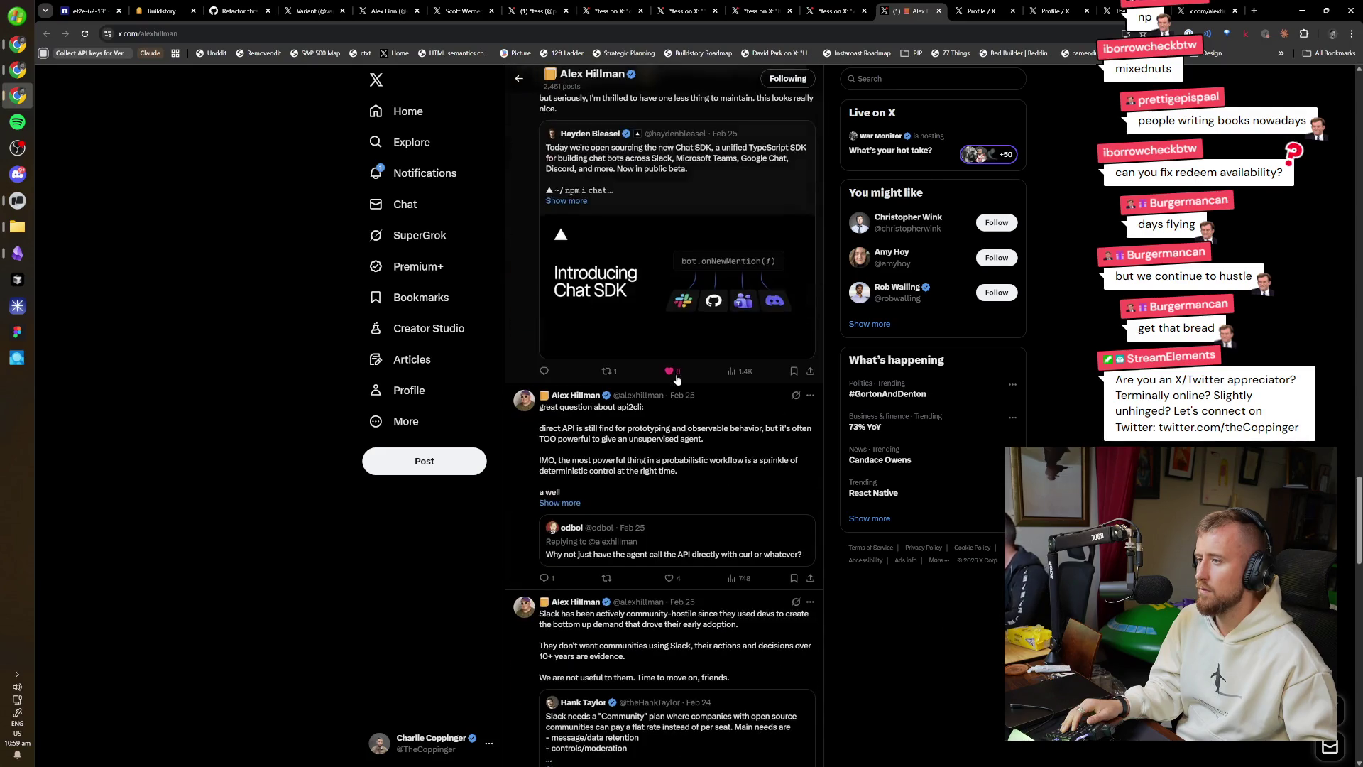
{"action": "scroll", "coordinate": [649, 385], "scroll_direction": "up", "scroll_amount": 4}
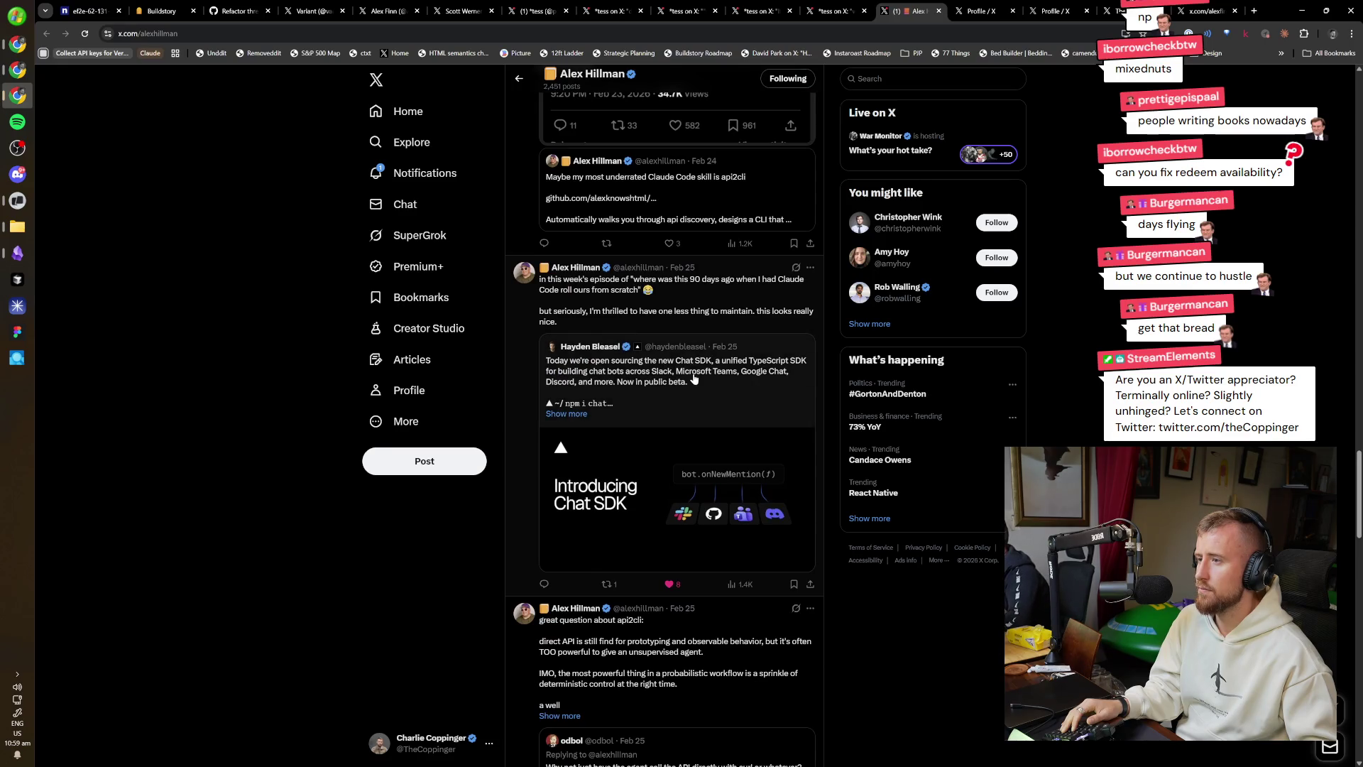
{"action": "scroll", "coordinate": [694, 378], "scroll_direction": "down", "scroll_amount": 4}
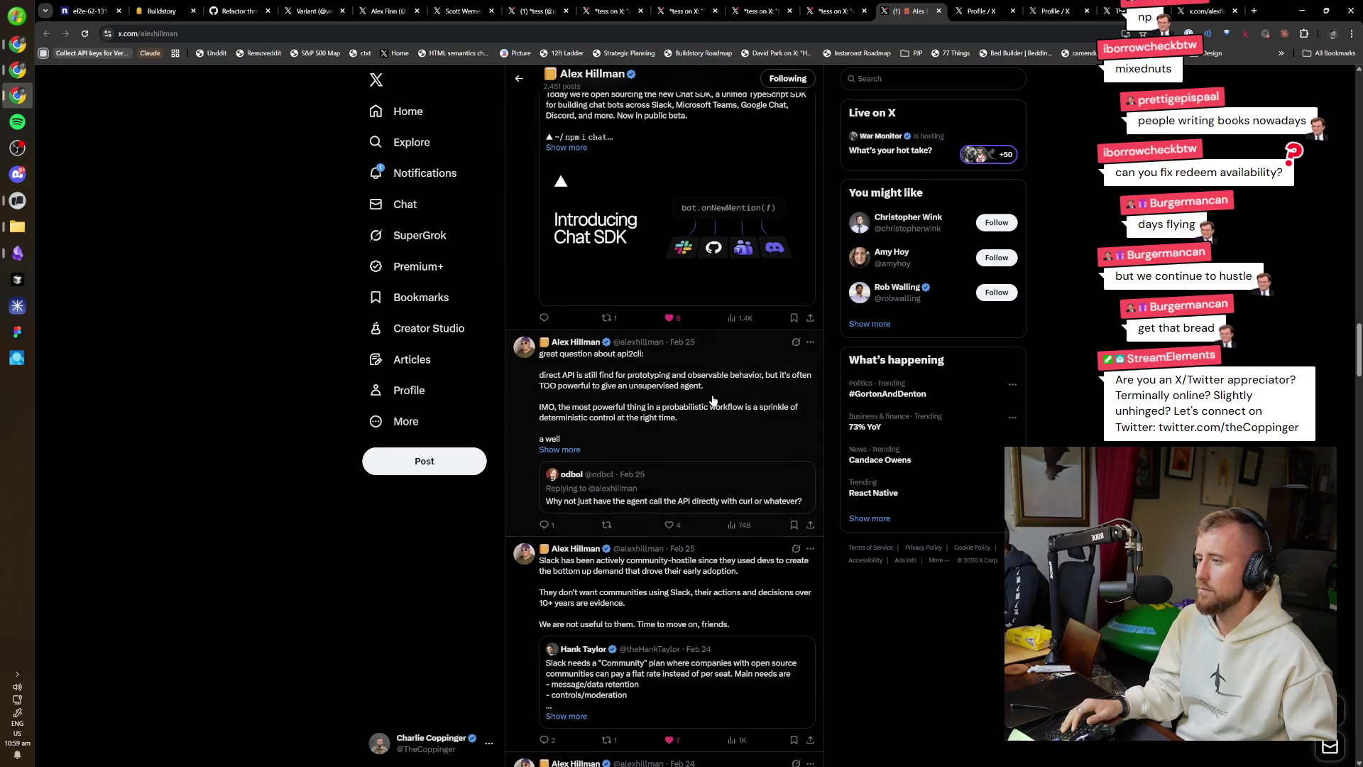
{"action": "scroll", "coordinate": [714, 401], "scroll_direction": "down", "scroll_amount": 5}
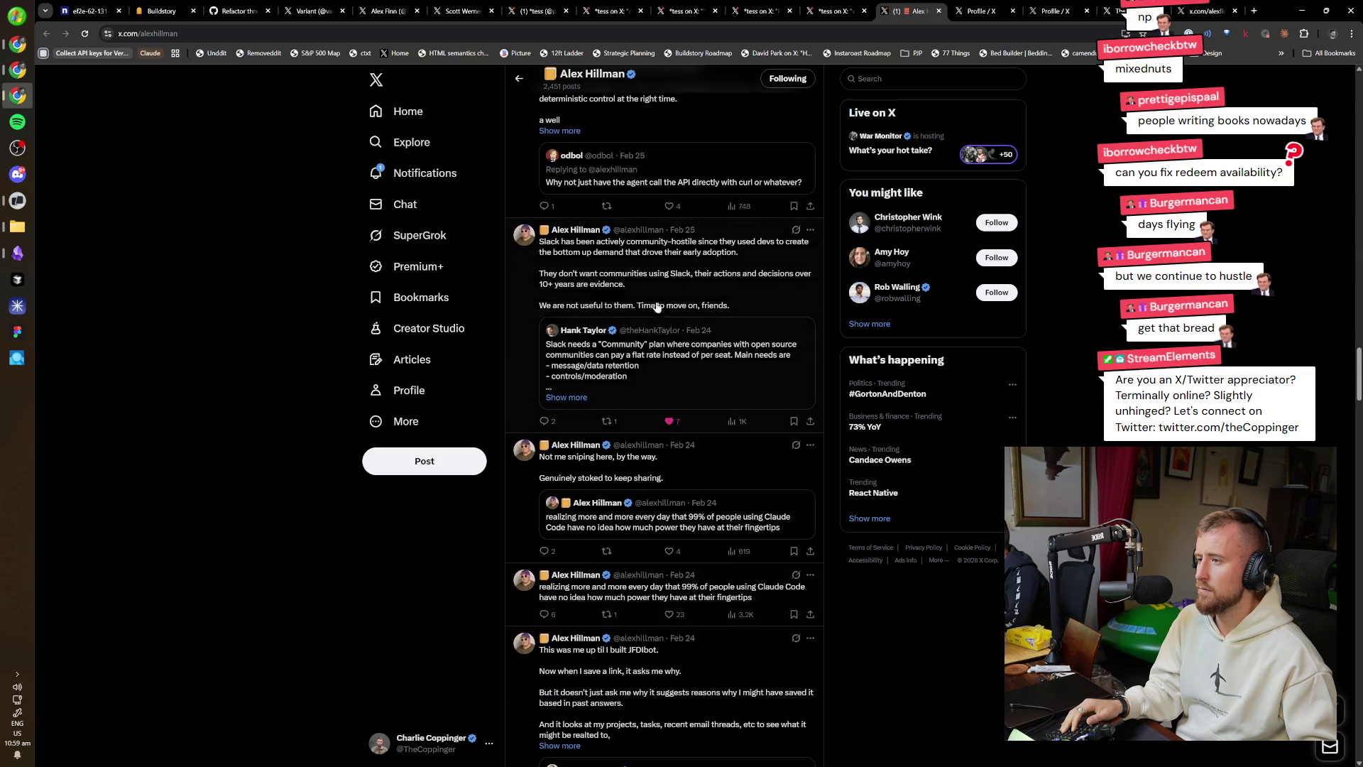
{"action": "scroll", "coordinate": [674, 334], "scroll_direction": "up", "scroll_amount": 3}
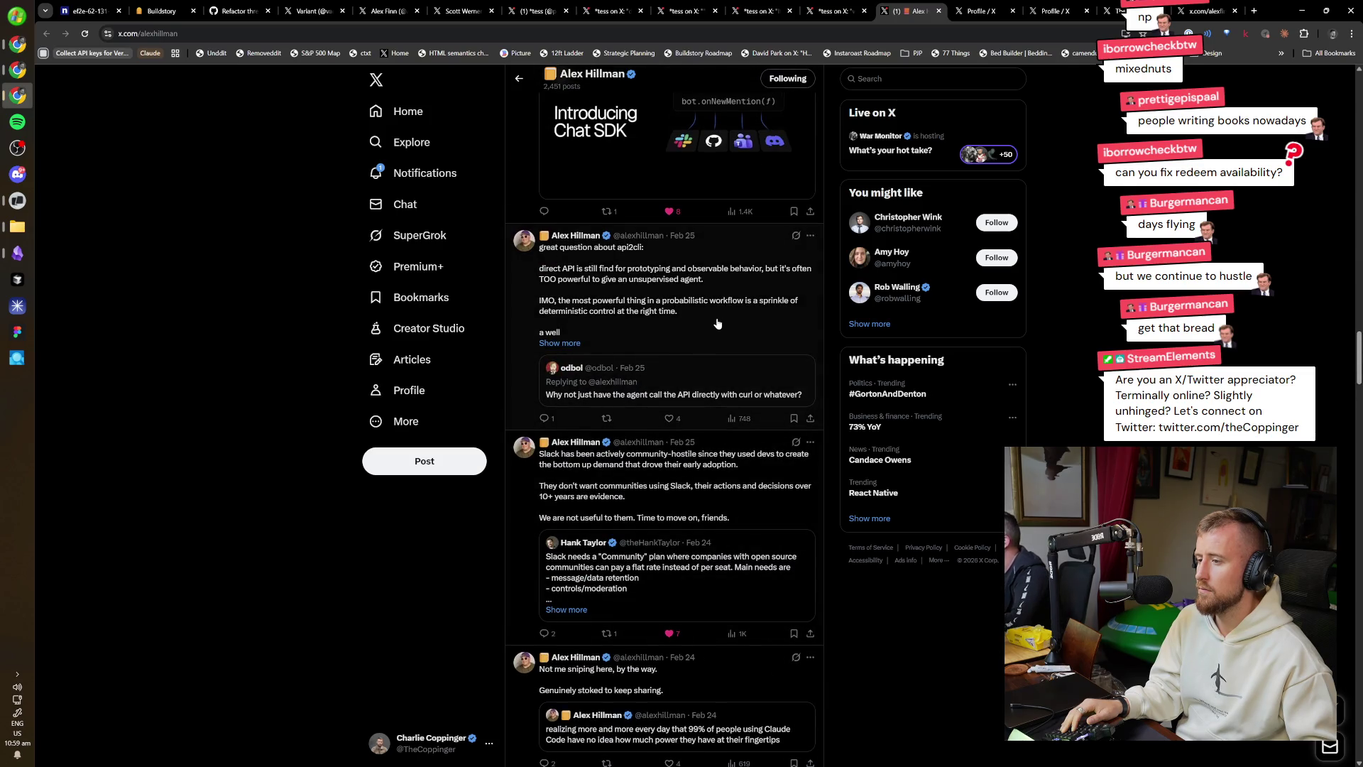
Open the quoted api2cli post on its own and zoom the page to 250%.
{"action": "left_click", "coordinate": [697, 383]}
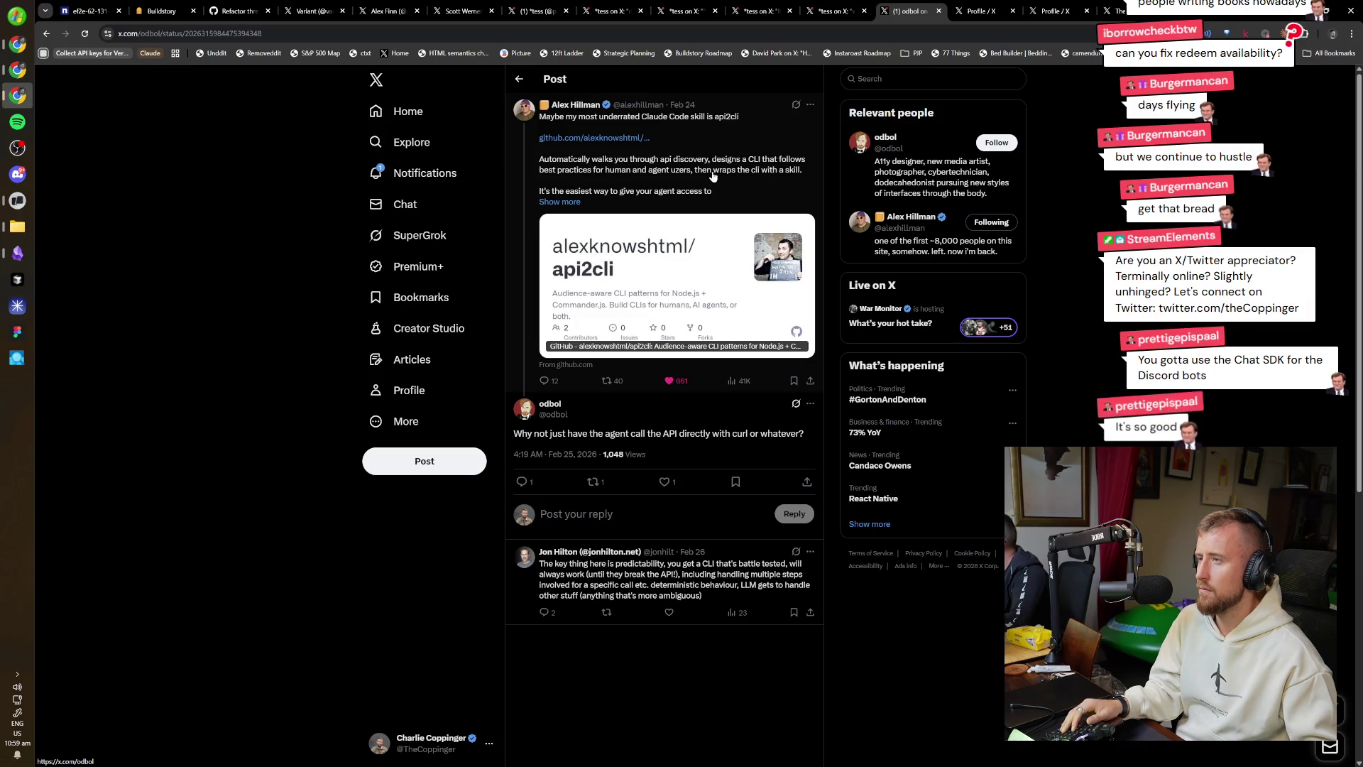
{"action": "key", "text": "ctrl+plus"}
{"action": "key", "text": "ctrl+plus"}
{"action": "key", "text": "ctrl+plus"}
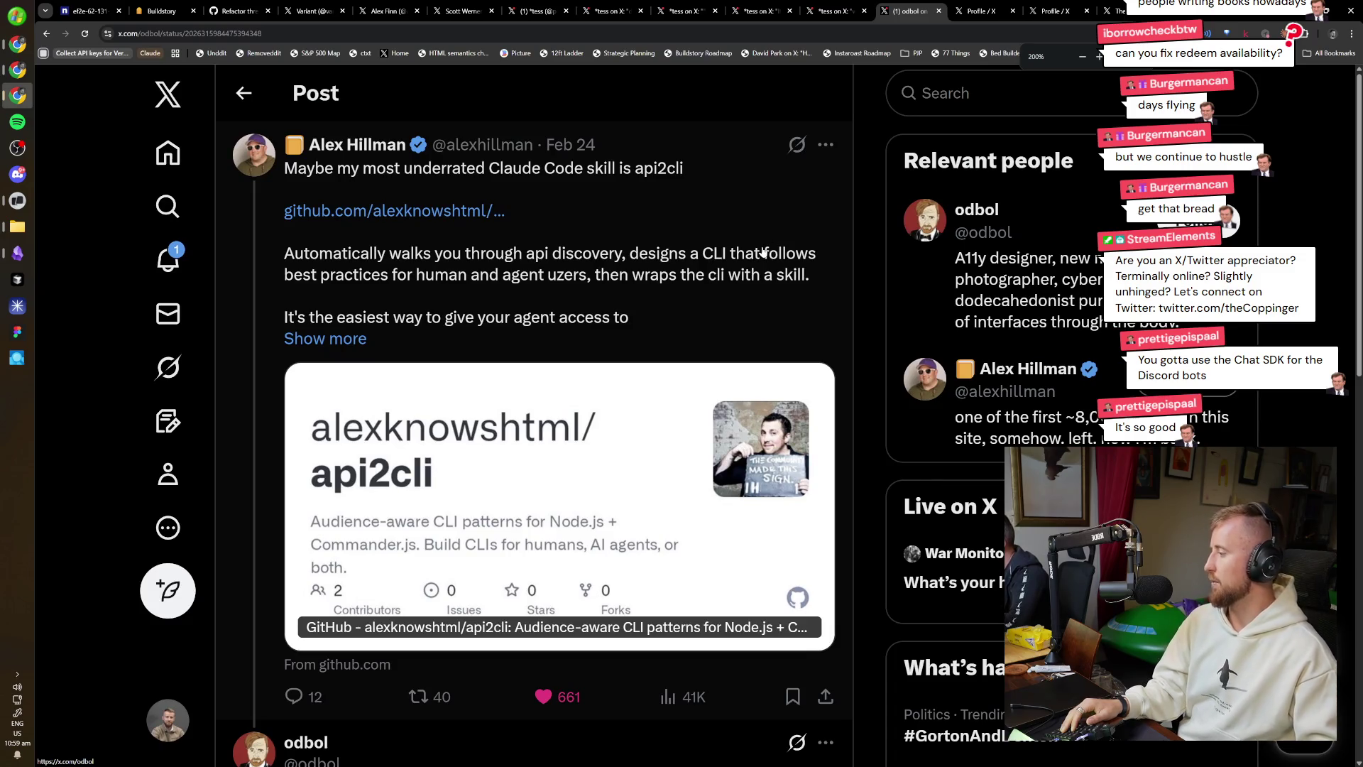
{"action": "key", "text": "ctrl+plus"}
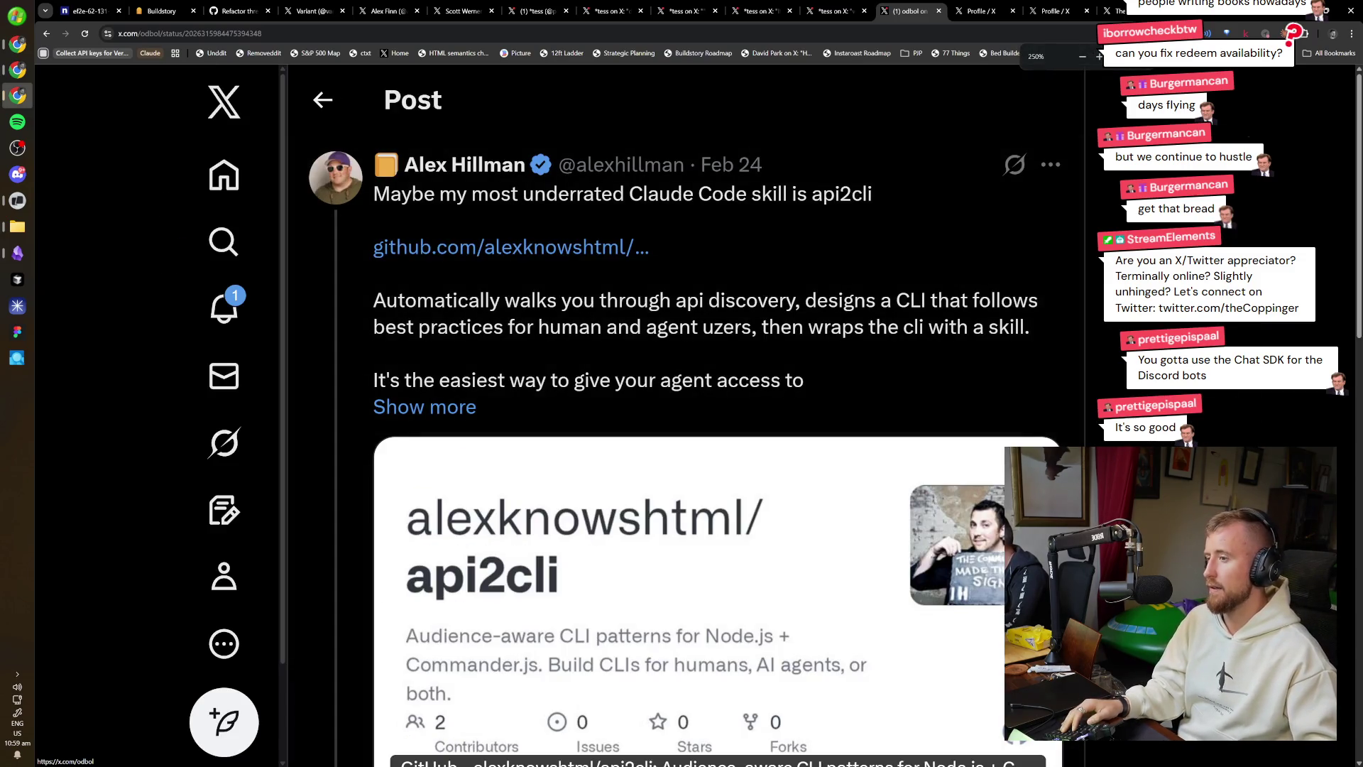
{"action": "key", "text": "ctrl+minus"}
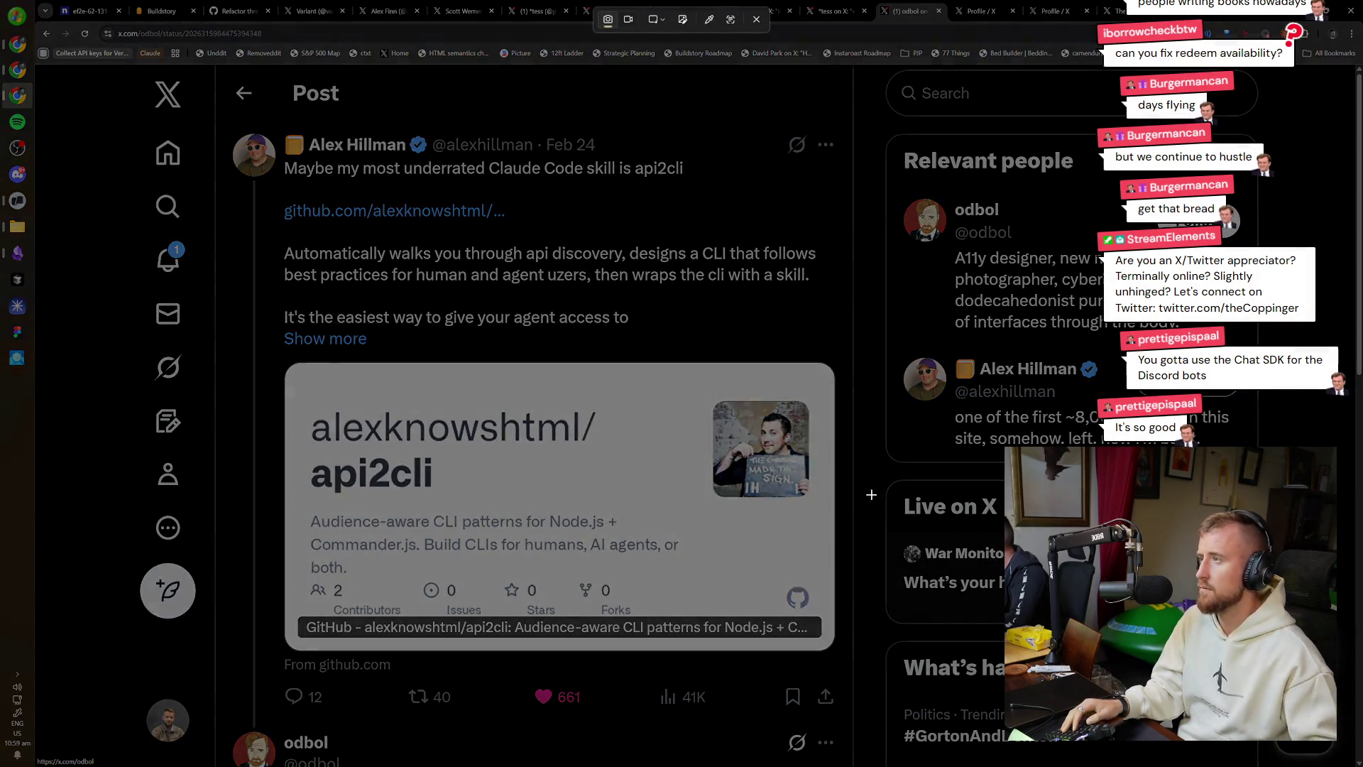
{"action": "key", "text": "ctrl+plus"}
{"action": "scroll", "coordinate": [465, 284], "scroll_direction": "down", "scroll_amount": 1}
{"action": "scroll", "coordinate": [465, 284], "scroll_direction": "up", "scroll_amount": 1}
Go to the author's profile and bring the IKEA effect quote post into view, zoomed past 200%.
{"action": "left_click", "coordinate": [465, 171]}
{"action": "scroll", "coordinate": [656, 221], "scroll_direction": "down", "scroll_amount": 5}
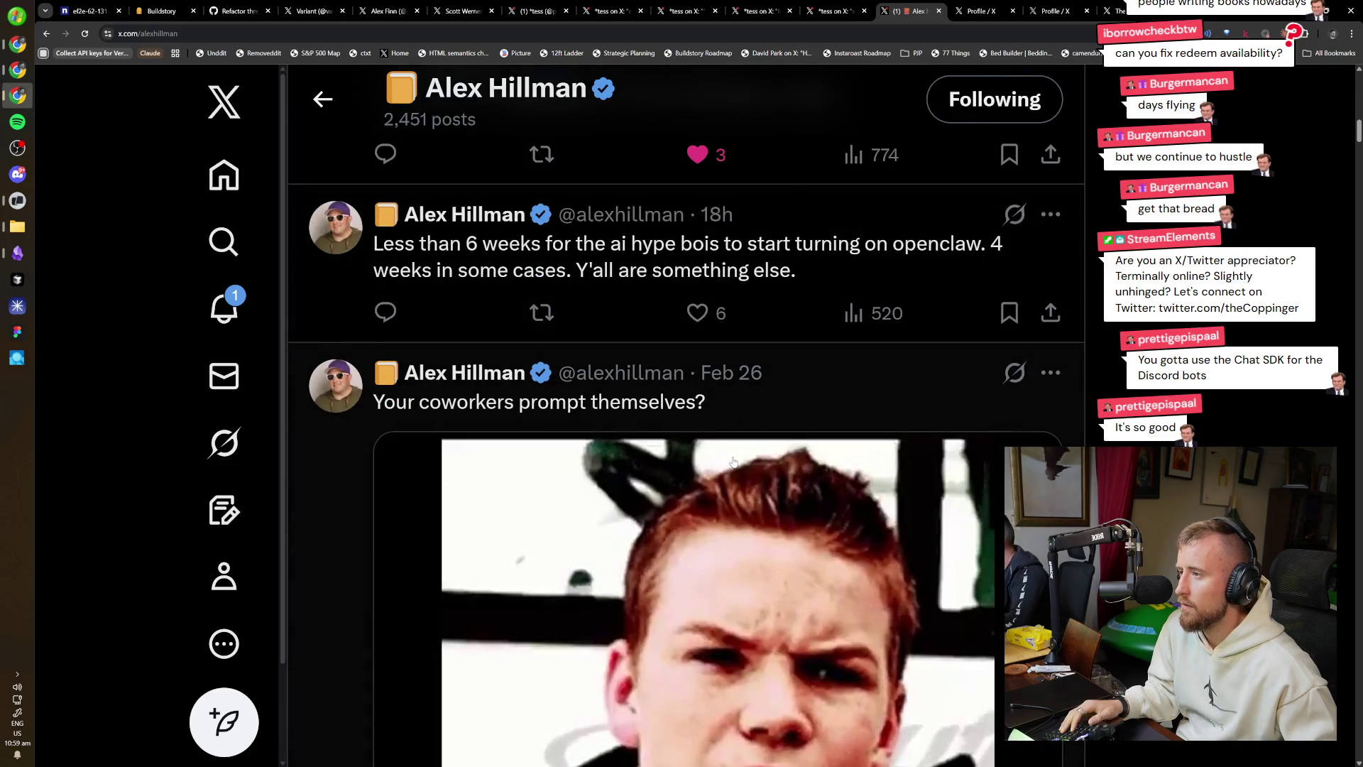
{"action": "scroll", "coordinate": [734, 462], "scroll_direction": "down", "scroll_amount": 5}
{"action": "scroll", "coordinate": [733, 463], "scroll_direction": "down", "scroll_amount": 10}
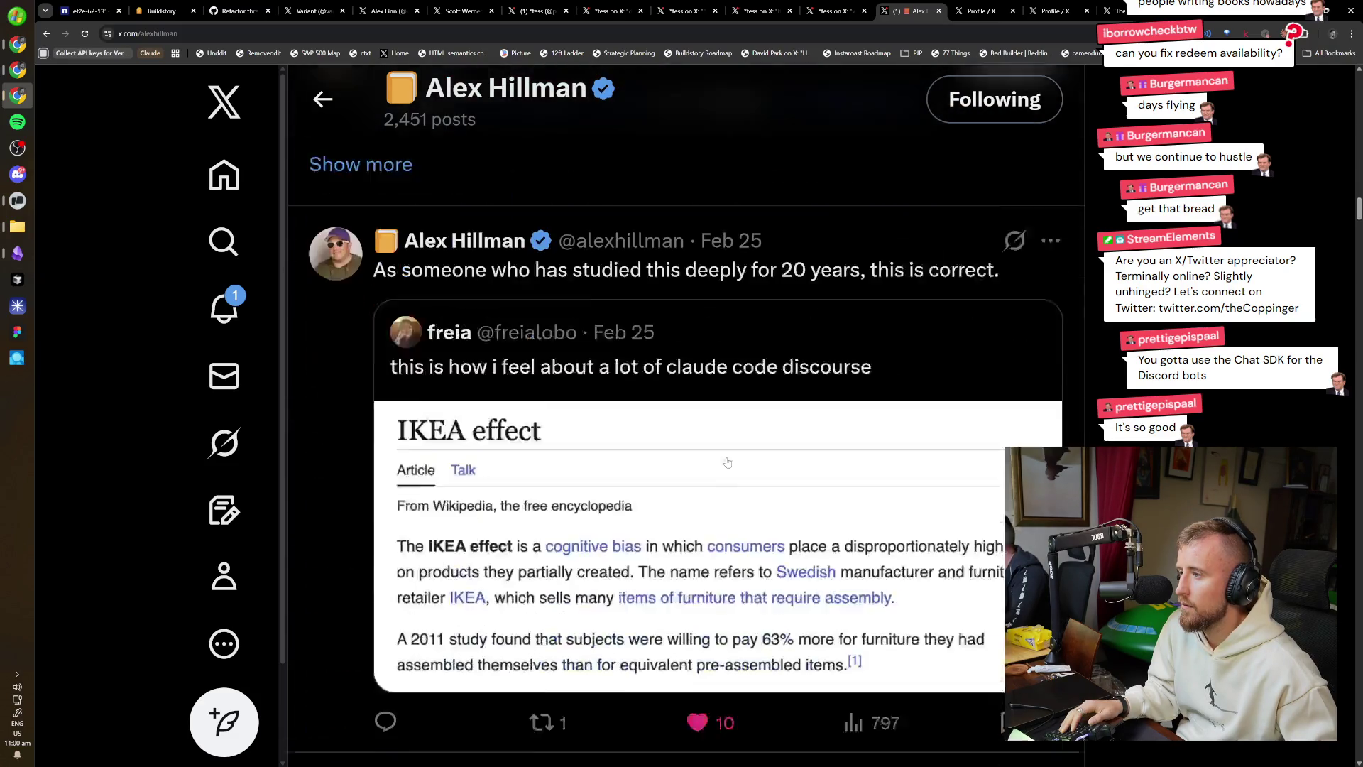
{"action": "key", "text": "ctrl+minus"}
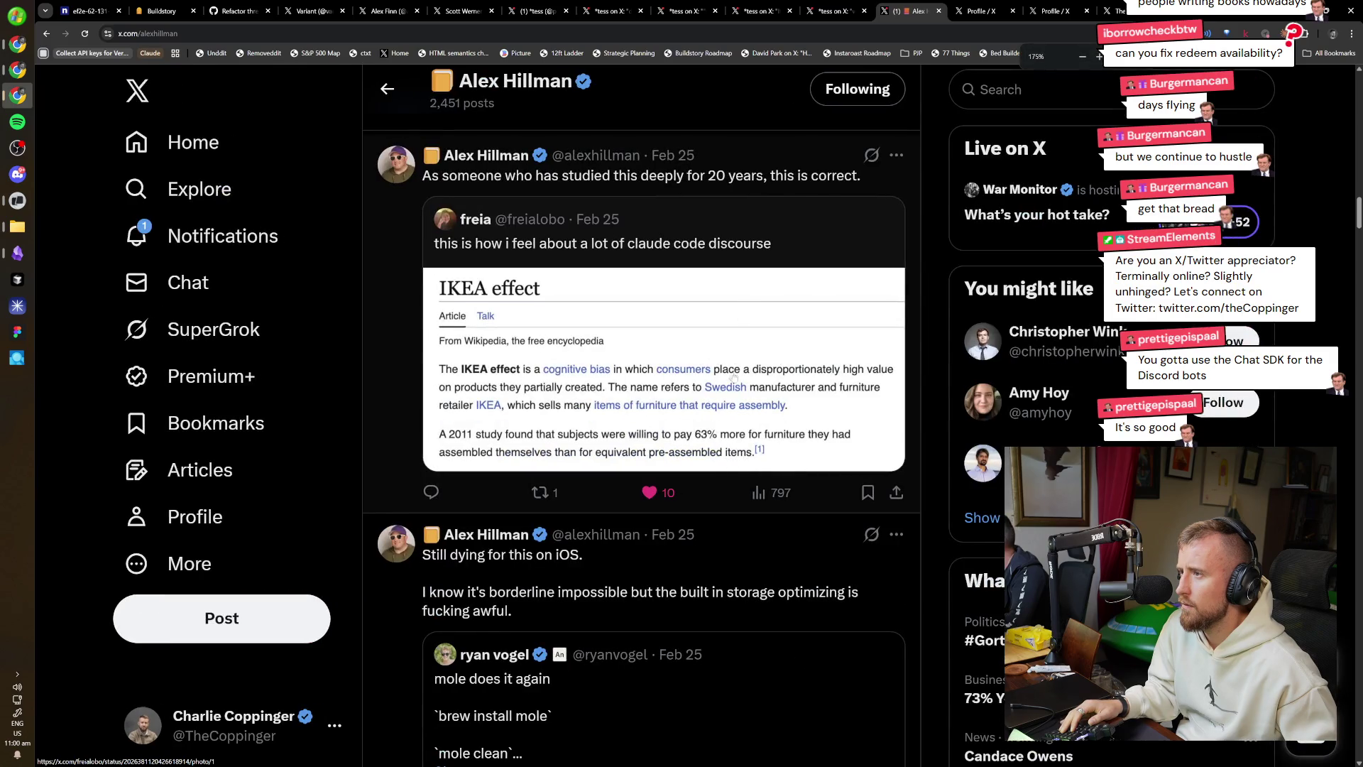
{"action": "scroll", "coordinate": [731, 426], "scroll_direction": "down", "scroll_amount": 2}
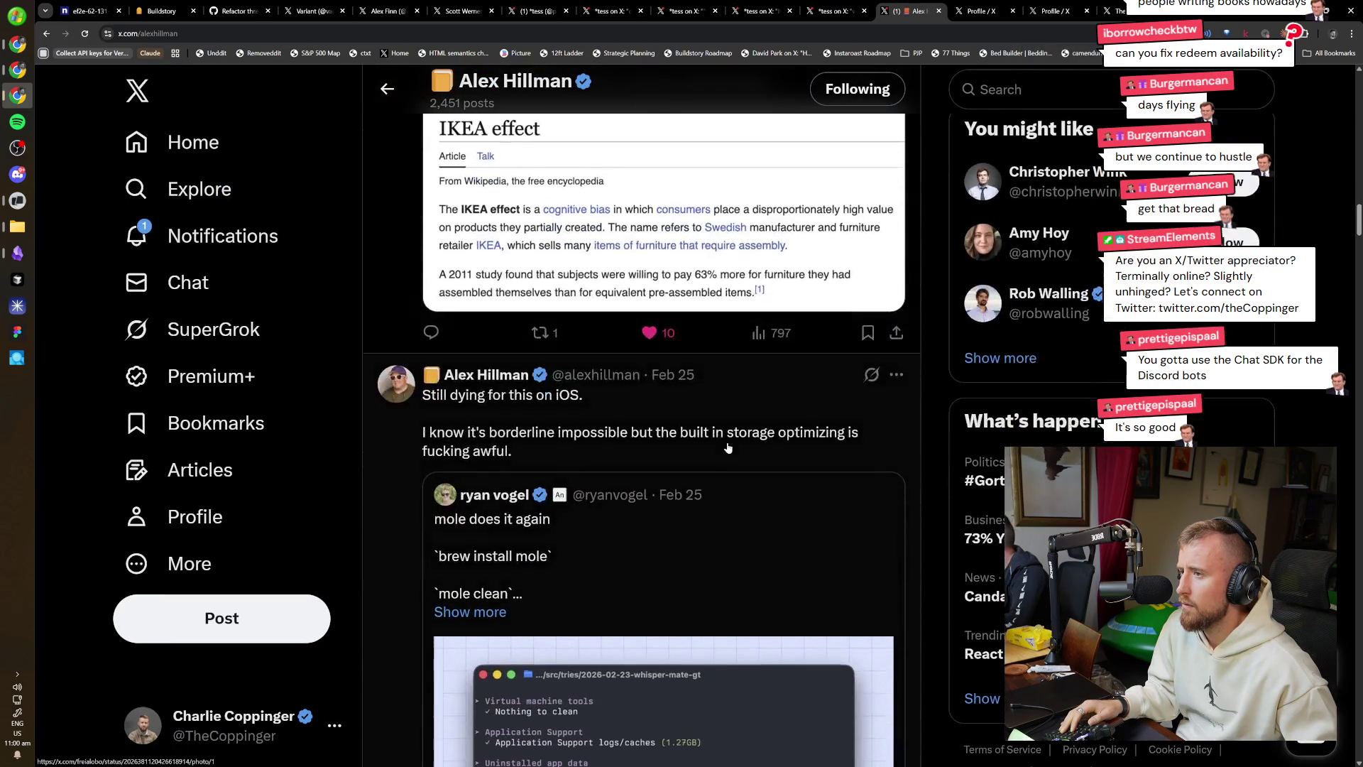
{"action": "scroll", "coordinate": [710, 412], "scroll_direction": "up", "scroll_amount": 3}
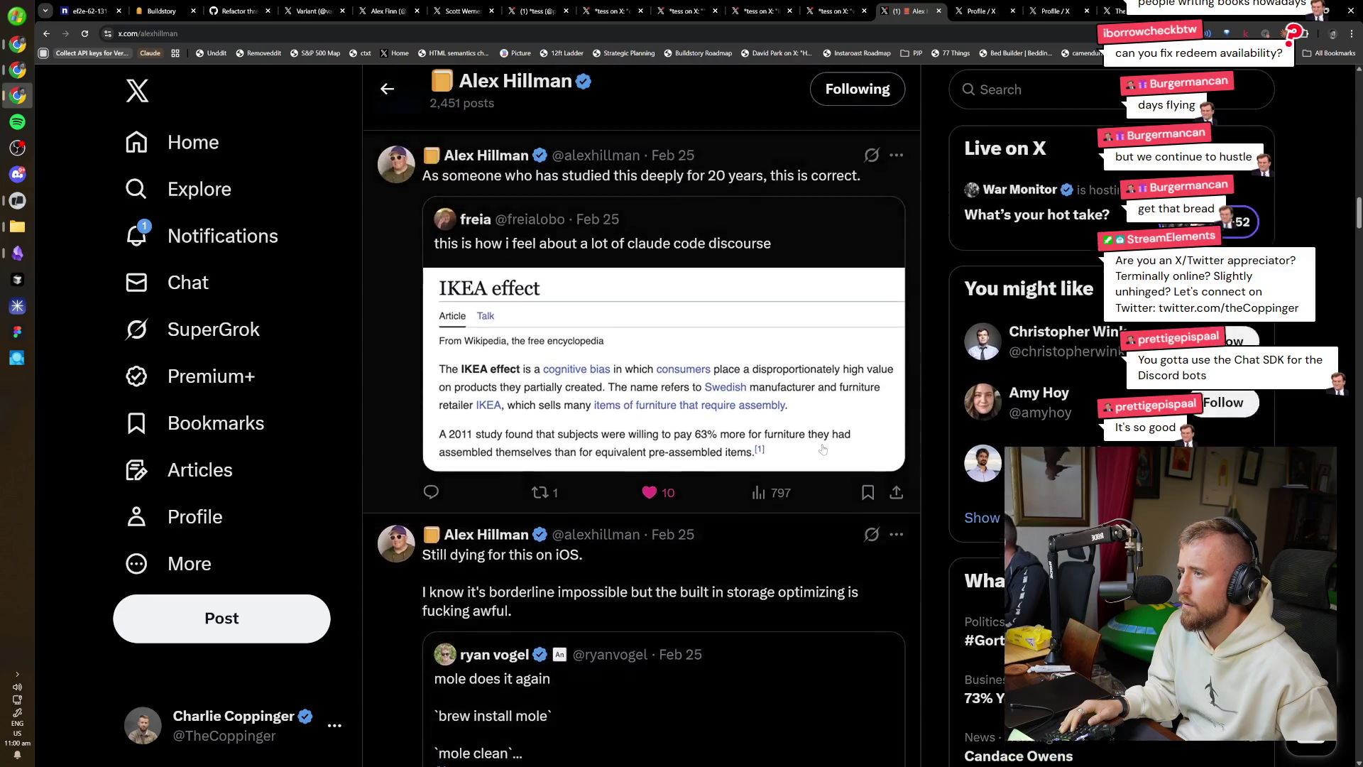
{"action": "scroll", "coordinate": [770, 408], "scroll_direction": "up", "scroll_amount": 1}
{"action": "key", "text": "ctrl+plus"}
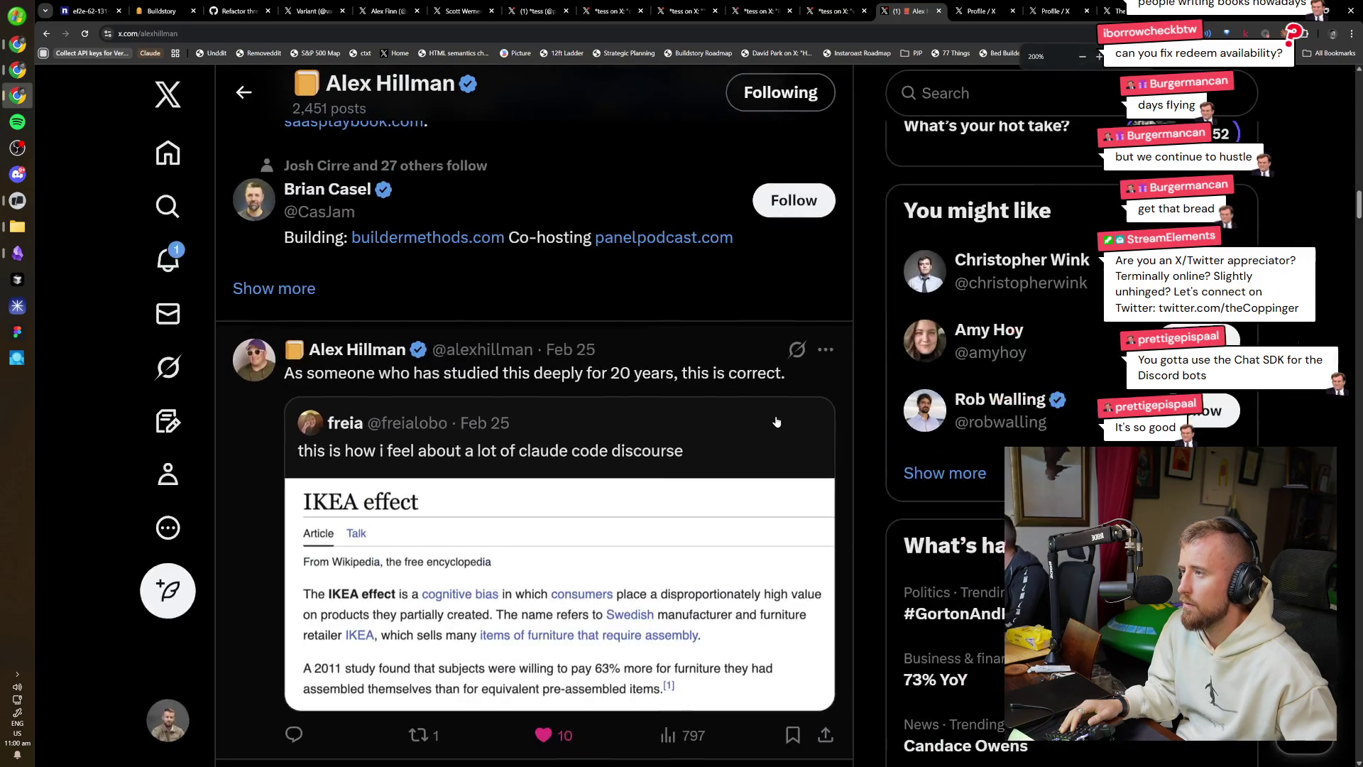
{"action": "key", "text": "ctrl+plus"}
{"action": "scroll", "coordinate": [761, 405], "scroll_direction": "down", "scroll_amount": 2}
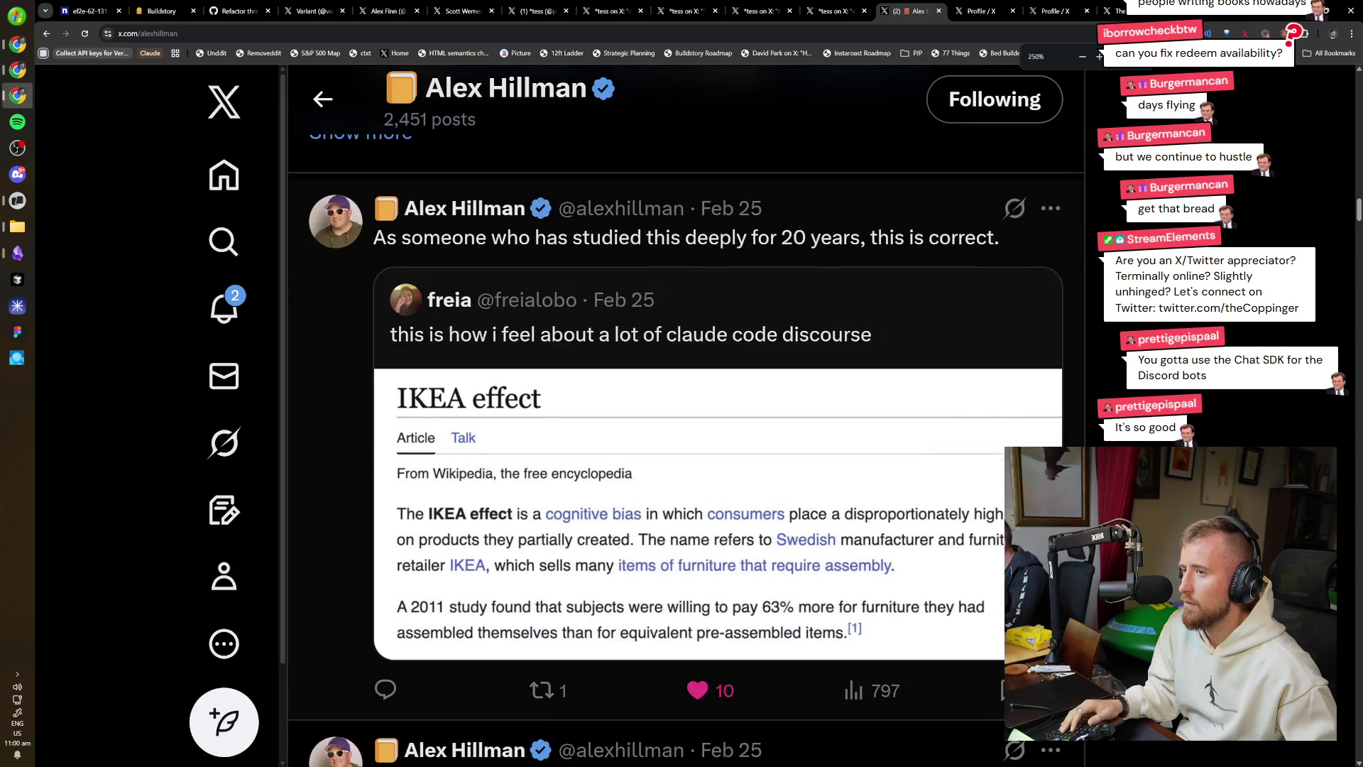
Screenshot the IKEA effect quote post, verify it in Screenshots, then switch to the next profile tab.
{"action": "key", "text": "super+shift+s"}
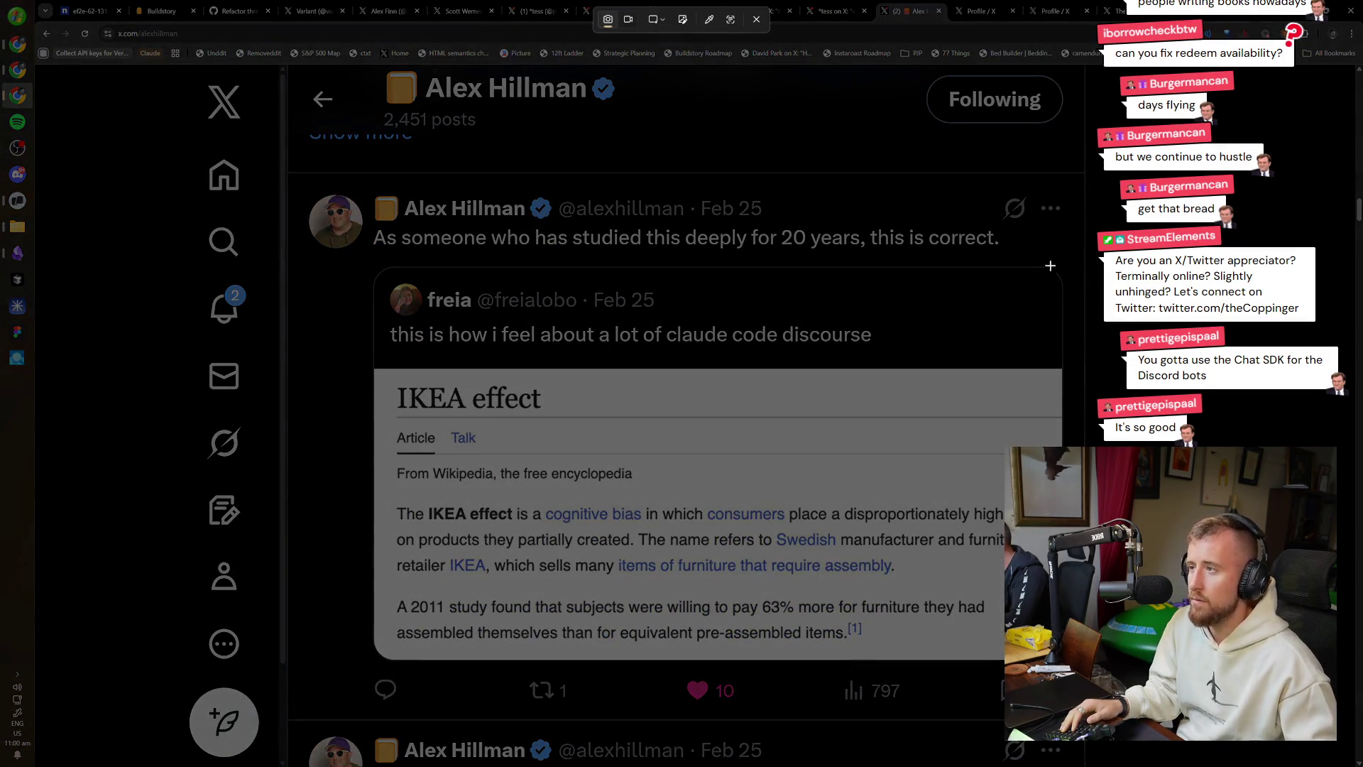
{"action": "mouse_move", "coordinate": [1083, 174]}
{"action": "left_mouse_down"}
{"action": "mouse_move", "coordinate": [322, 720]}
{"action": "mouse_move", "coordinate": [290, 719]}
{"action": "left_mouse_up"}
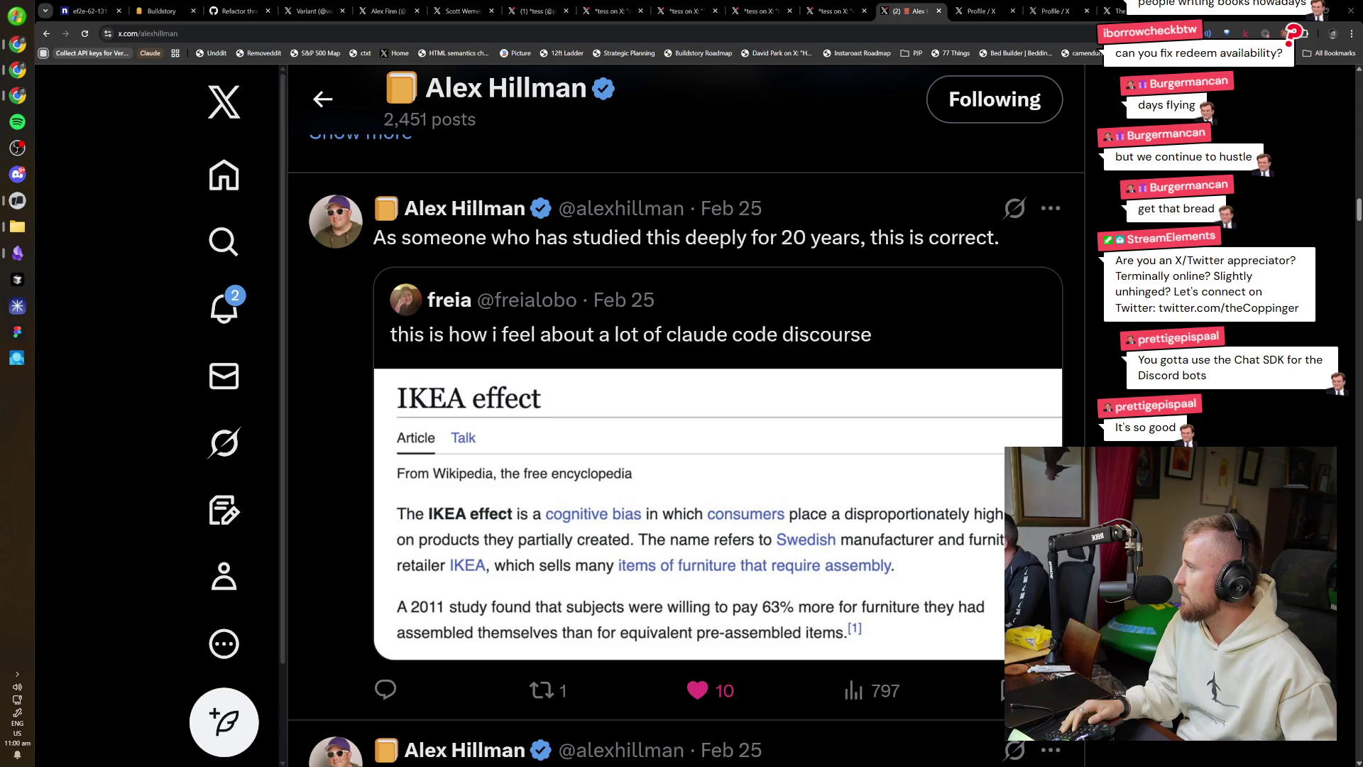
{"action": "left_click", "coordinate": [17, 226]}
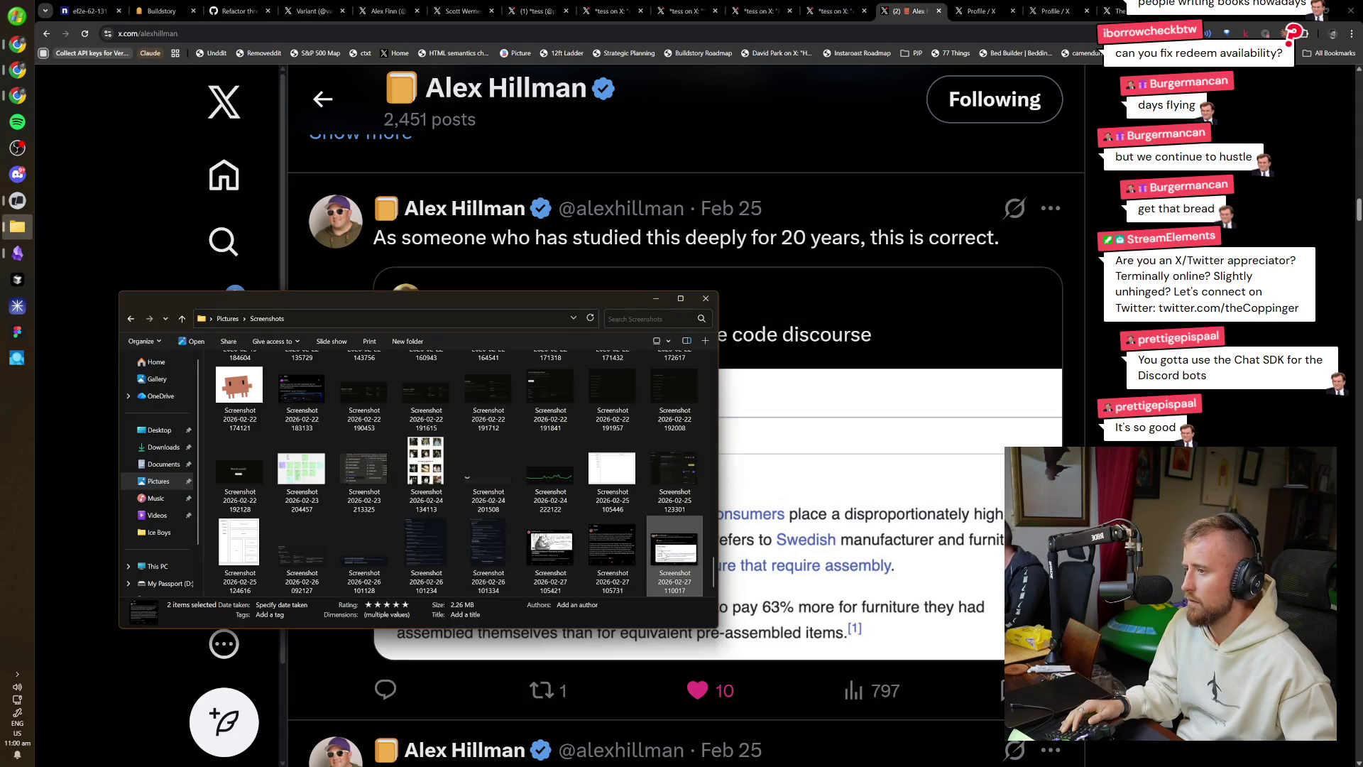
{"action": "left_click", "coordinate": [675, 548]}
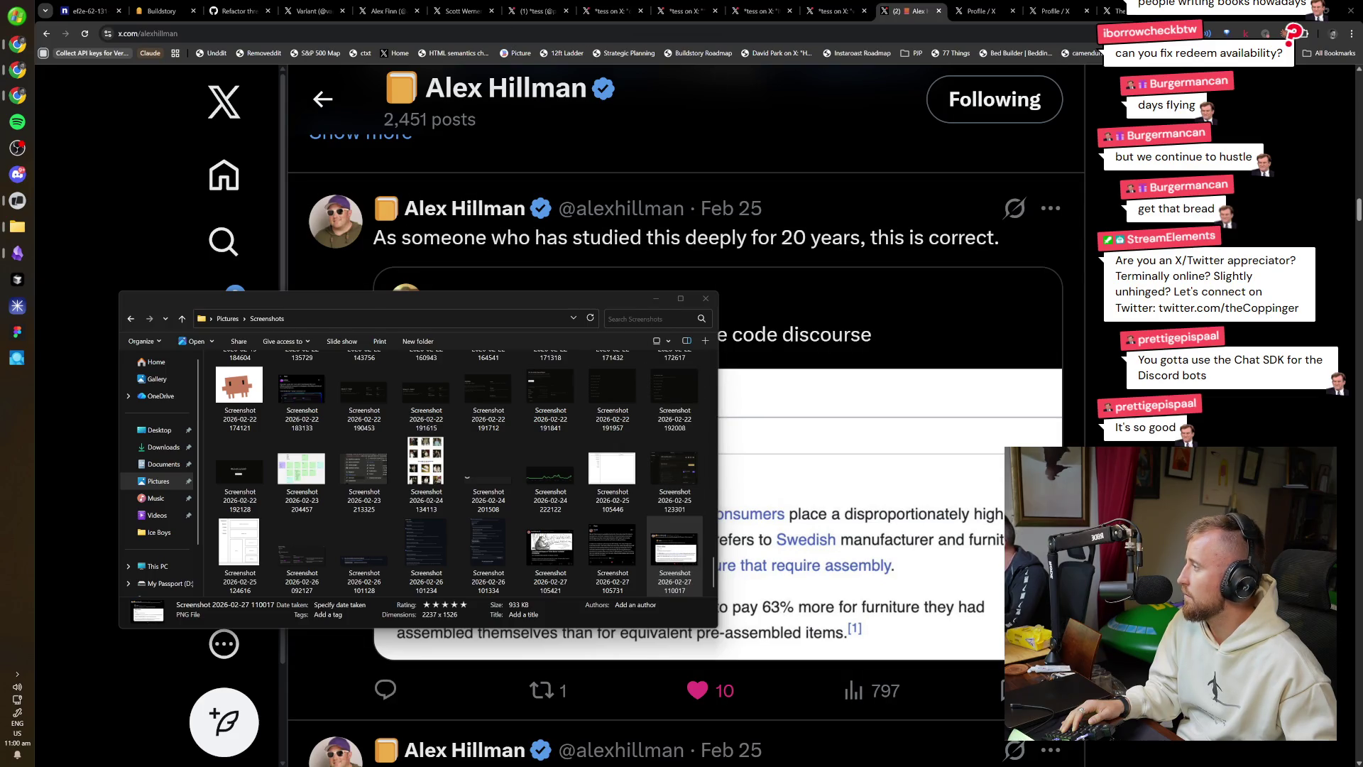
{"action": "left_click", "coordinate": [983, 10]}
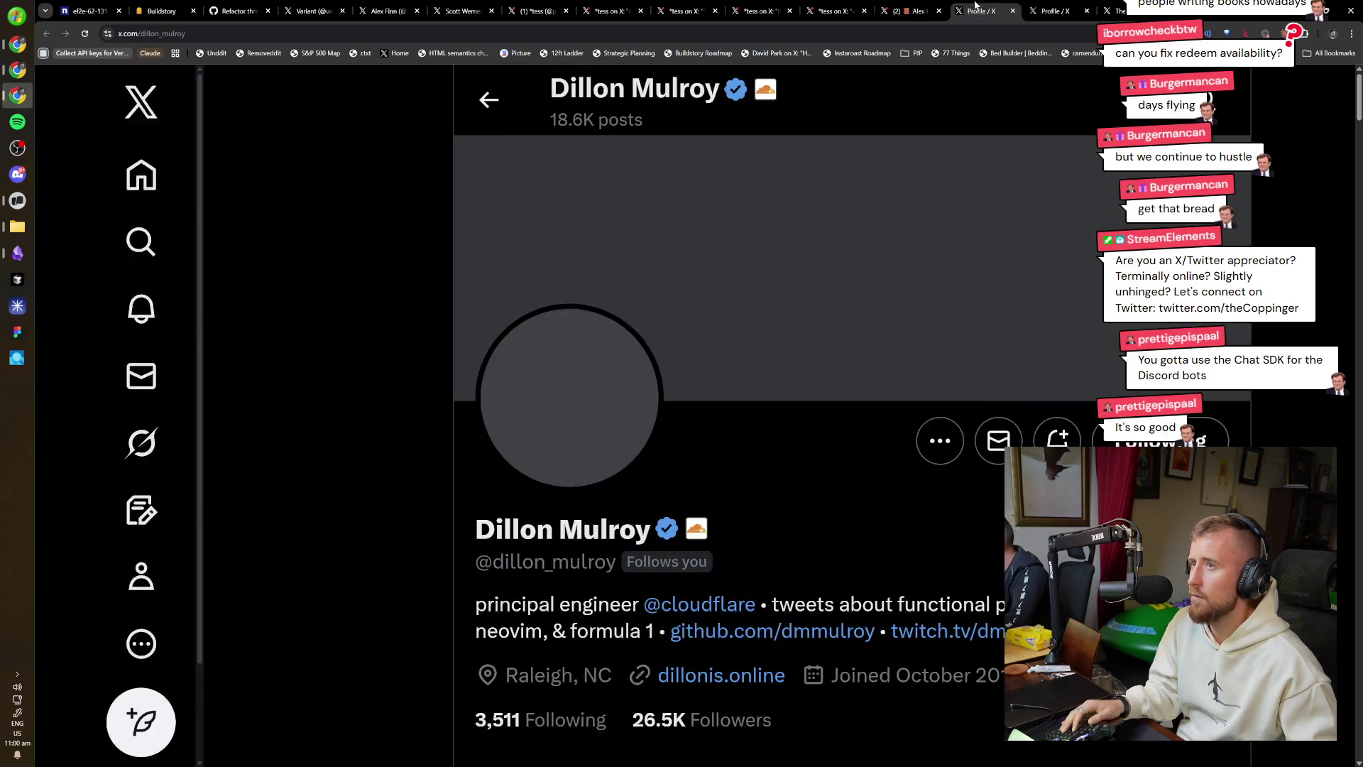
Zoom out to restore the right sidebar and scroll through the Feb 26 reposts.
{"action": "scroll", "coordinate": [675, 491], "scroll_direction": "down", "scroll_amount": 12}
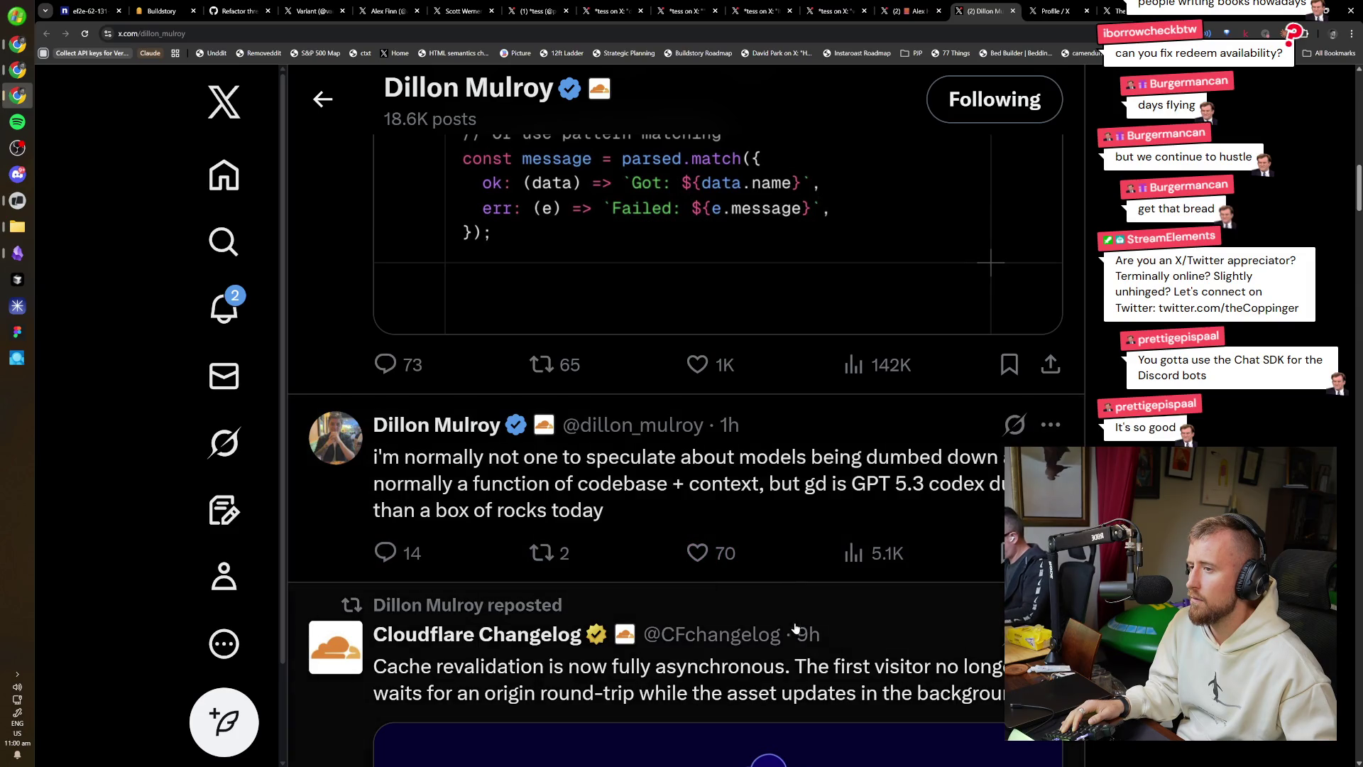
{"action": "key", "text": "ctrl+minus"}
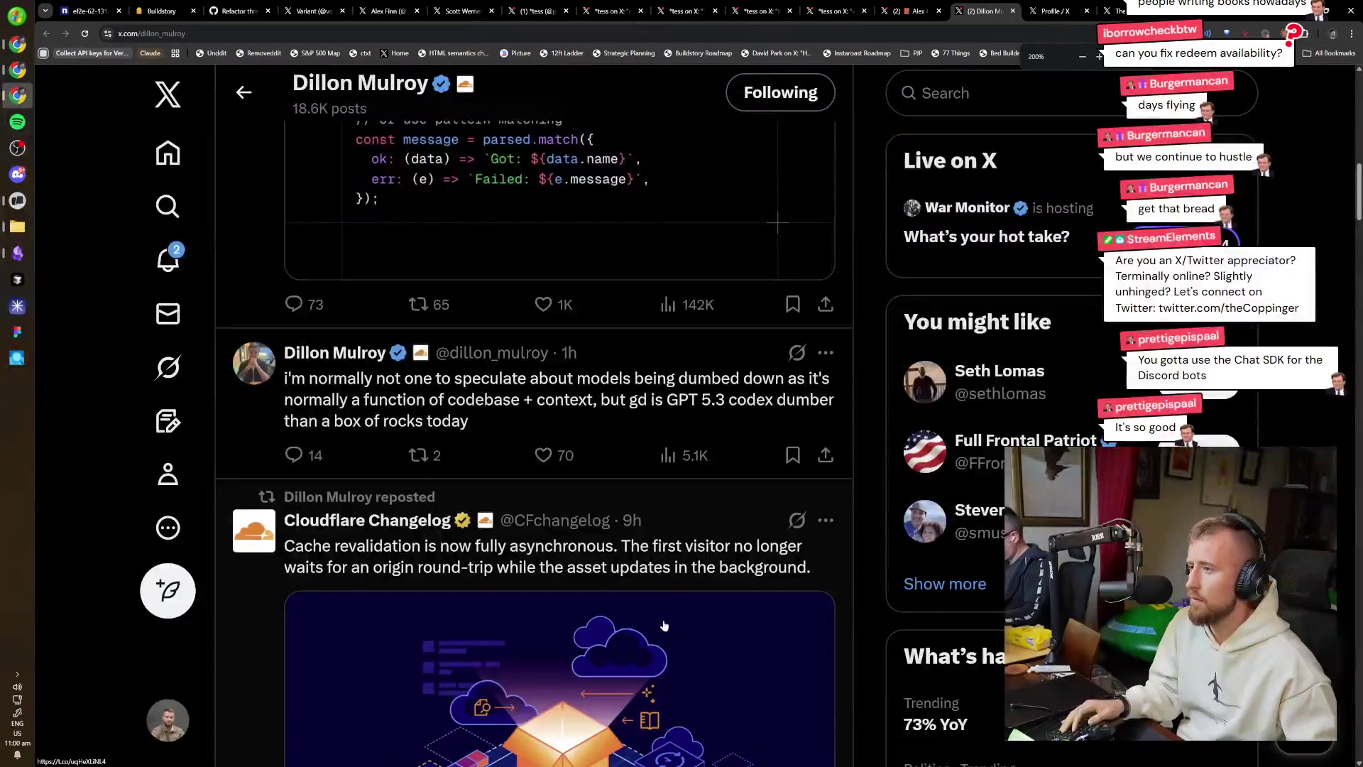
{"action": "scroll", "coordinate": [668, 610], "scroll_direction": "down", "scroll_amount": 3}
{"action": "scroll", "coordinate": [669, 610], "scroll_direction": "up", "scroll_amount": 1}
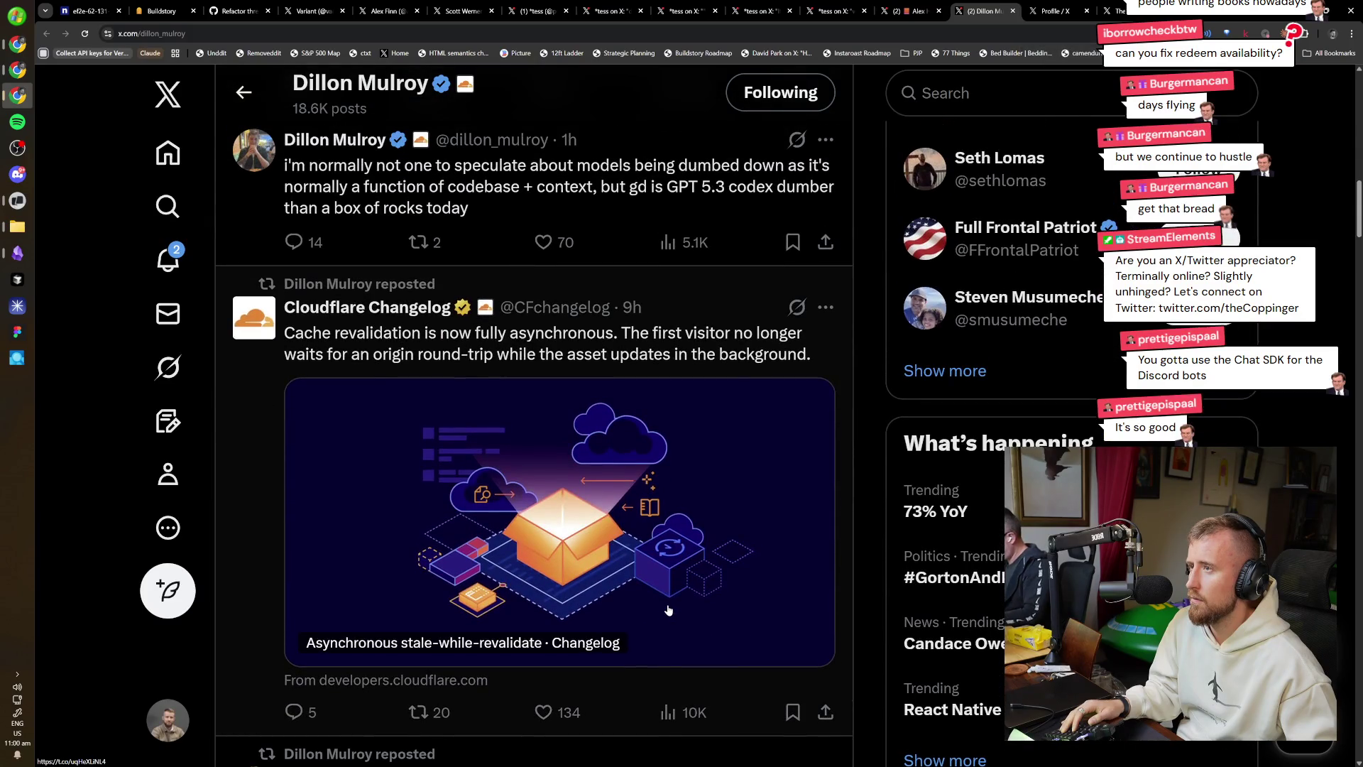
{"action": "scroll", "coordinate": [668, 609], "scroll_direction": "down", "scroll_amount": 12}
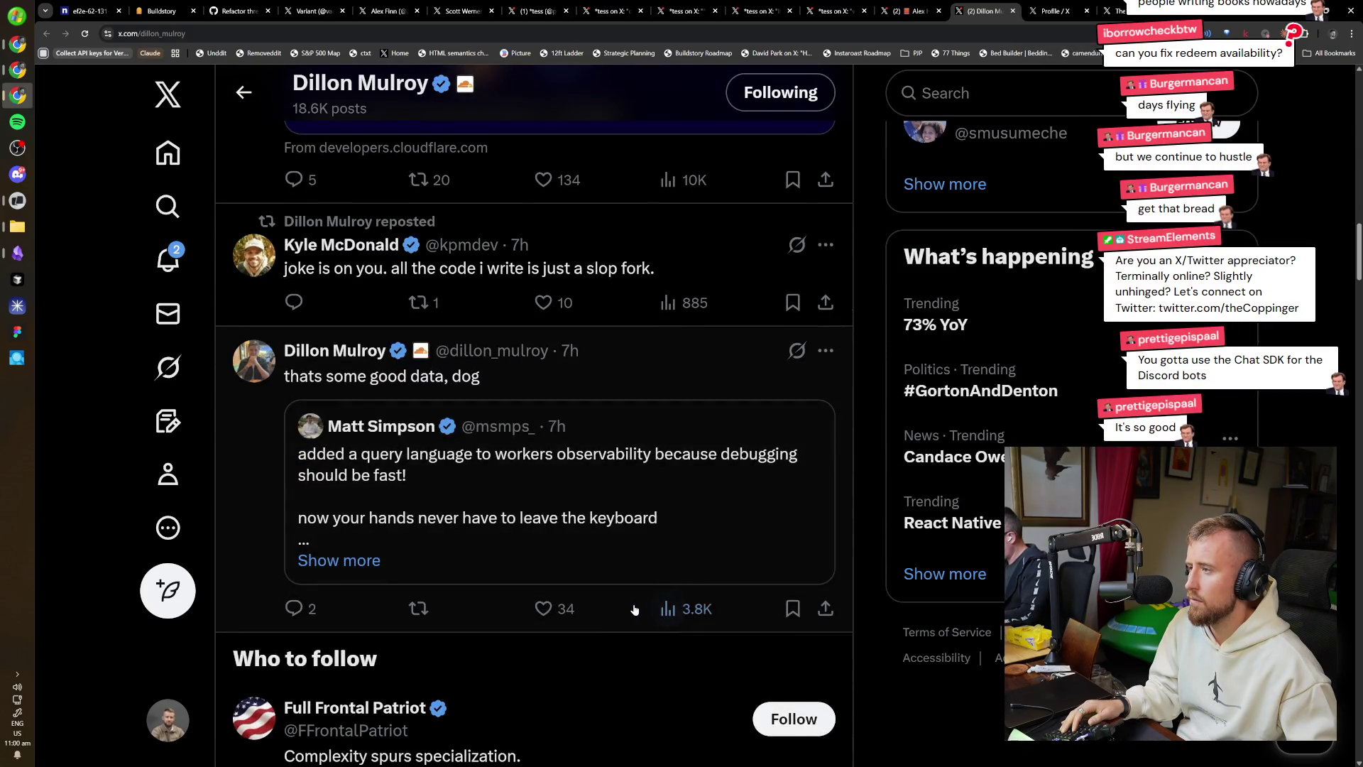
{"action": "scroll", "coordinate": [638, 612], "scroll_direction": "down", "scroll_amount": 14}
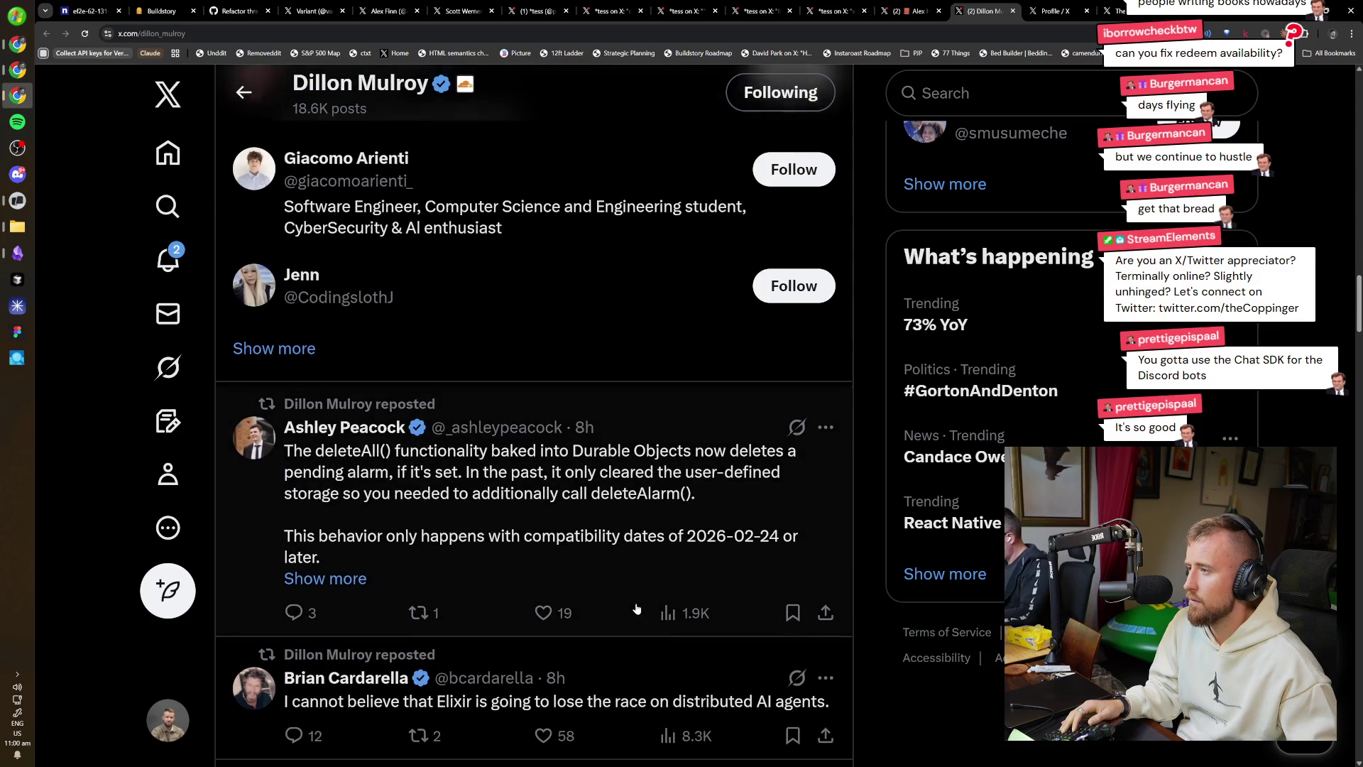
{"action": "scroll", "coordinate": [632, 608], "scroll_direction": "down", "scroll_amount": 5}
{"action": "scroll", "coordinate": [633, 608], "scroll_direction": "down", "scroll_amount": 14}
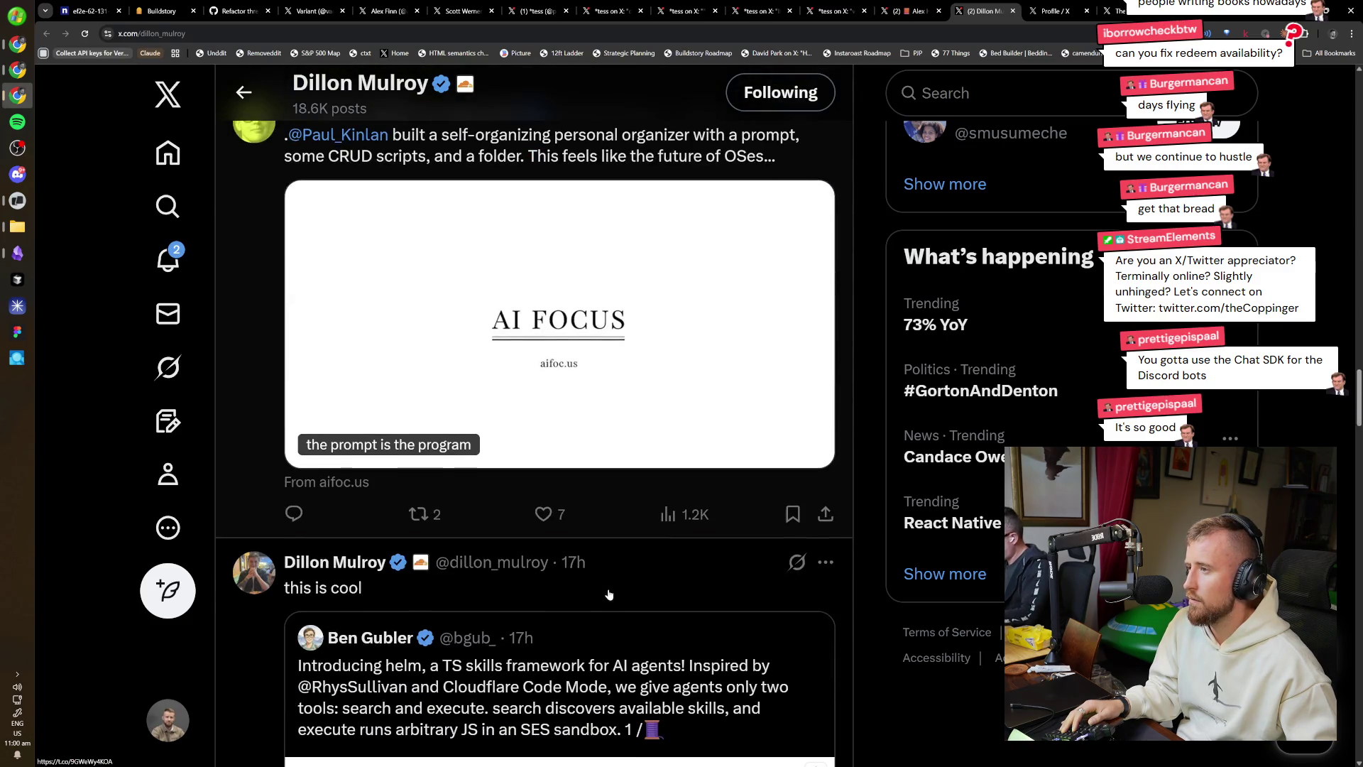
{"action": "scroll", "coordinate": [608, 594], "scroll_direction": "up", "scroll_amount": 1}
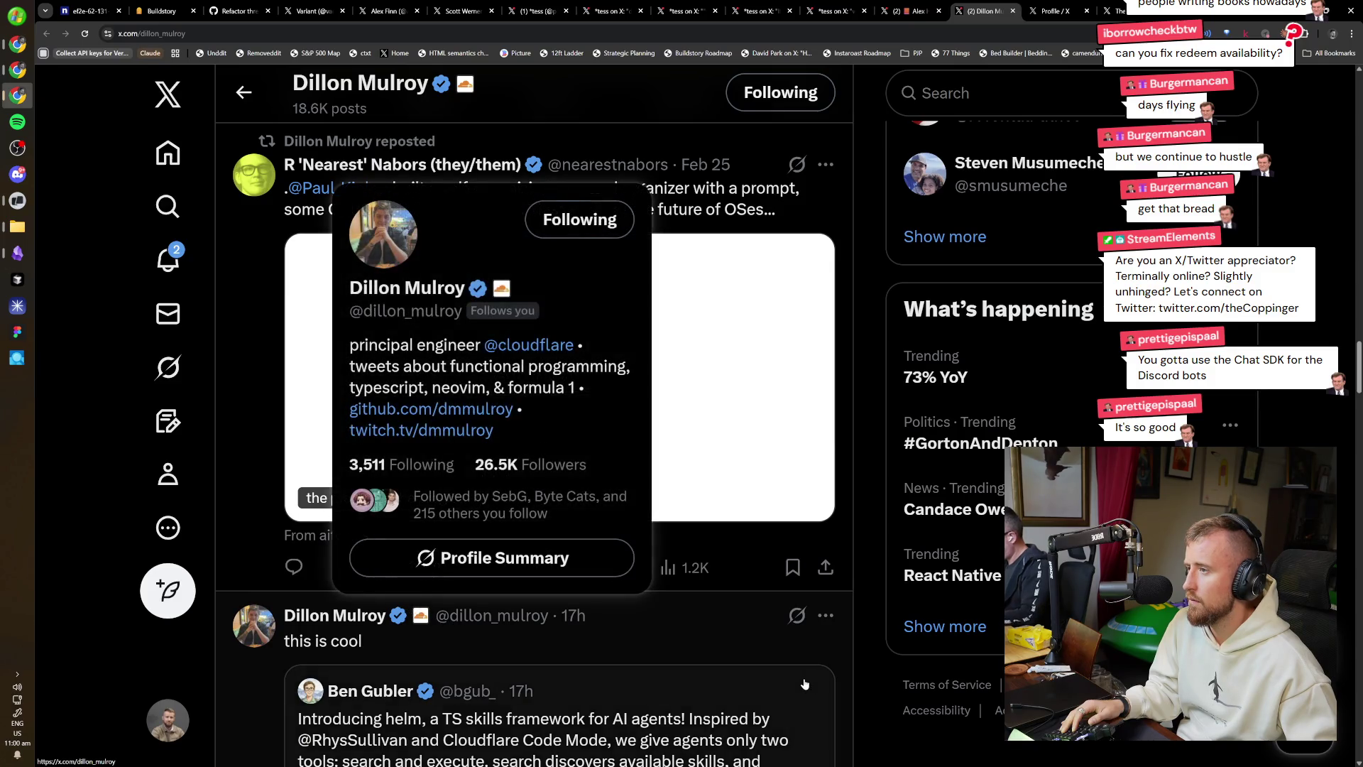
{"action": "scroll", "coordinate": [627, 492], "scroll_direction": "down", "scroll_amount": 5}
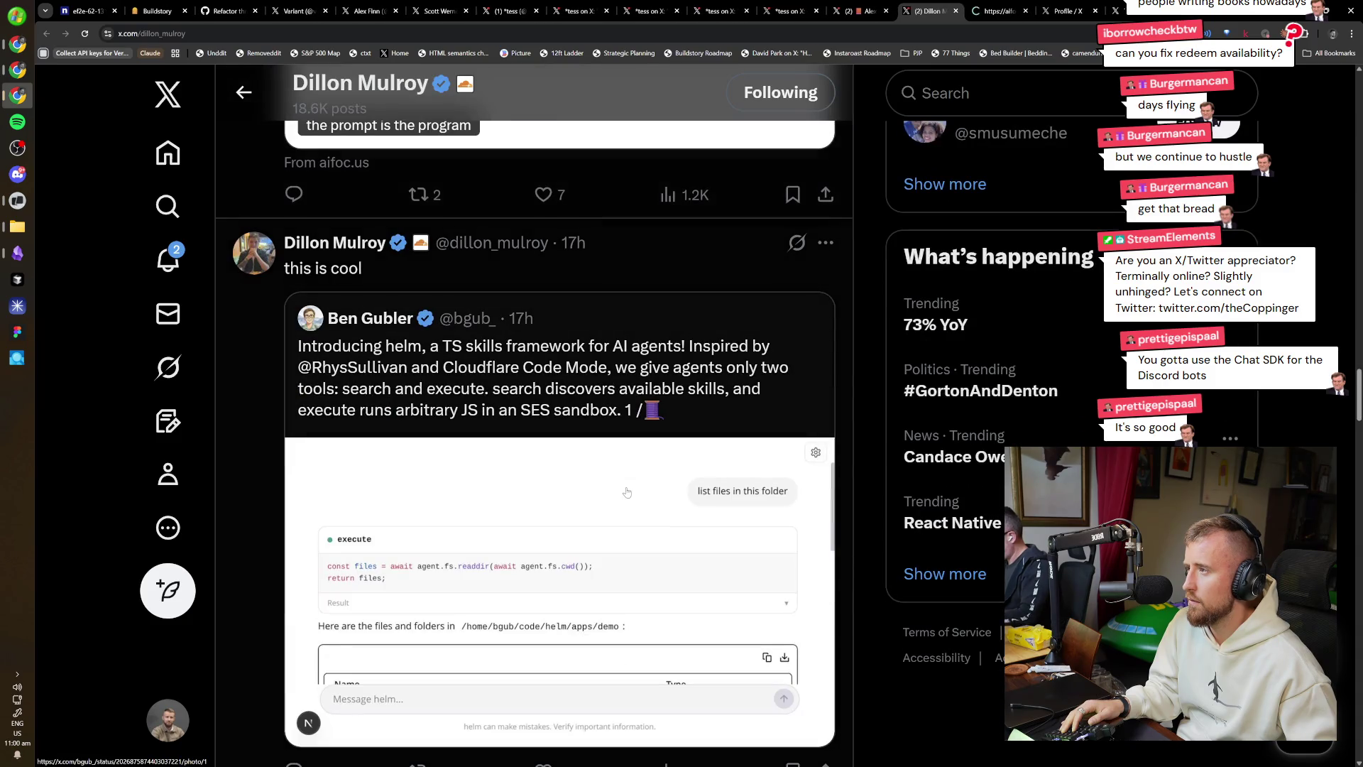
{"action": "scroll", "coordinate": [695, 402], "scroll_direction": "down", "scroll_amount": 6}
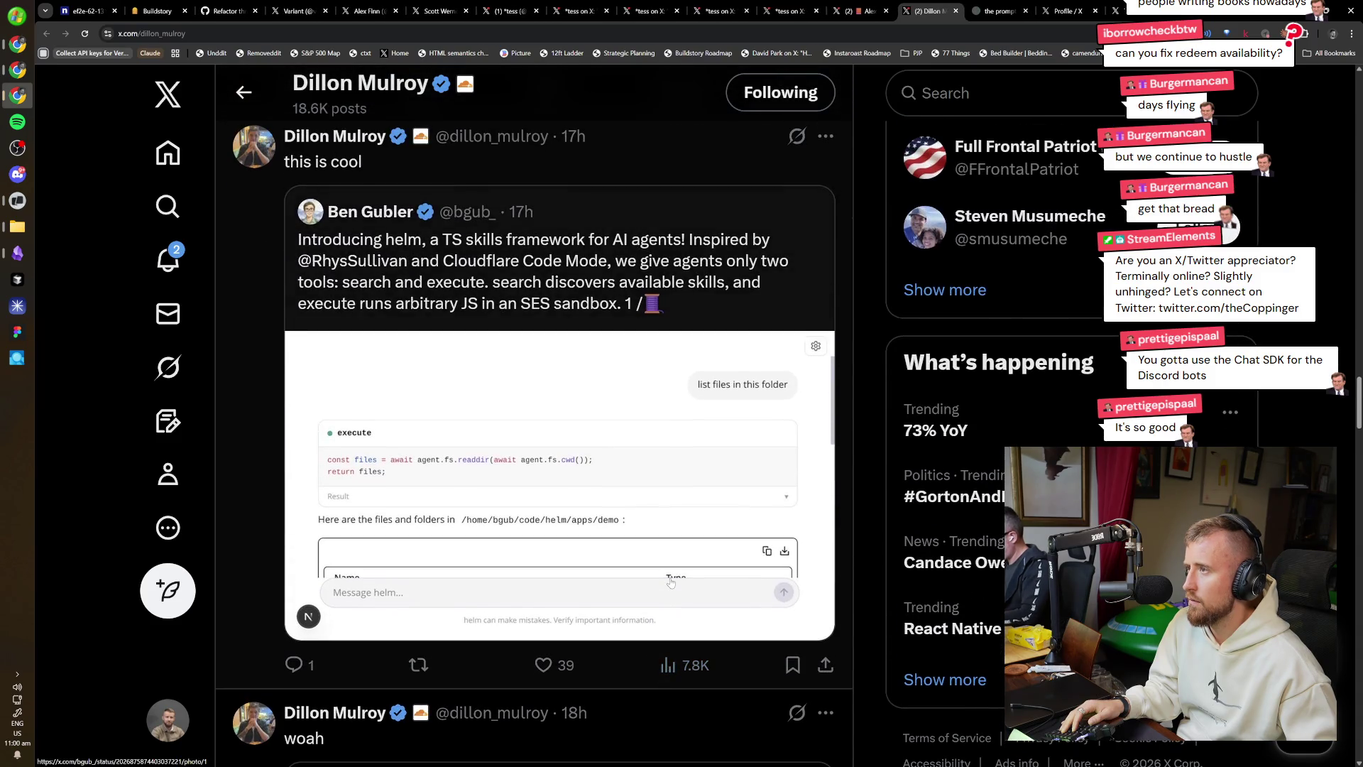
{"action": "scroll", "coordinate": [669, 582], "scroll_direction": "down", "scroll_amount": 5}
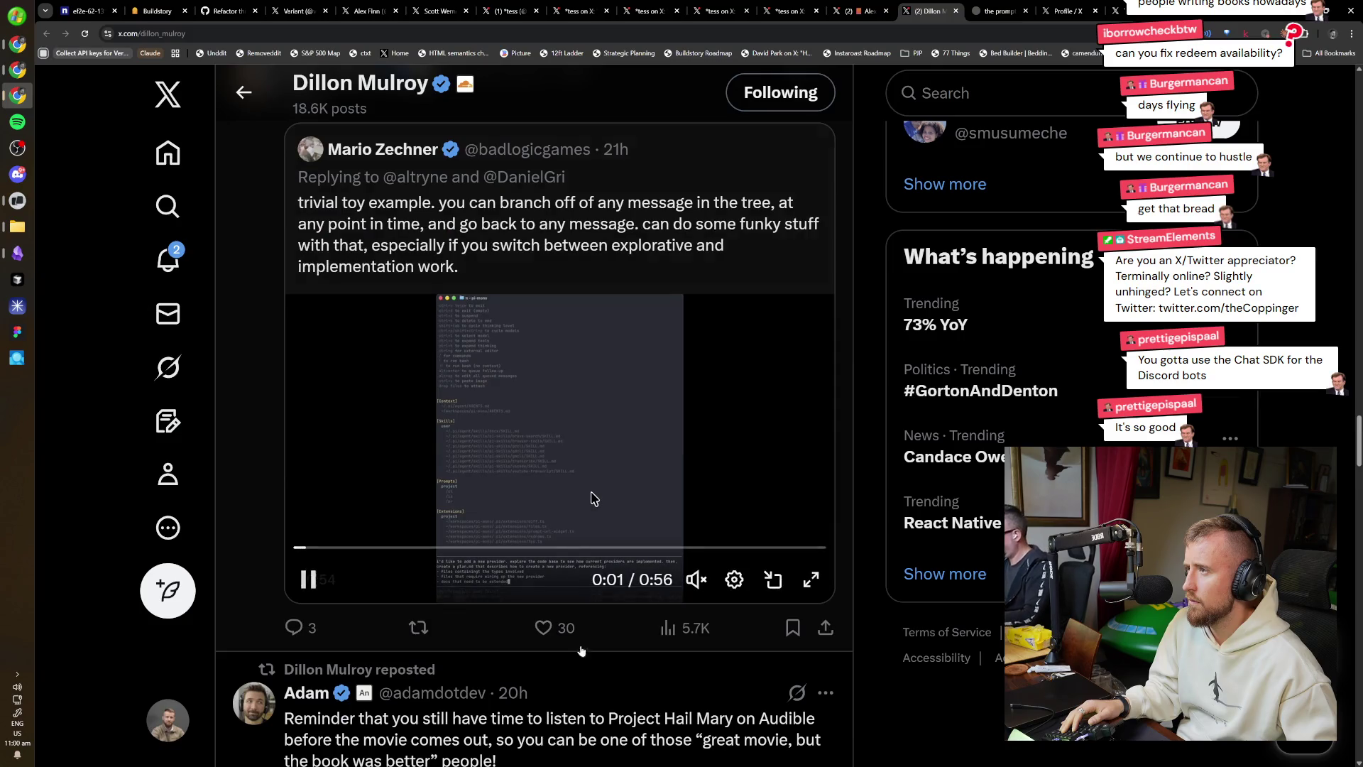
{"action": "scroll", "coordinate": [581, 651], "scroll_direction": "down", "scroll_amount": 6}
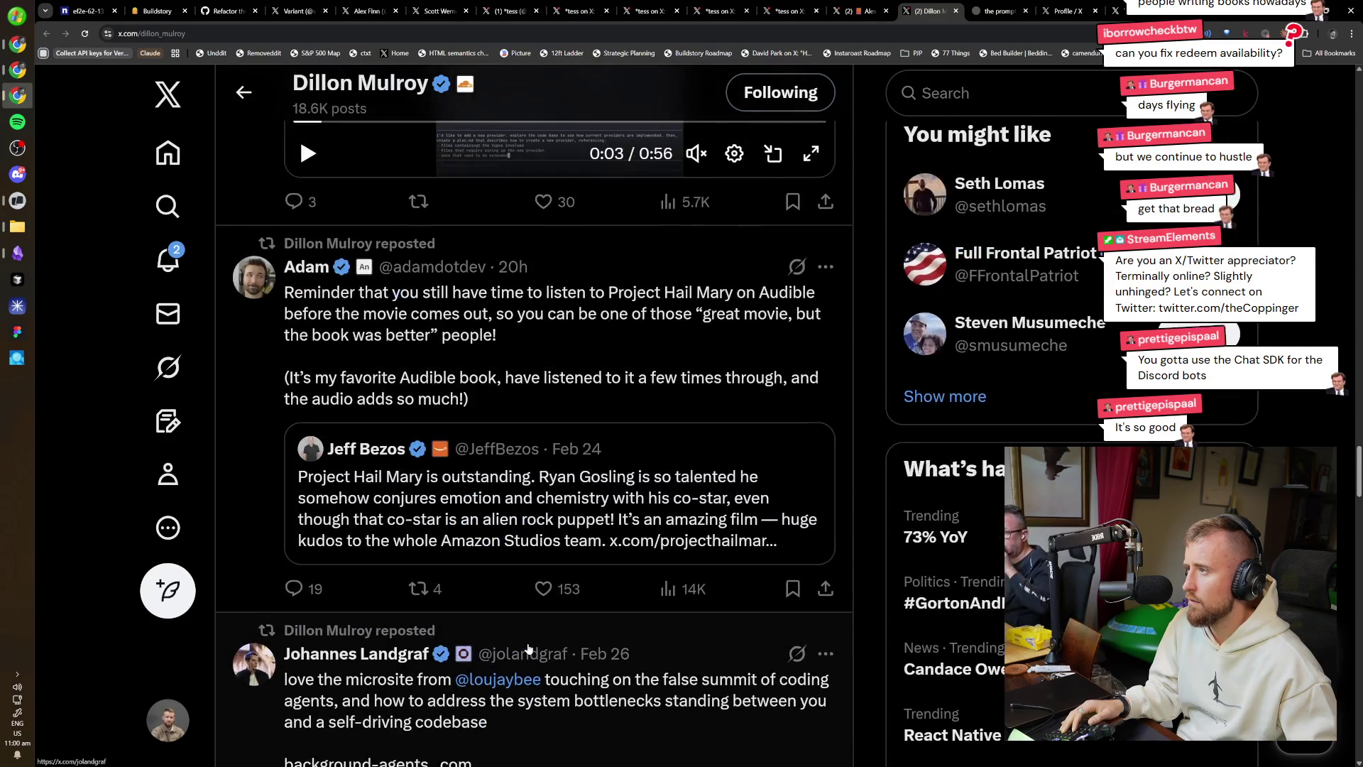
{"action": "scroll", "coordinate": [529, 648], "scroll_direction": "down", "scroll_amount": 6}
{"action": "scroll", "coordinate": [533, 645], "scroll_direction": "down", "scroll_amount": 6}
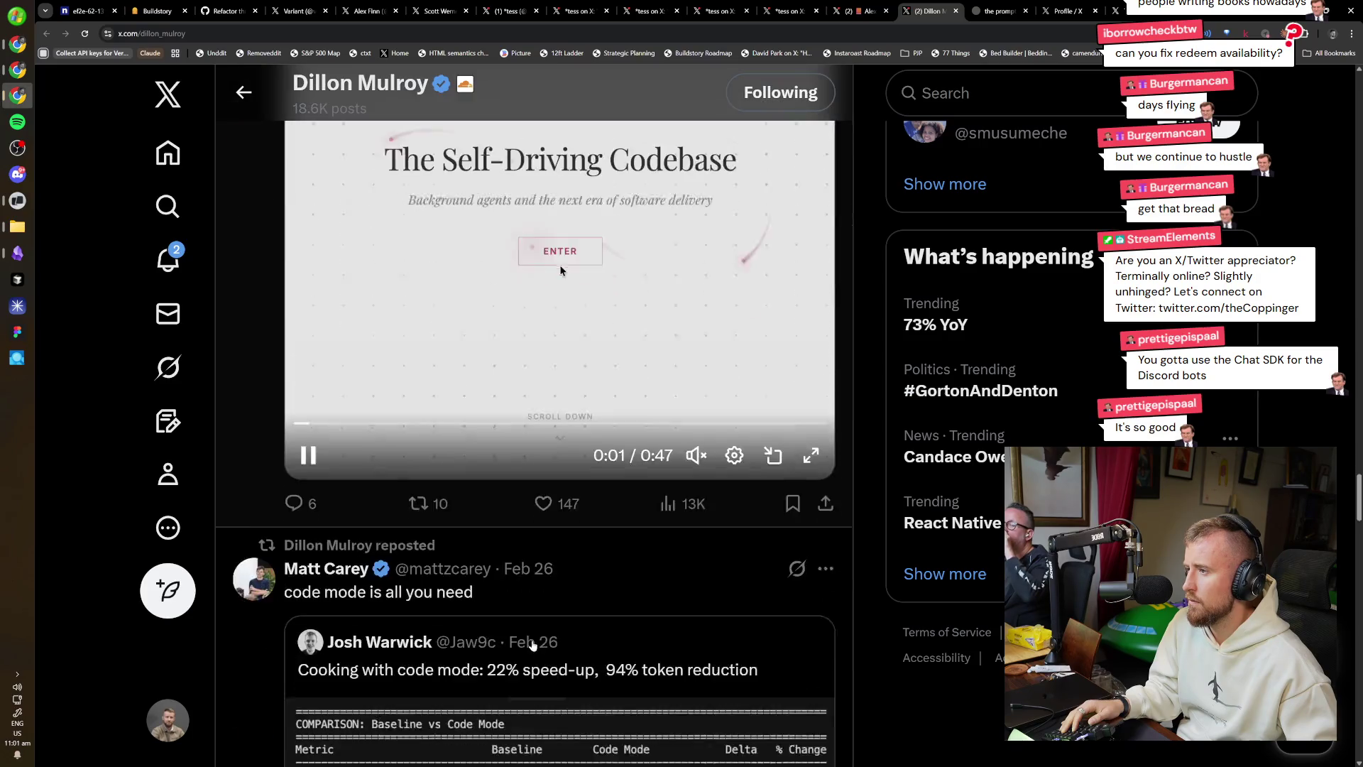
{"action": "scroll", "coordinate": [532, 643], "scroll_direction": "up", "scroll_amount": 3}
{"action": "scroll", "coordinate": [529, 639], "scroll_direction": "down", "scroll_amount": 1}
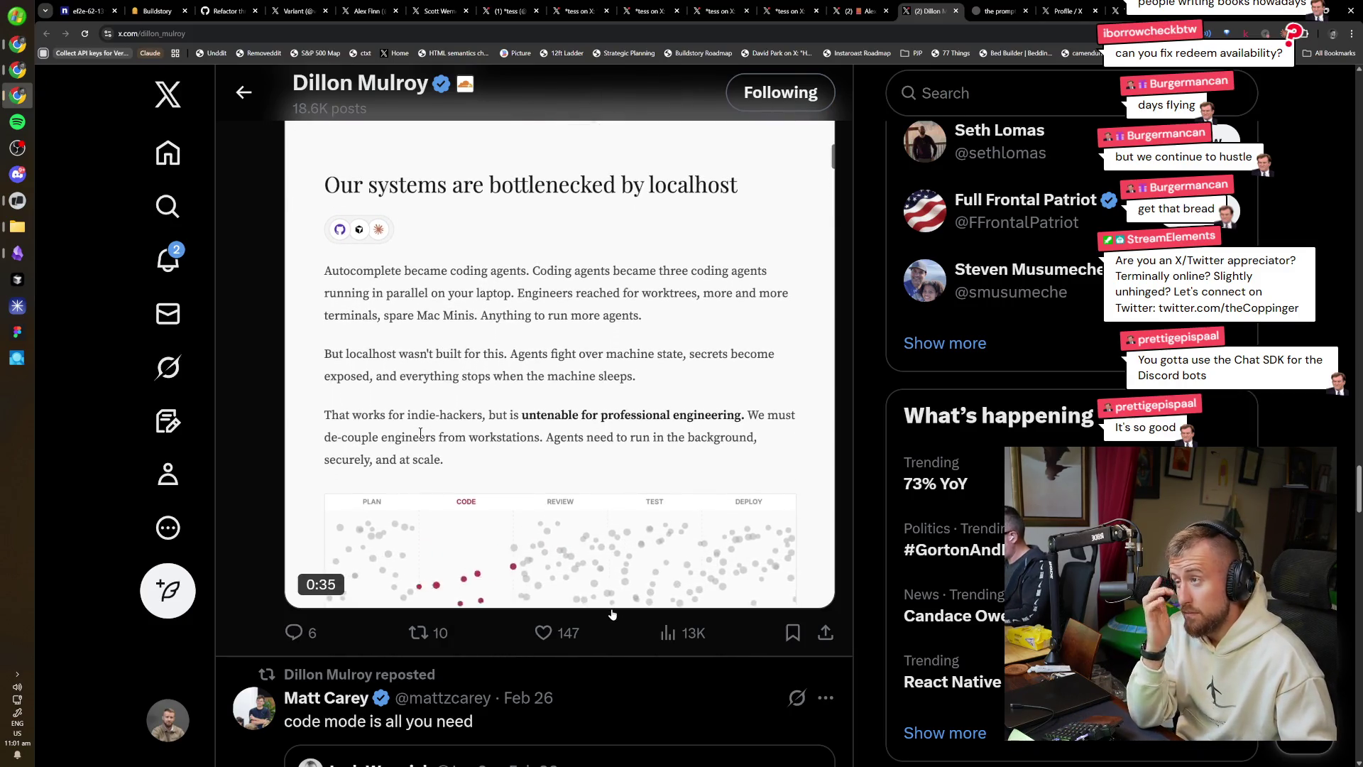
Continue scrolling through the Feb 25 posts down to the Feb 24 AGENTS.md repost.
{"action": "scroll", "coordinate": [554, 236], "scroll_direction": "up", "scroll_amount": 3}
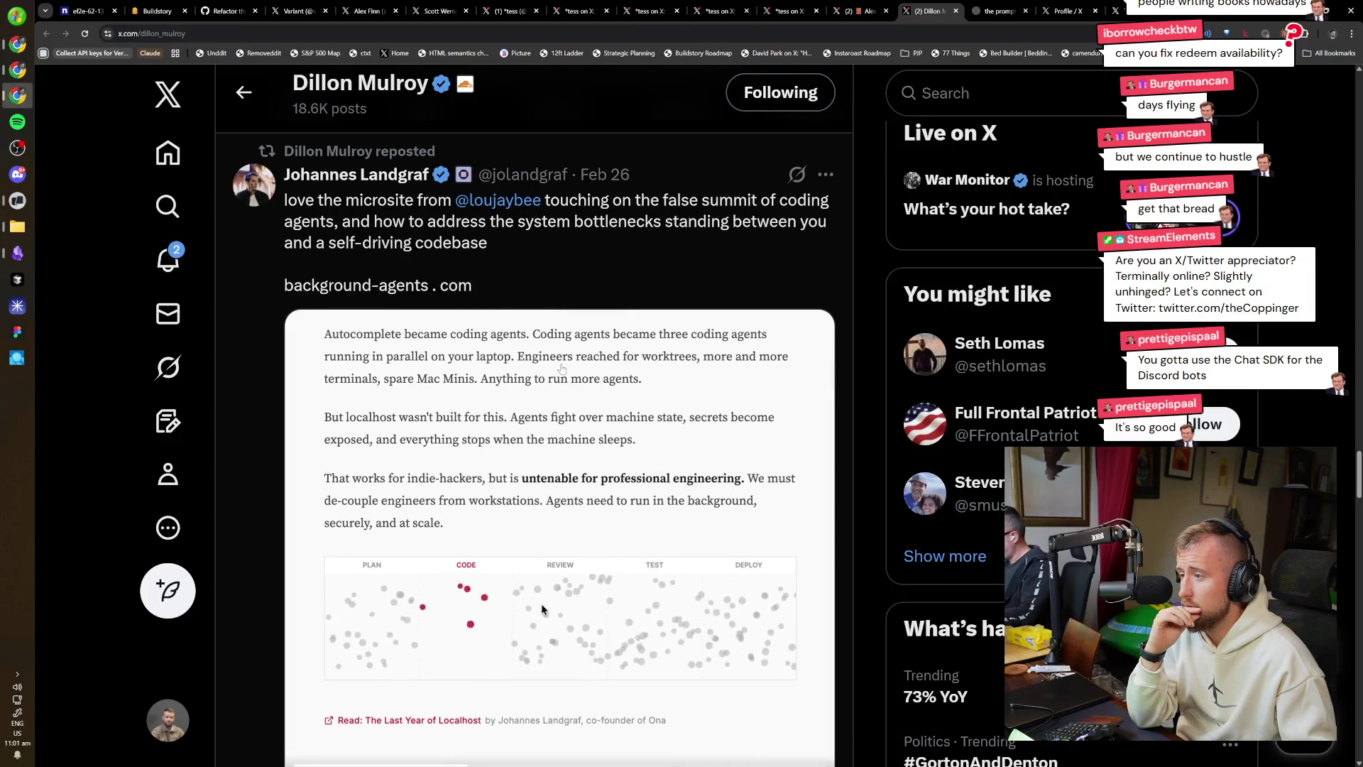
{"action": "scroll", "coordinate": [419, 629], "scroll_direction": "down", "scroll_amount": 3}
{"action": "scroll", "coordinate": [591, 581], "scroll_direction": "down", "scroll_amount": 3}
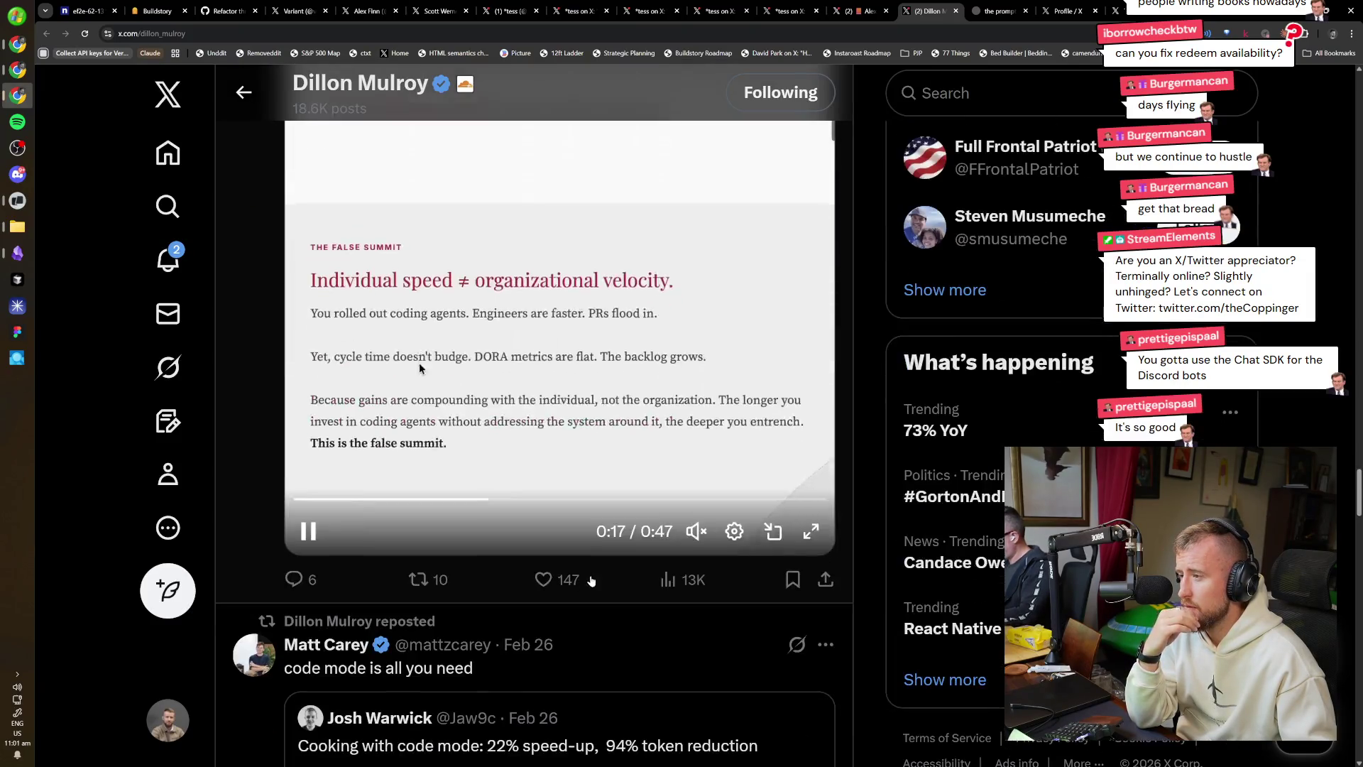
{"action": "scroll", "coordinate": [594, 575], "scroll_direction": "down", "scroll_amount": 2}
{"action": "scroll", "coordinate": [594, 575], "scroll_direction": "down", "scroll_amount": 2}
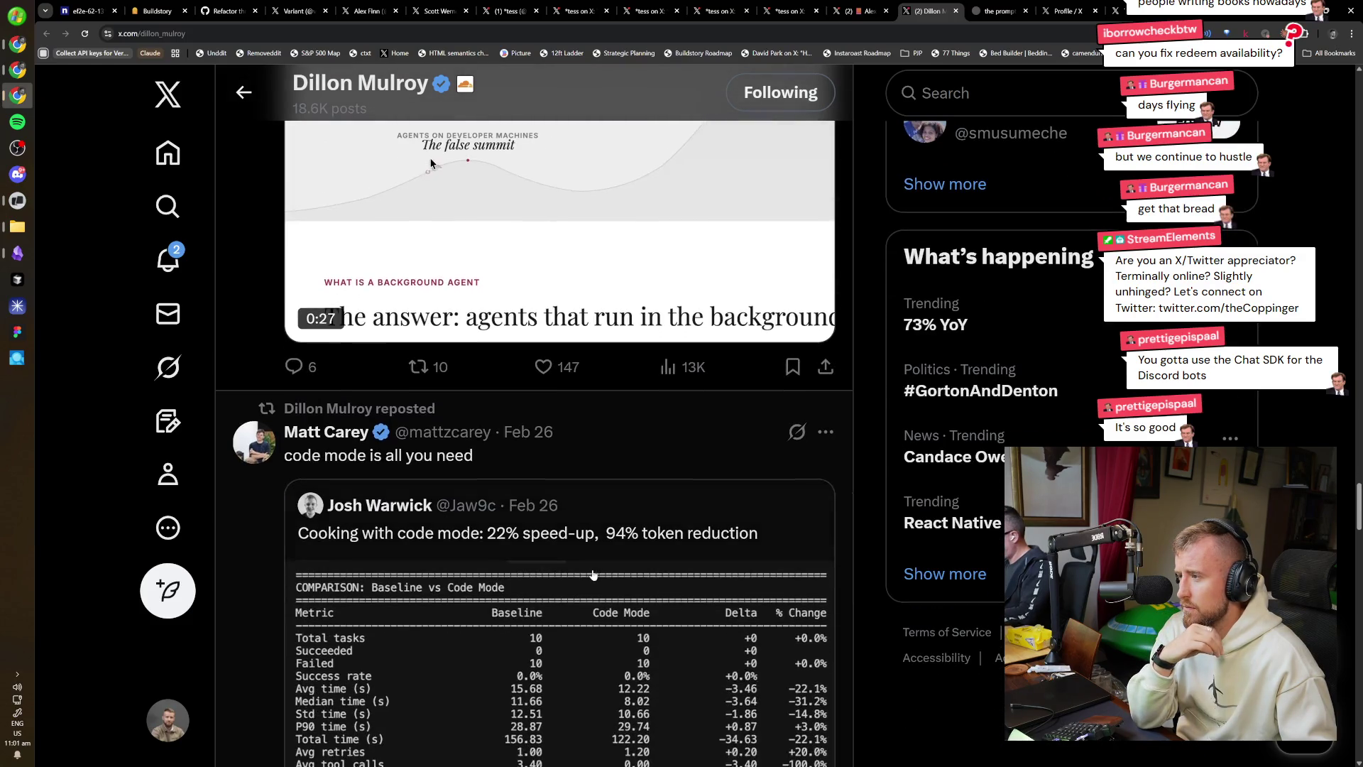
{"action": "scroll", "coordinate": [594, 575], "scroll_direction": "down", "scroll_amount": 1}
{"action": "scroll", "coordinate": [594, 575], "scroll_direction": "down", "scroll_amount": 7}
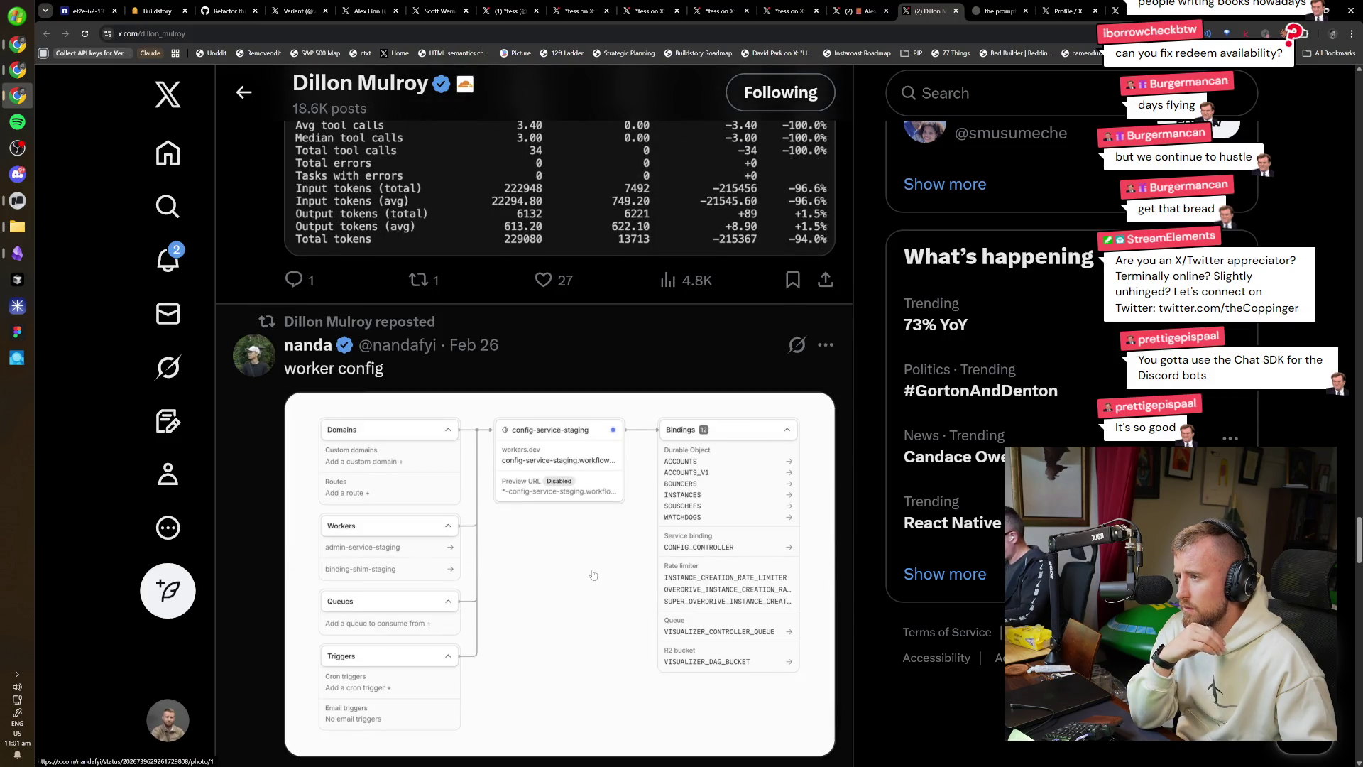
{"action": "scroll", "coordinate": [593, 573], "scroll_direction": "down", "scroll_amount": 4}
{"action": "scroll", "coordinate": [590, 574], "scroll_direction": "down", "scroll_amount": 2}
{"action": "scroll", "coordinate": [624, 533], "scroll_direction": "down", "scroll_amount": 10}
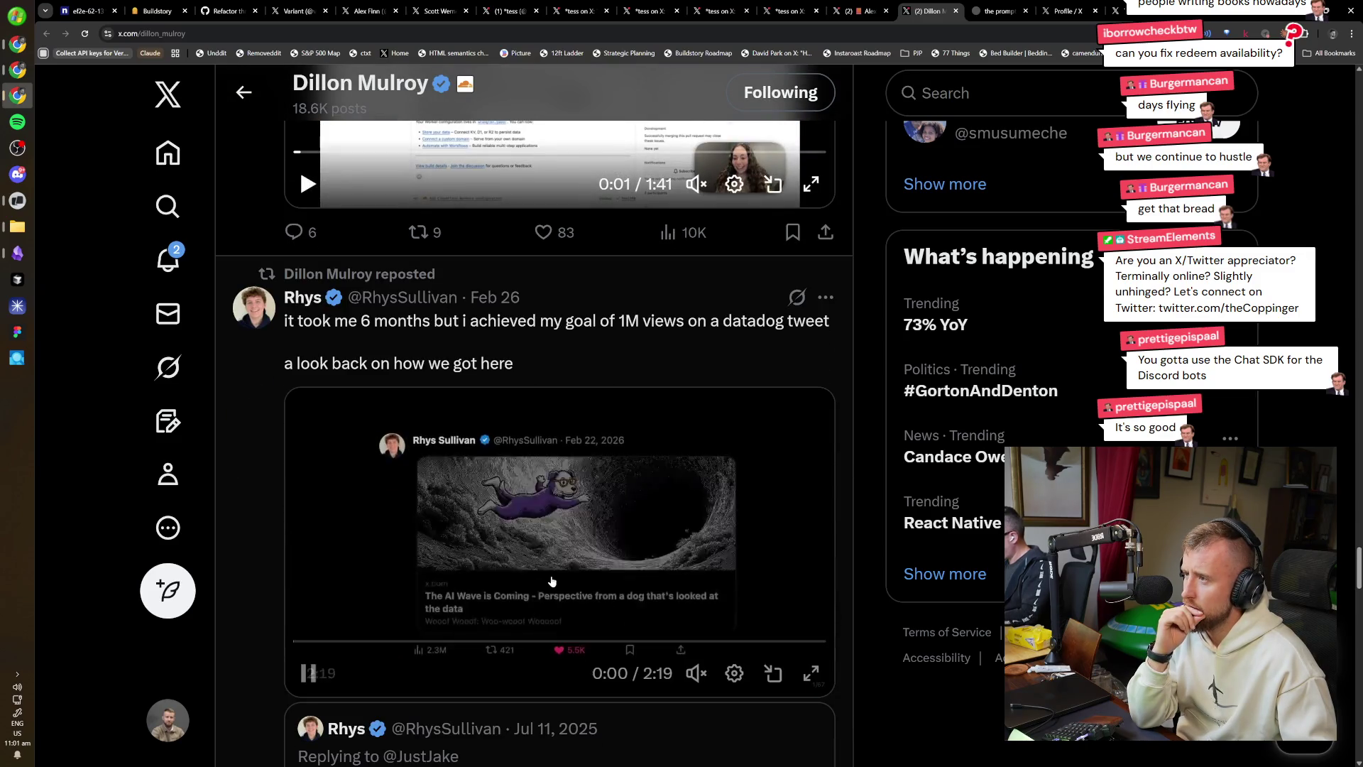
{"action": "scroll", "coordinate": [547, 582], "scroll_direction": "down", "scroll_amount": 12}
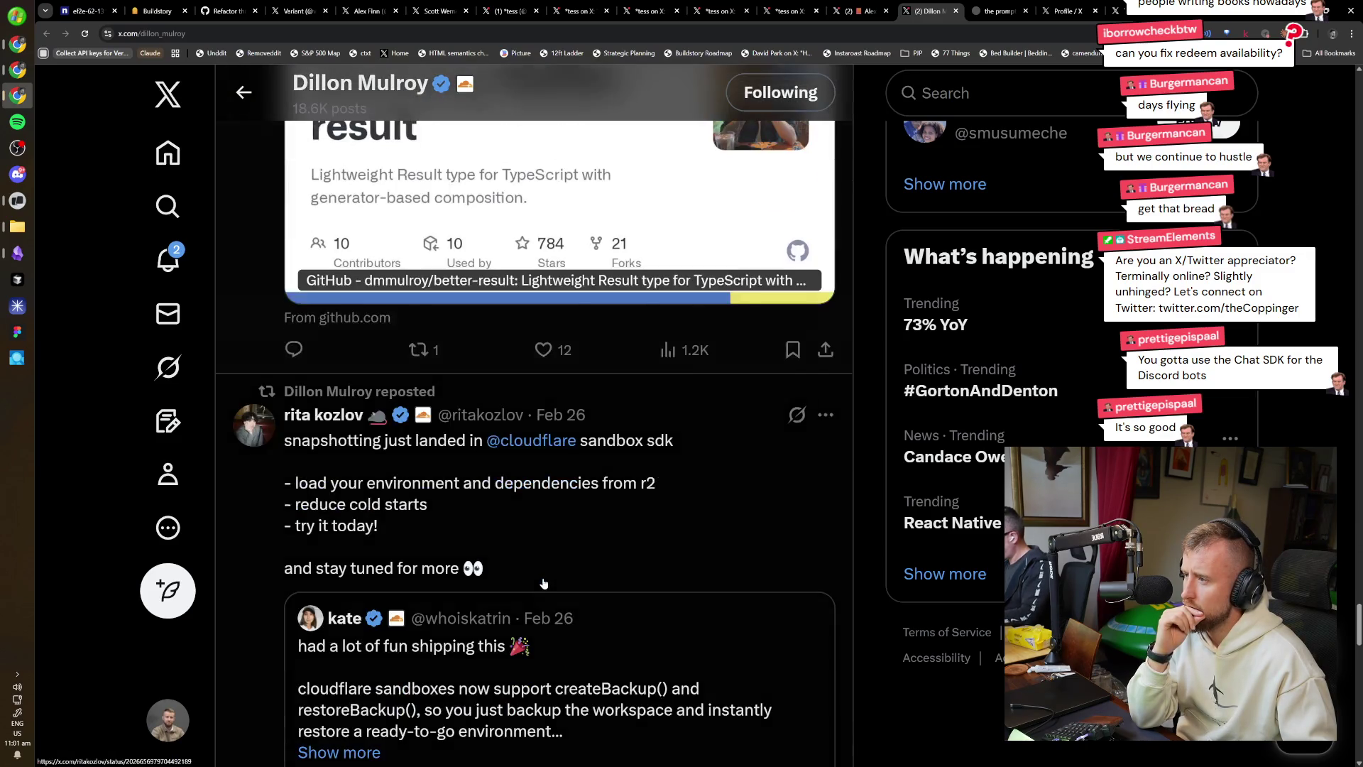
{"action": "scroll", "coordinate": [537, 583], "scroll_direction": "down", "scroll_amount": 5}
{"action": "scroll", "coordinate": [536, 582], "scroll_direction": "down", "scroll_amount": 15}
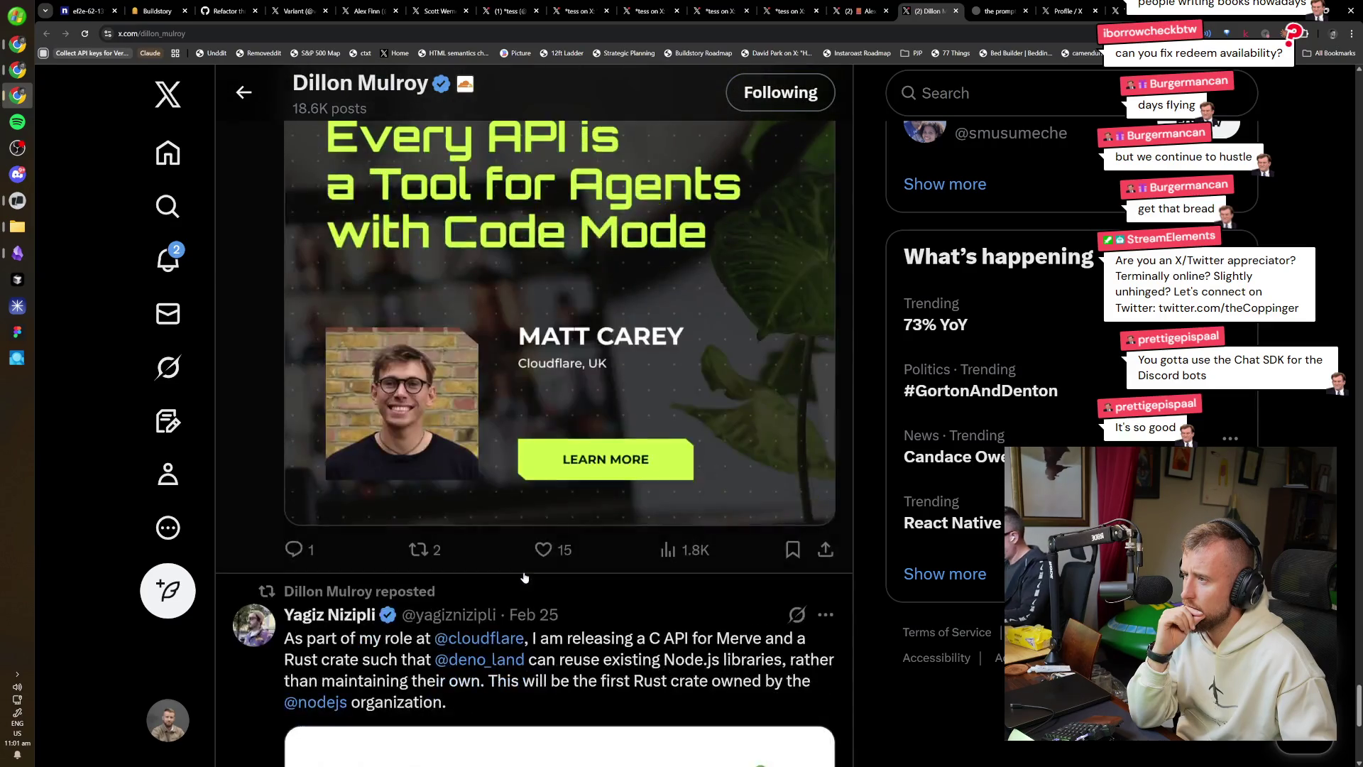
{"action": "scroll", "coordinate": [510, 565], "scroll_direction": "down", "scroll_amount": 12}
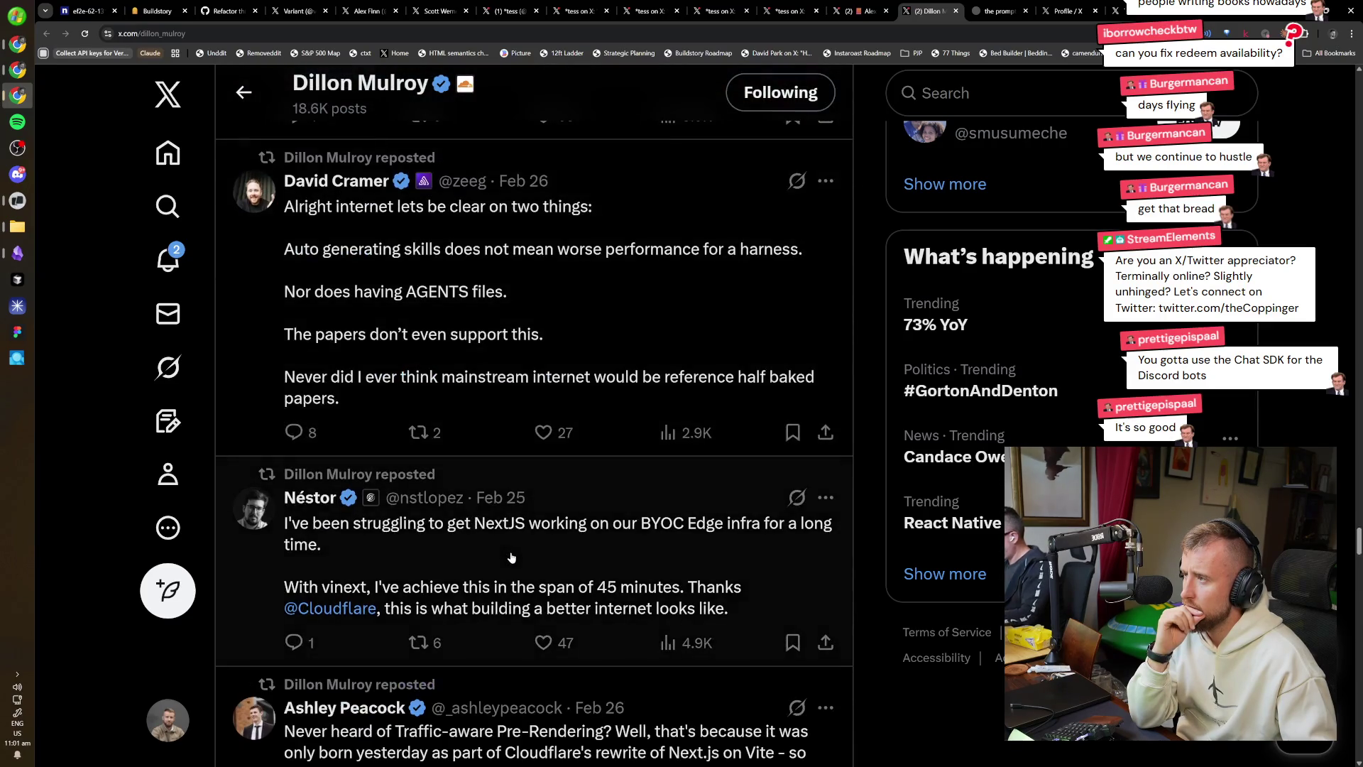
{"action": "scroll", "coordinate": [511, 558], "scroll_direction": "down", "scroll_amount": 5}
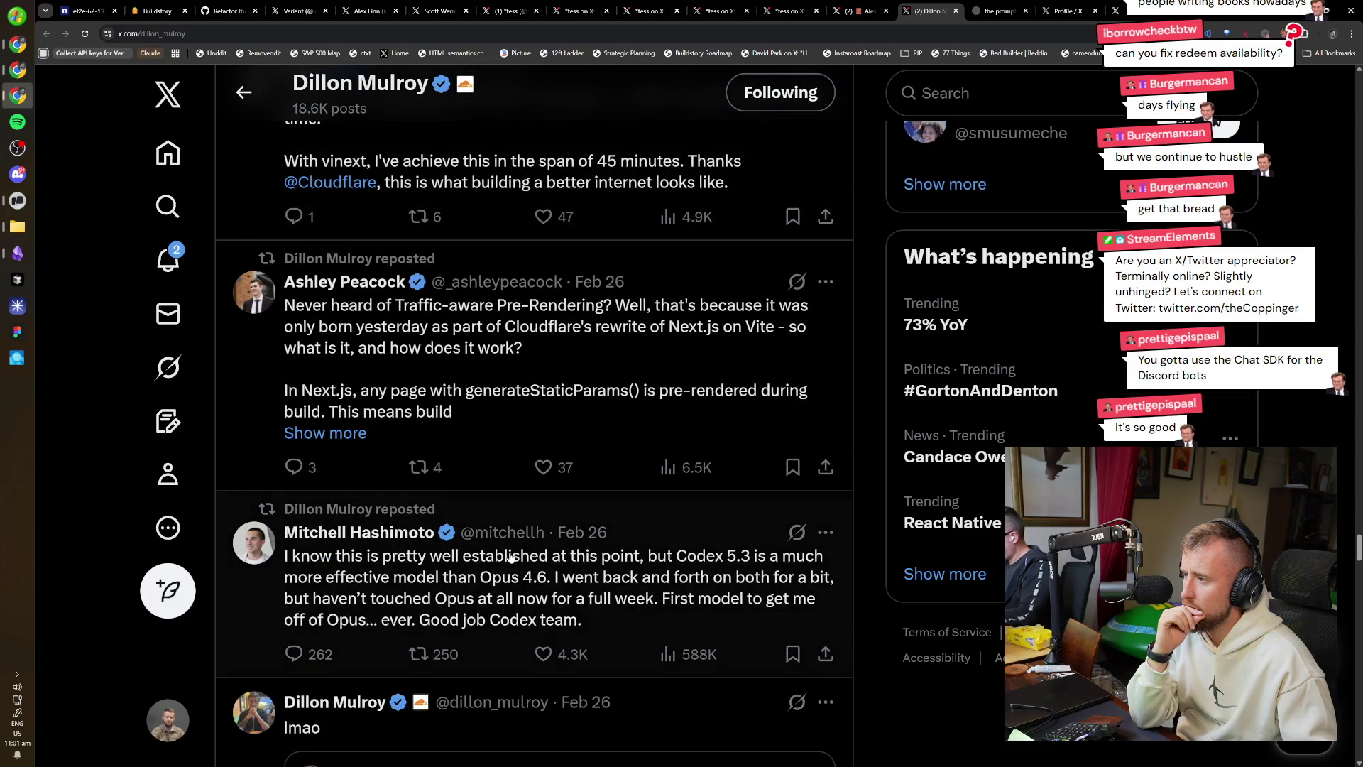
{"action": "scroll", "coordinate": [511, 558], "scroll_direction": "down", "scroll_amount": 5}
{"action": "scroll", "coordinate": [508, 559], "scroll_direction": "down", "scroll_amount": 5}
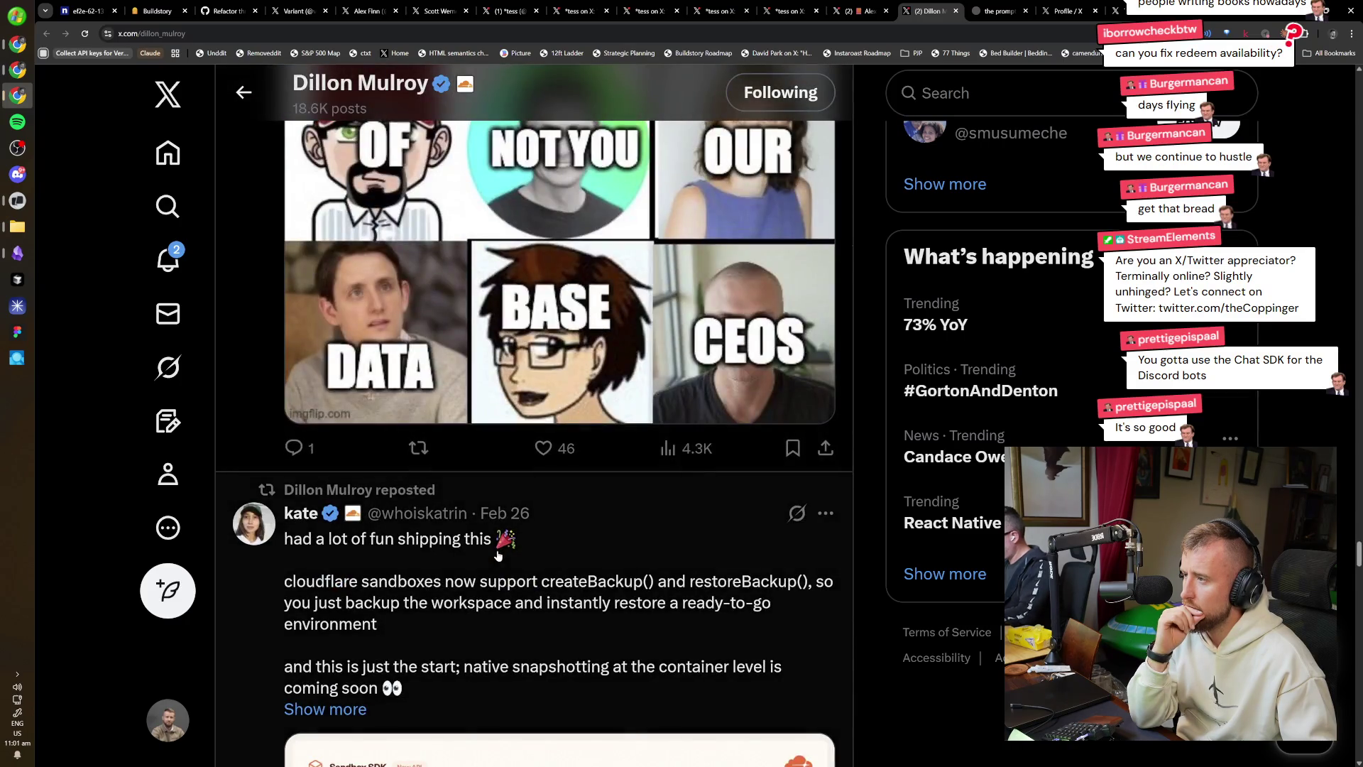
{"action": "scroll", "coordinate": [506, 558], "scroll_direction": "down", "scroll_amount": 4}
{"action": "scroll", "coordinate": [515, 560], "scroll_direction": "down", "scroll_amount": 5}
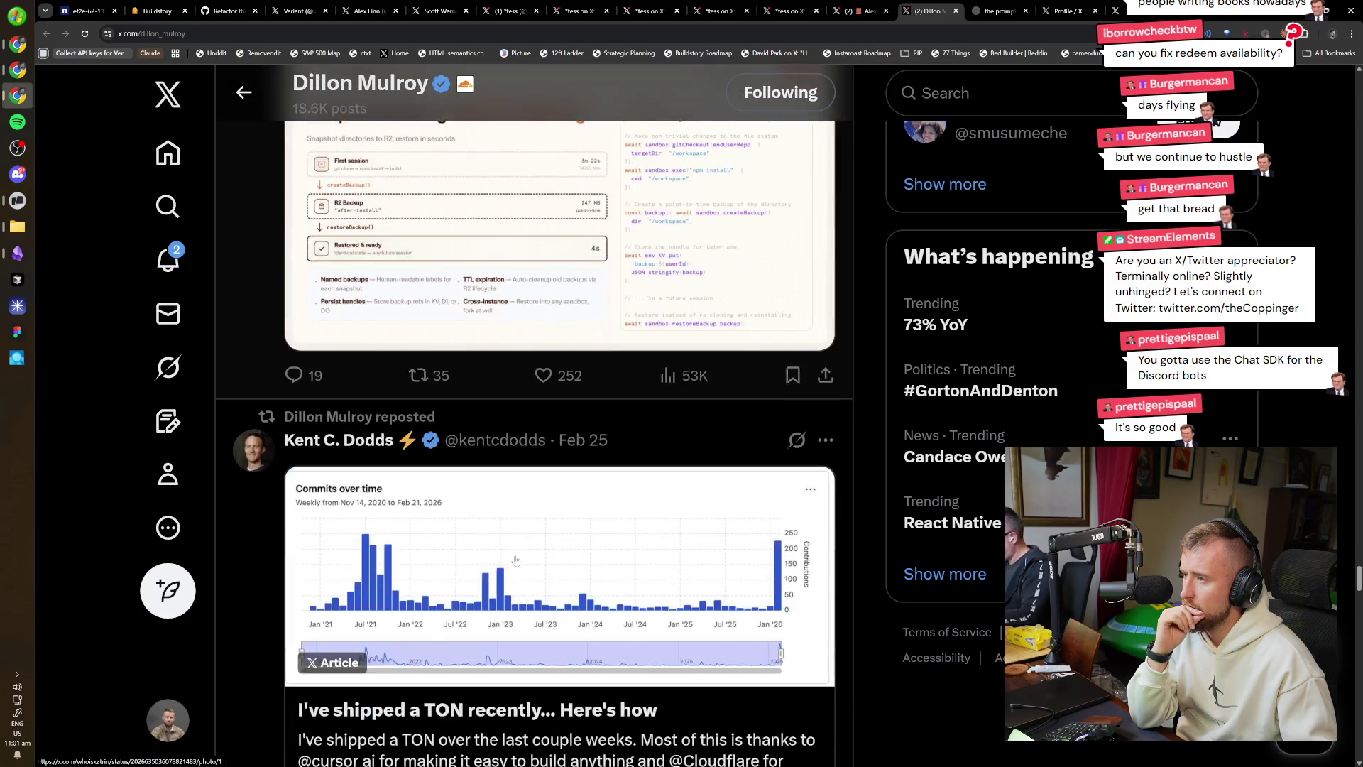
{"action": "scroll", "coordinate": [510, 561], "scroll_direction": "up", "scroll_amount": 3}
{"action": "scroll", "coordinate": [510, 561], "scroll_direction": "down", "scroll_amount": 9}
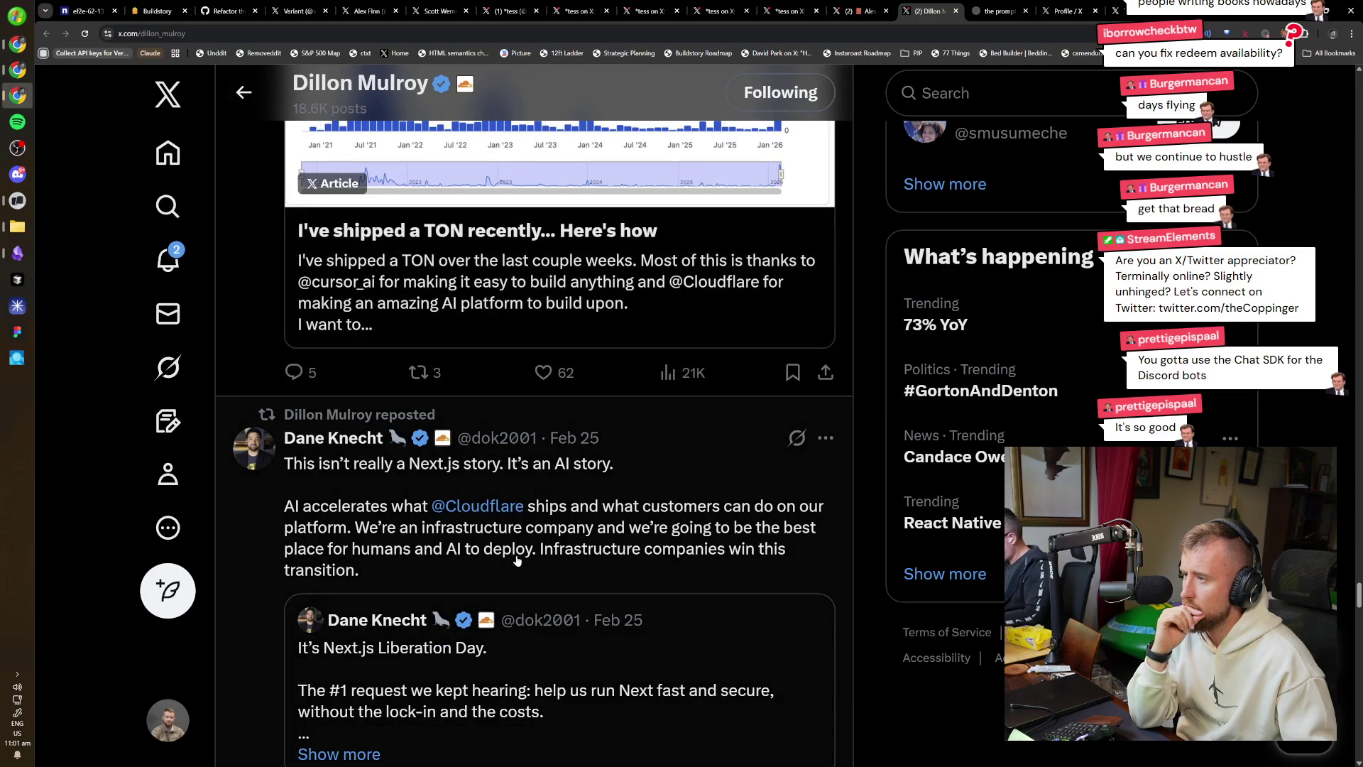
{"action": "scroll", "coordinate": [519, 554], "scroll_direction": "down", "scroll_amount": 10}
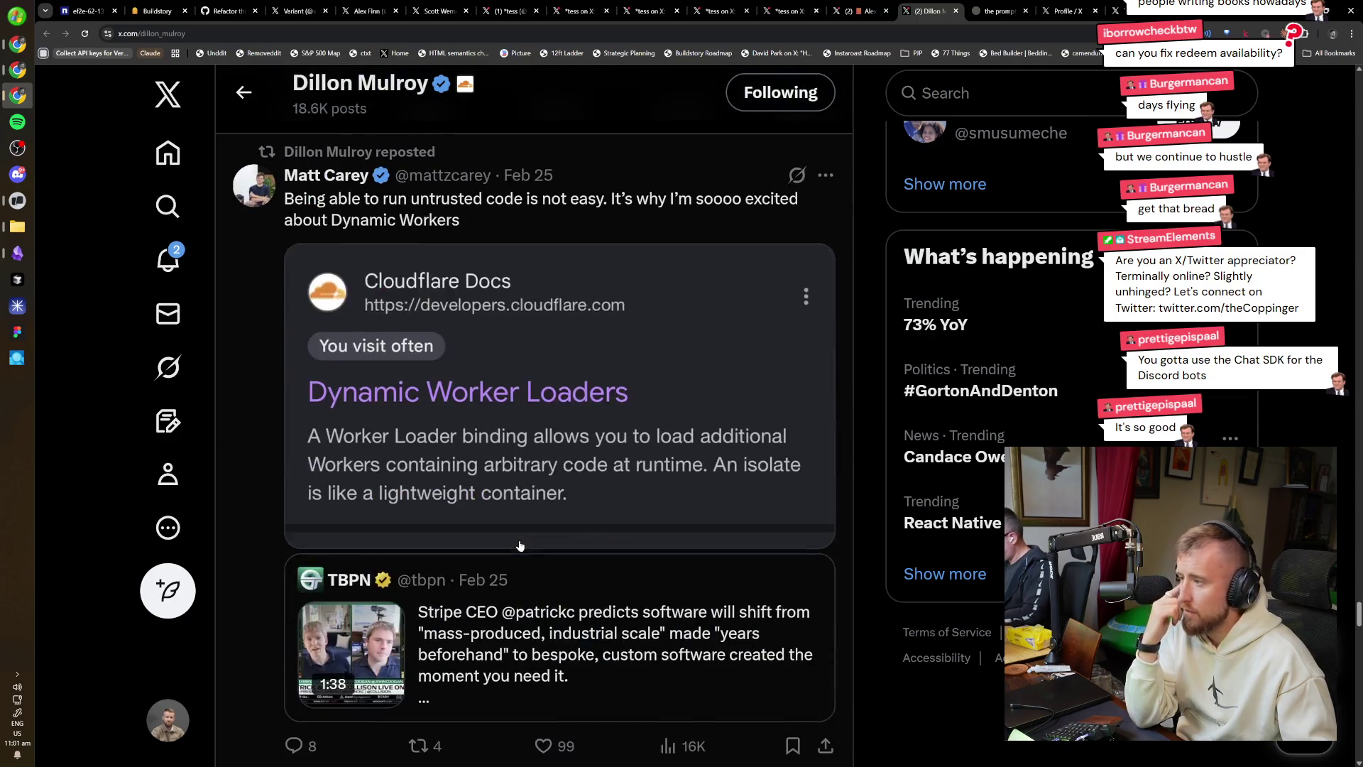
{"action": "scroll", "coordinate": [511, 550], "scroll_direction": "down", "scroll_amount": 17}
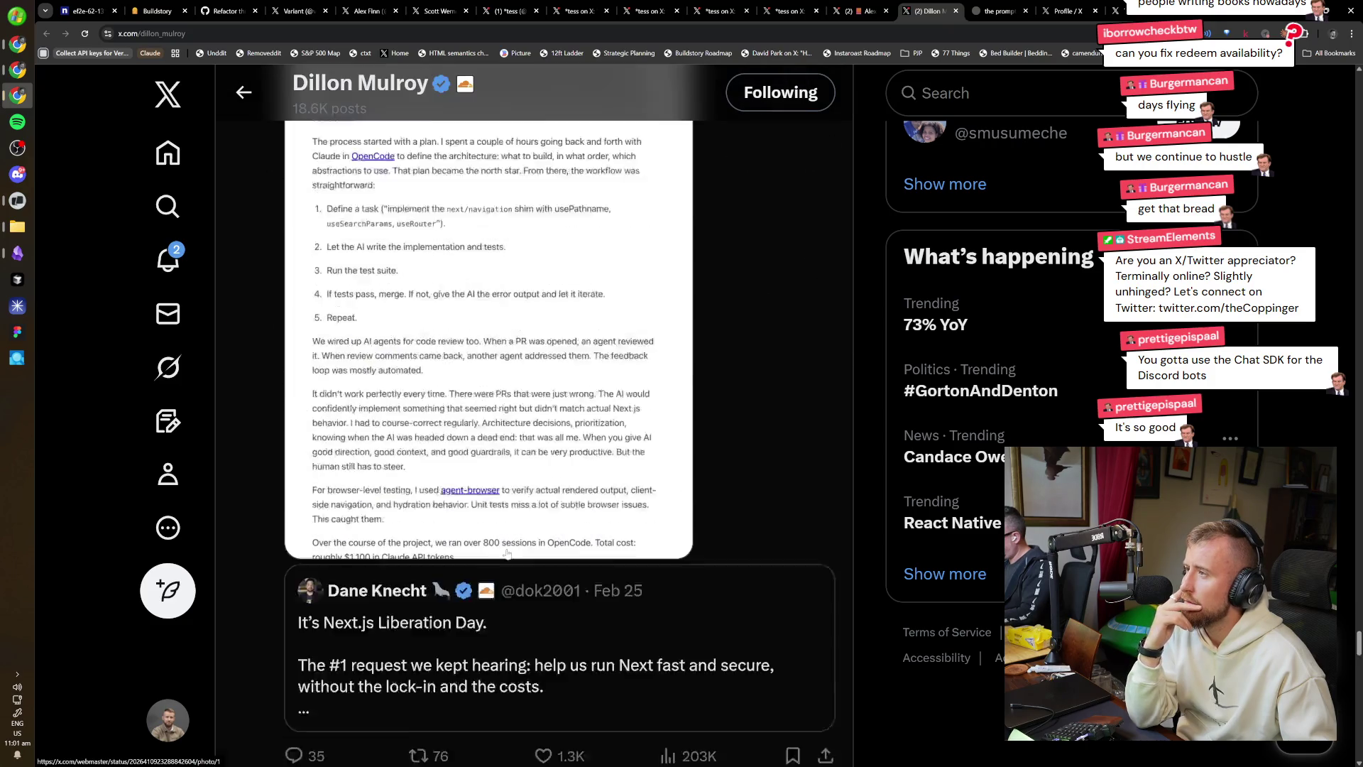
{"action": "scroll", "coordinate": [503, 545], "scroll_direction": "down", "scroll_amount": 3}
{"action": "scroll", "coordinate": [876, 739], "scroll_direction": "up", "scroll_amount": 1}
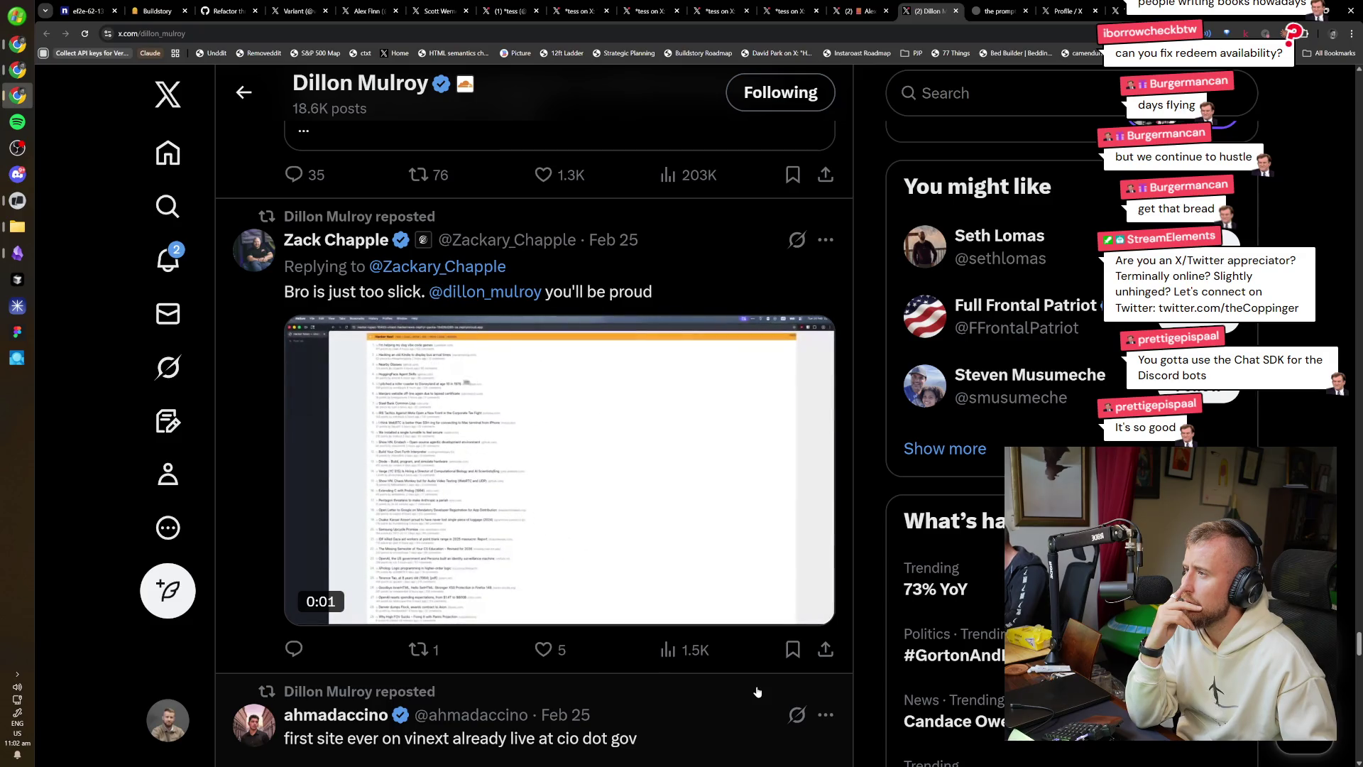
{"action": "scroll", "coordinate": [754, 688], "scroll_direction": "down", "scroll_amount": 5}
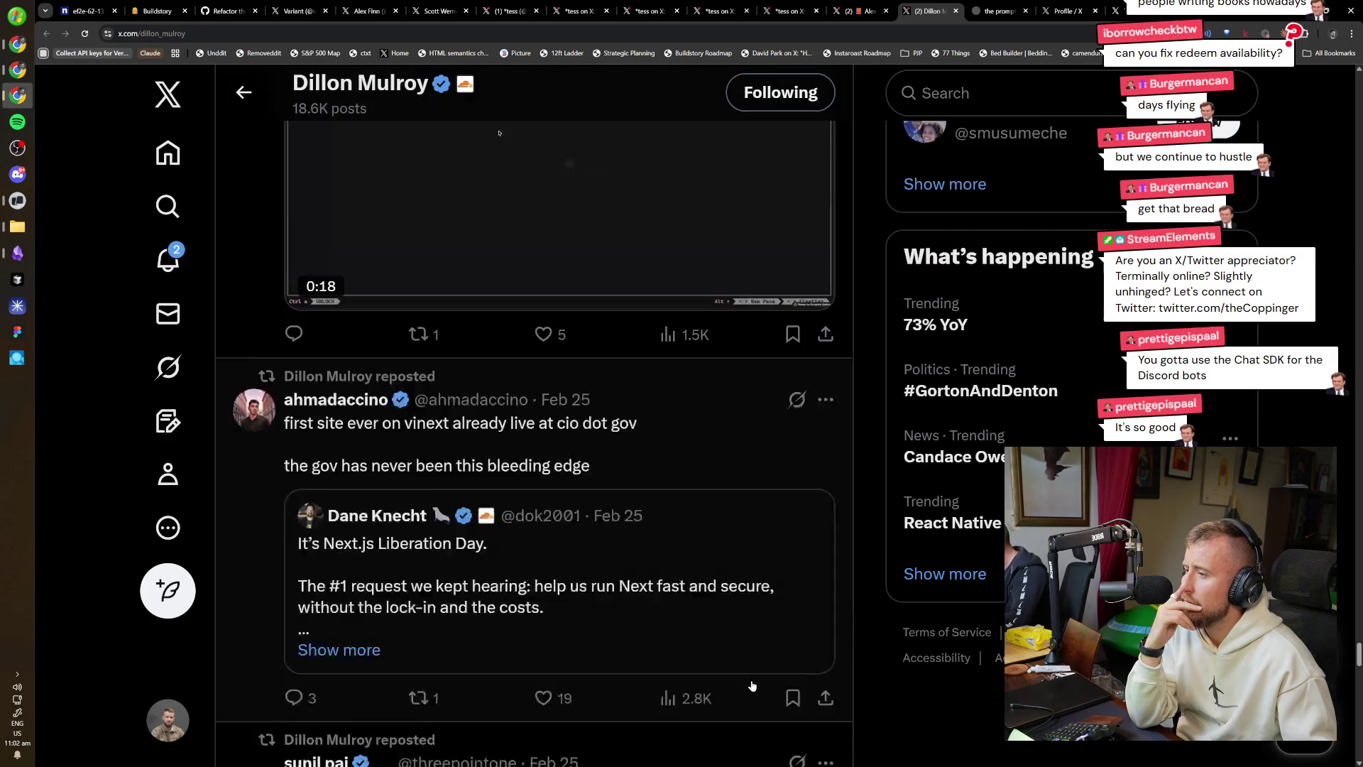
{"action": "scroll", "coordinate": [752, 686], "scroll_direction": "down", "scroll_amount": 6}
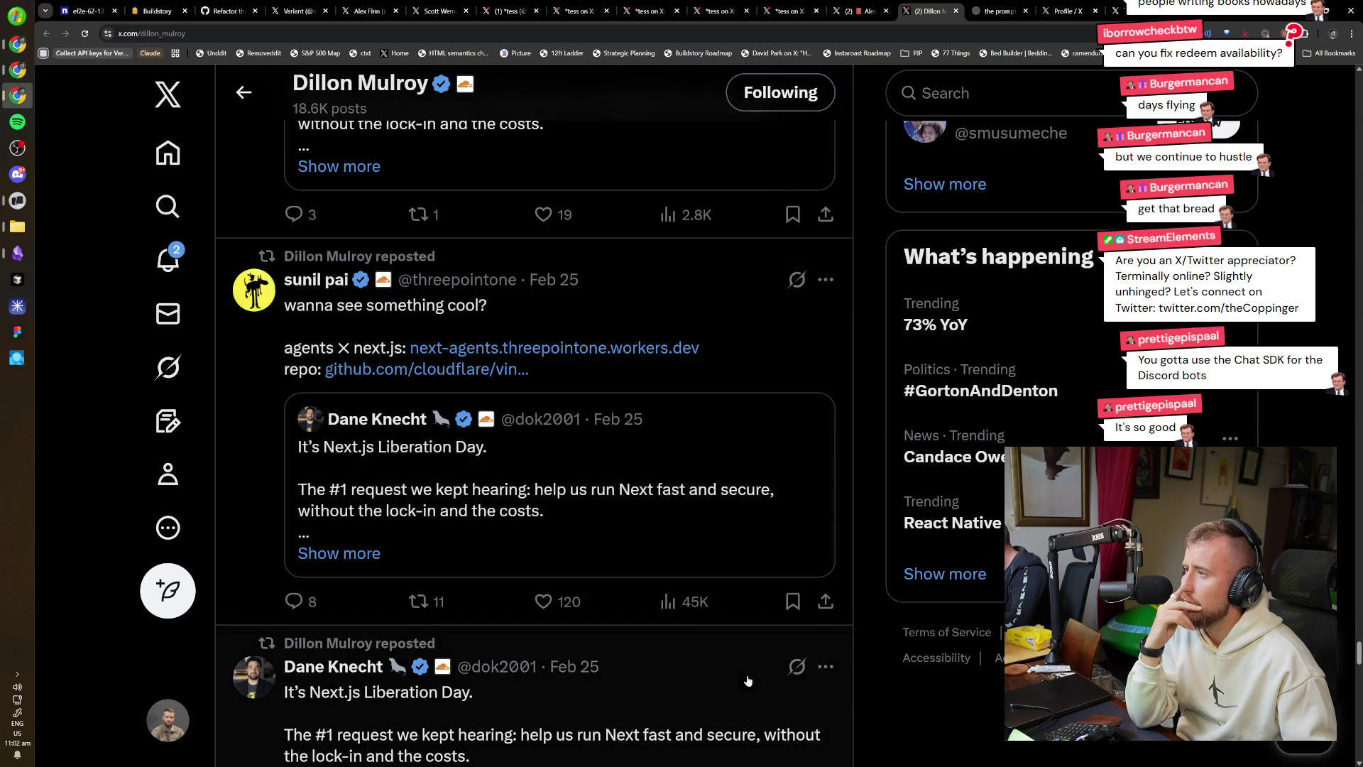
{"action": "scroll", "coordinate": [747, 680], "scroll_direction": "down", "scroll_amount": 14}
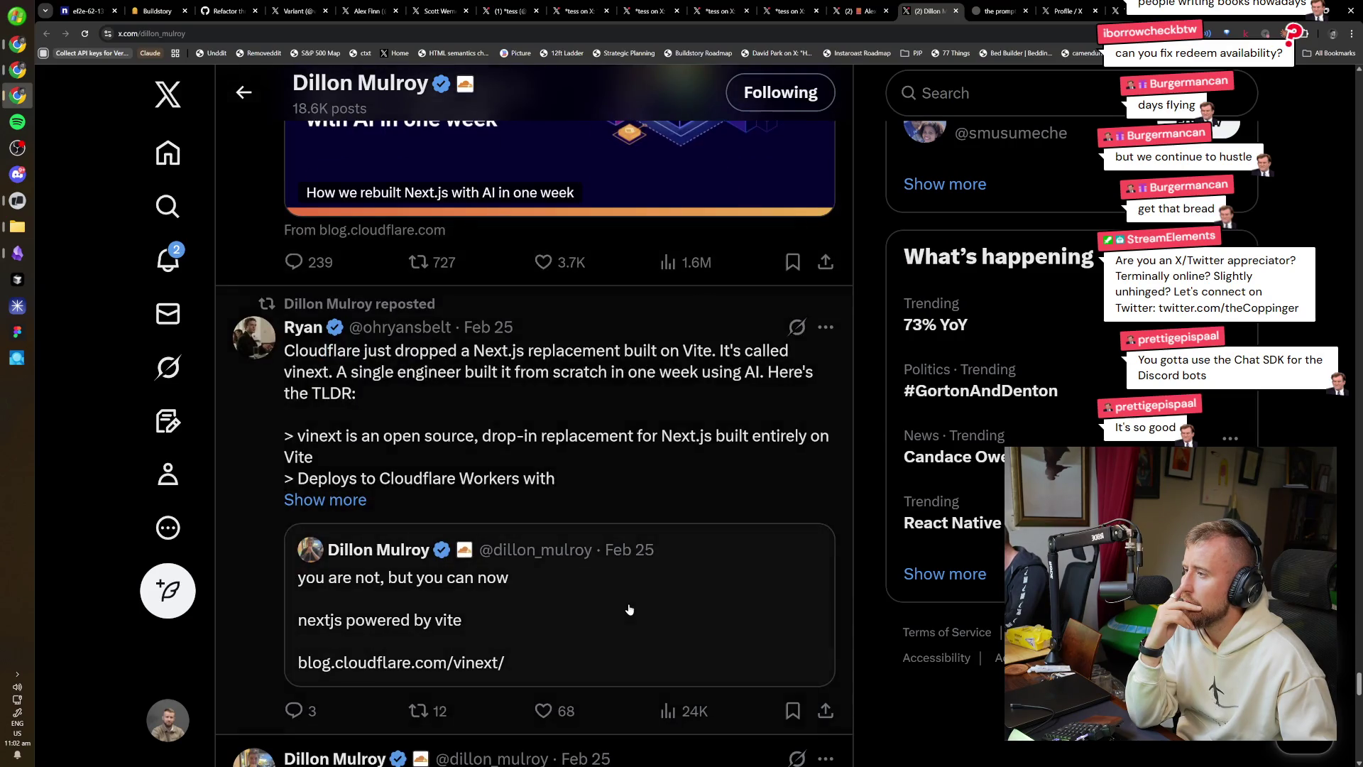
{"action": "scroll", "coordinate": [629, 609], "scroll_direction": "down", "scroll_amount": 3}
{"action": "scroll", "coordinate": [699, 585], "scroll_direction": "down", "scroll_amount": 14}
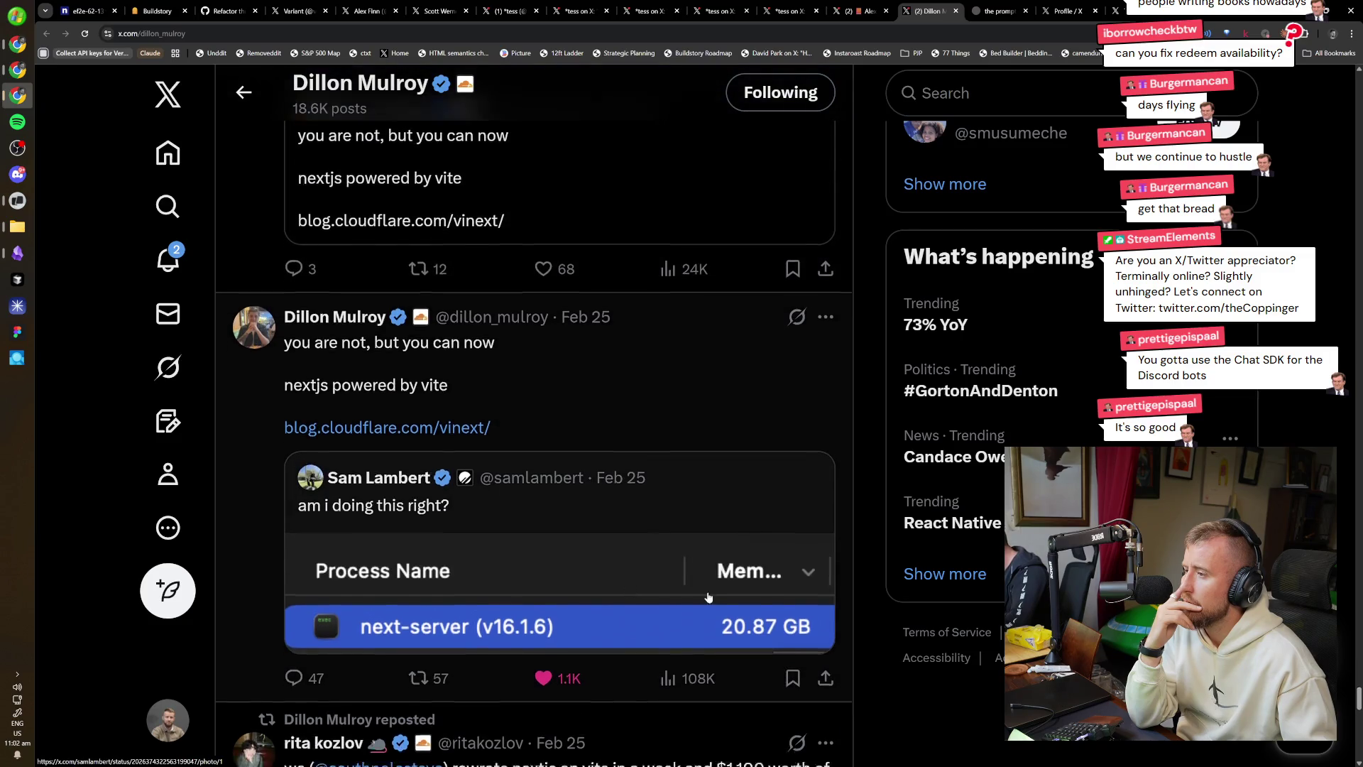
{"action": "scroll", "coordinate": [684, 596], "scroll_direction": "down", "scroll_amount": 15}
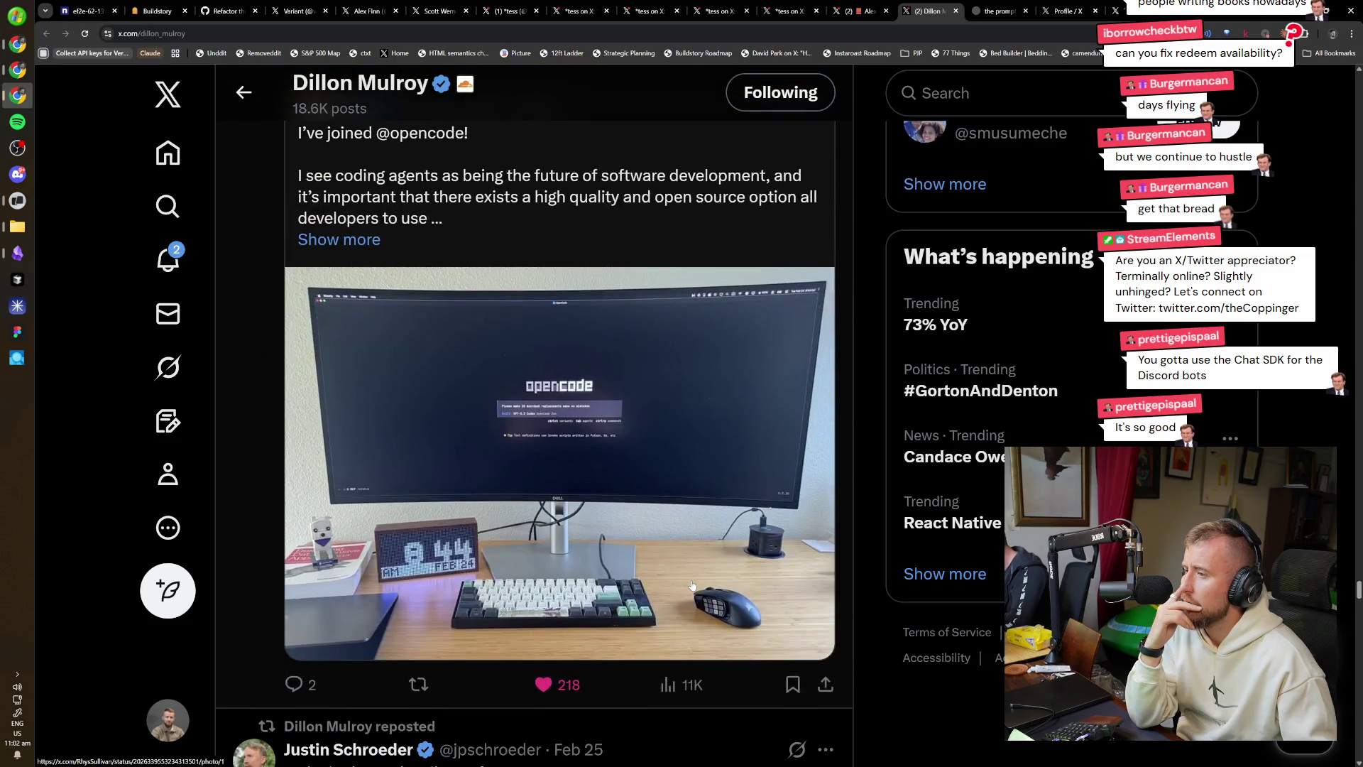
{"action": "scroll", "coordinate": [684, 591], "scroll_direction": "down", "scroll_amount": 19}
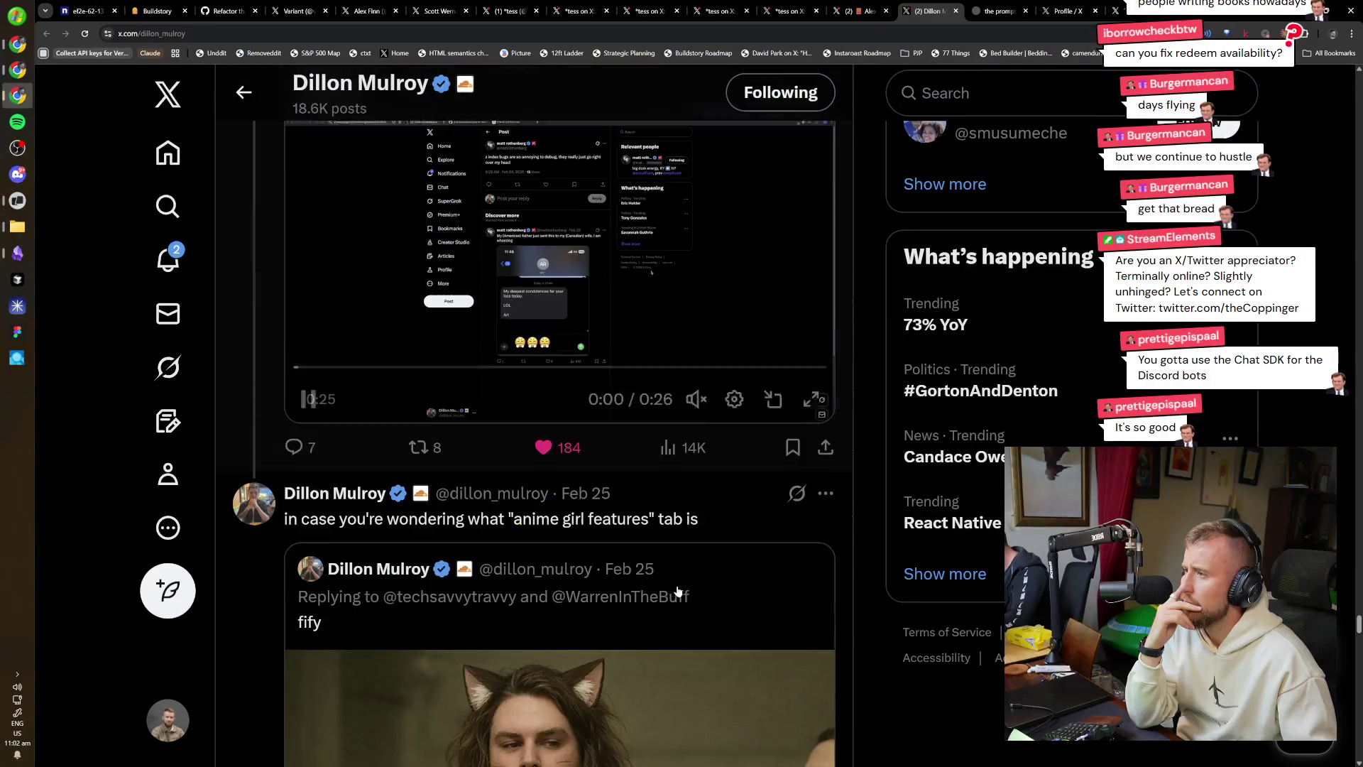
{"action": "scroll", "coordinate": [678, 588], "scroll_direction": "down", "scroll_amount": 5}
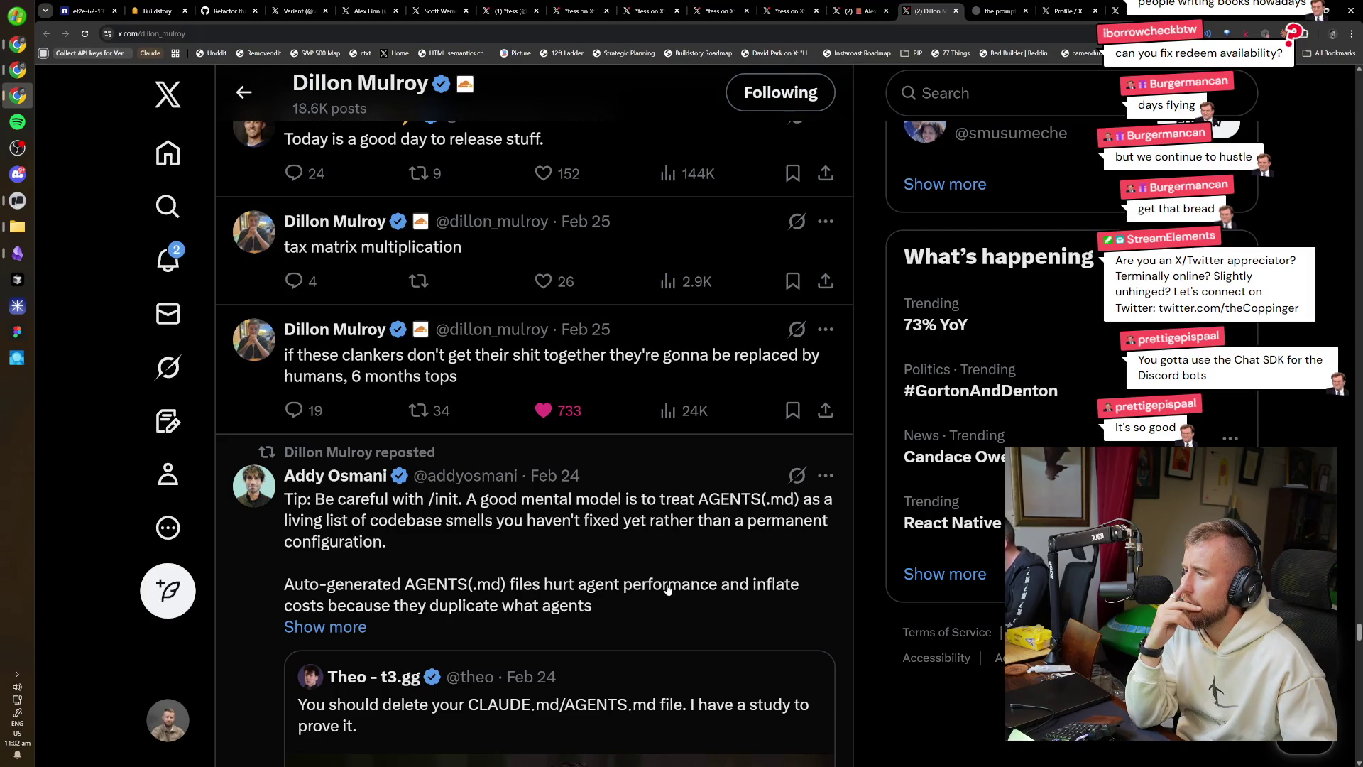
Scroll past the reposts to the Feb 23 post charting 6.1k contributions.
{"action": "scroll", "coordinate": [657, 595], "scroll_direction": "down", "scroll_amount": 12}
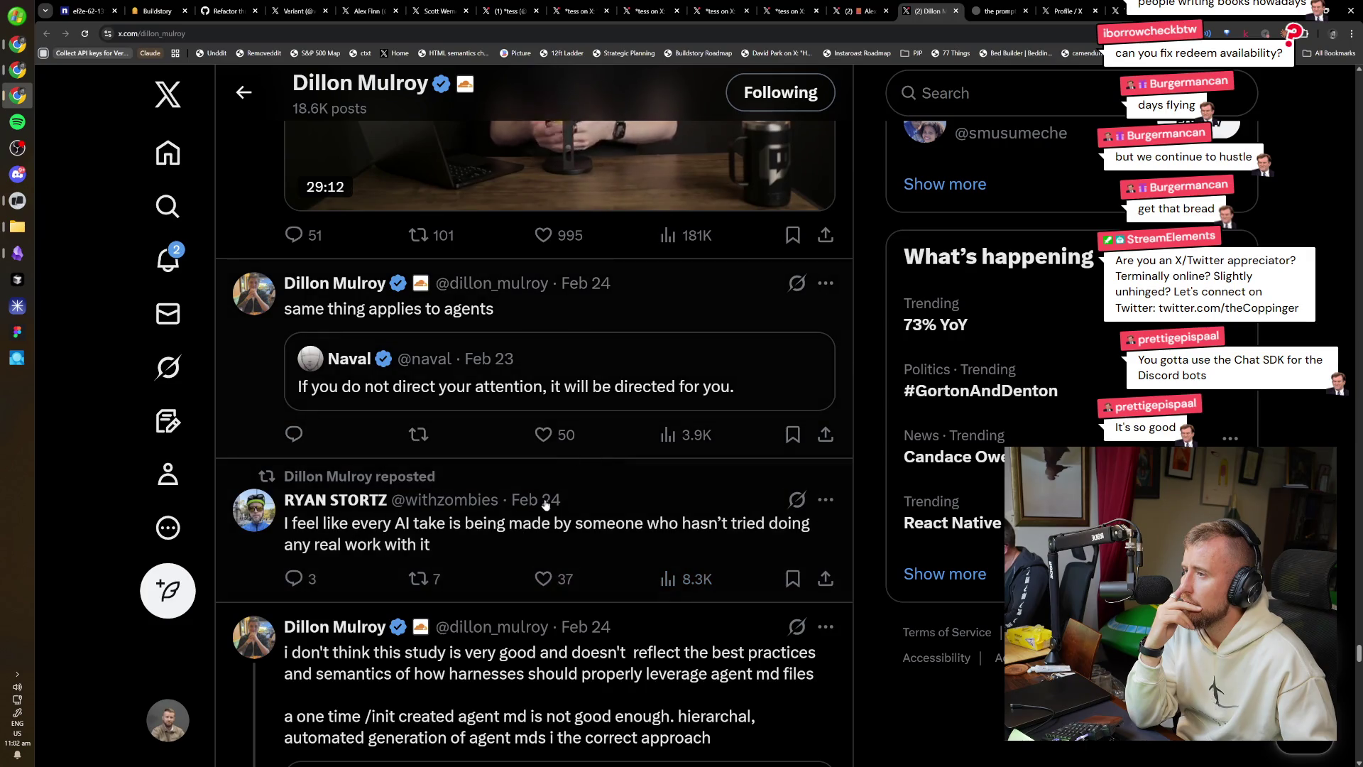
{"action": "scroll", "coordinate": [525, 519], "scroll_direction": "down", "scroll_amount": 18}
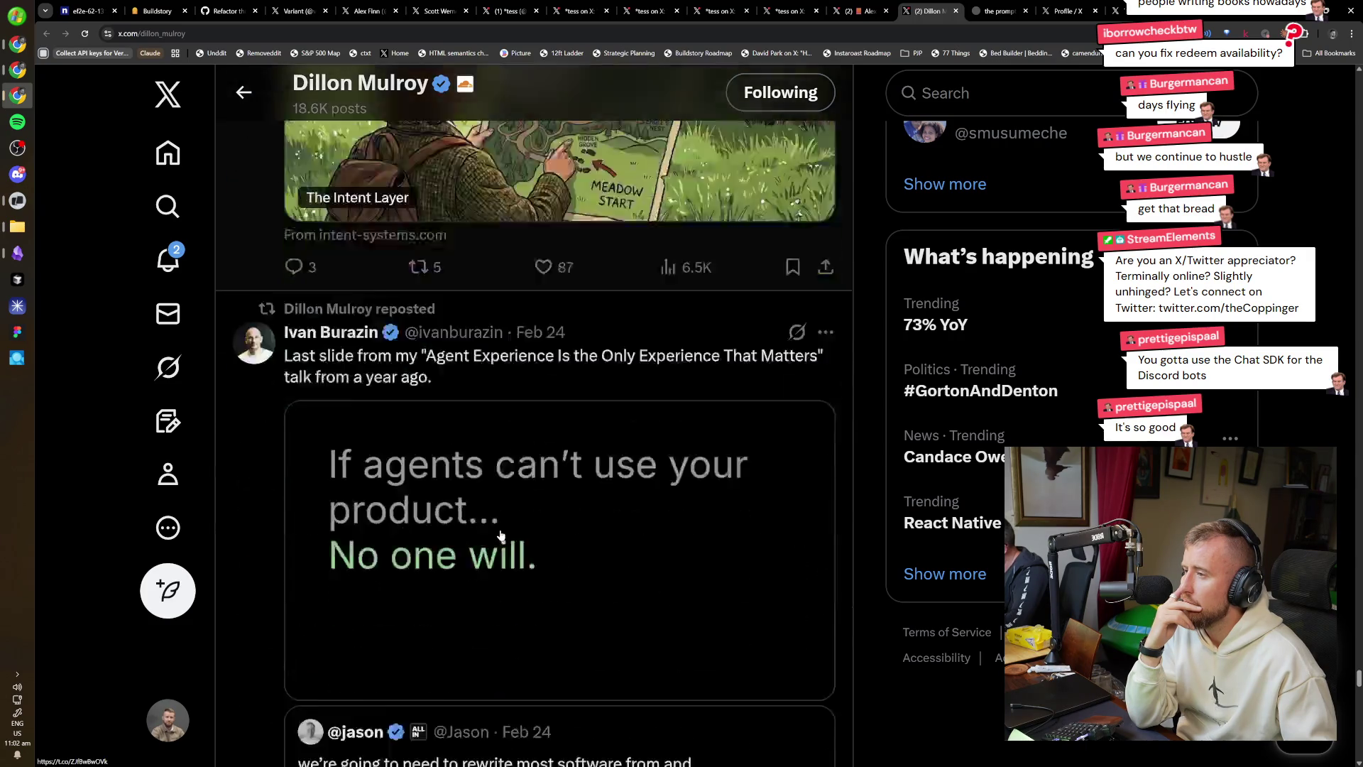
{"action": "scroll", "coordinate": [500, 535], "scroll_direction": "down", "scroll_amount": 8}
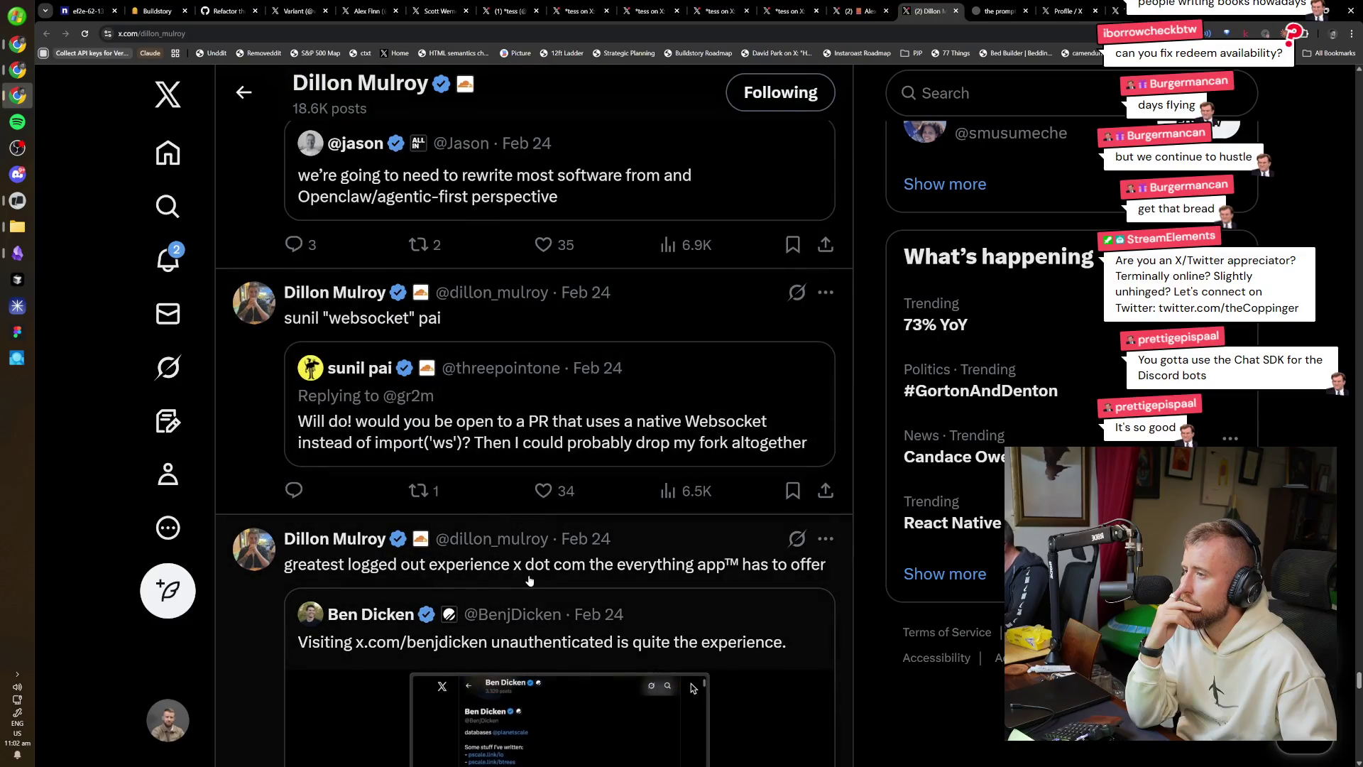
{"action": "scroll", "coordinate": [619, 595], "scroll_direction": "down", "scroll_amount": 4}
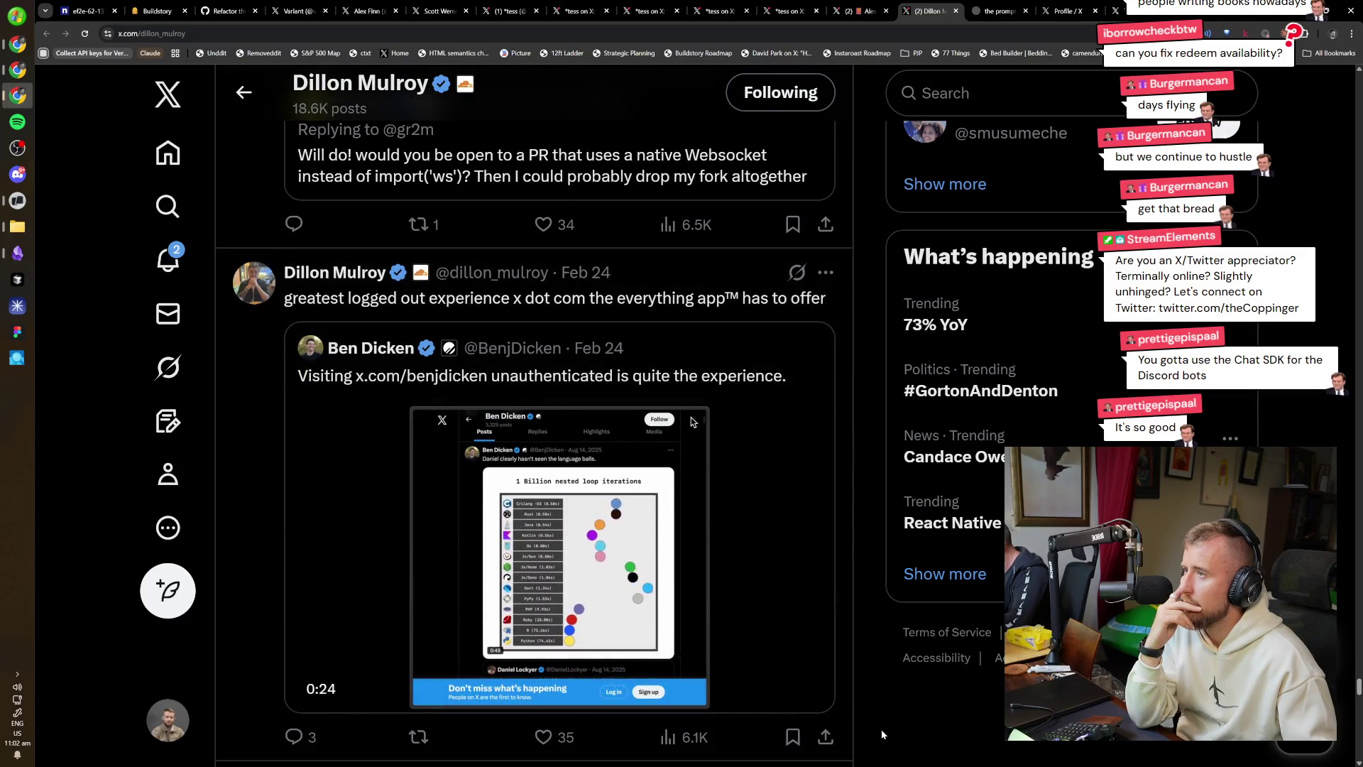
{"action": "scroll", "coordinate": [883, 714], "scroll_direction": "up", "scroll_amount": 2}
{"action": "scroll", "coordinate": [881, 707], "scroll_direction": "up", "scroll_amount": 1}
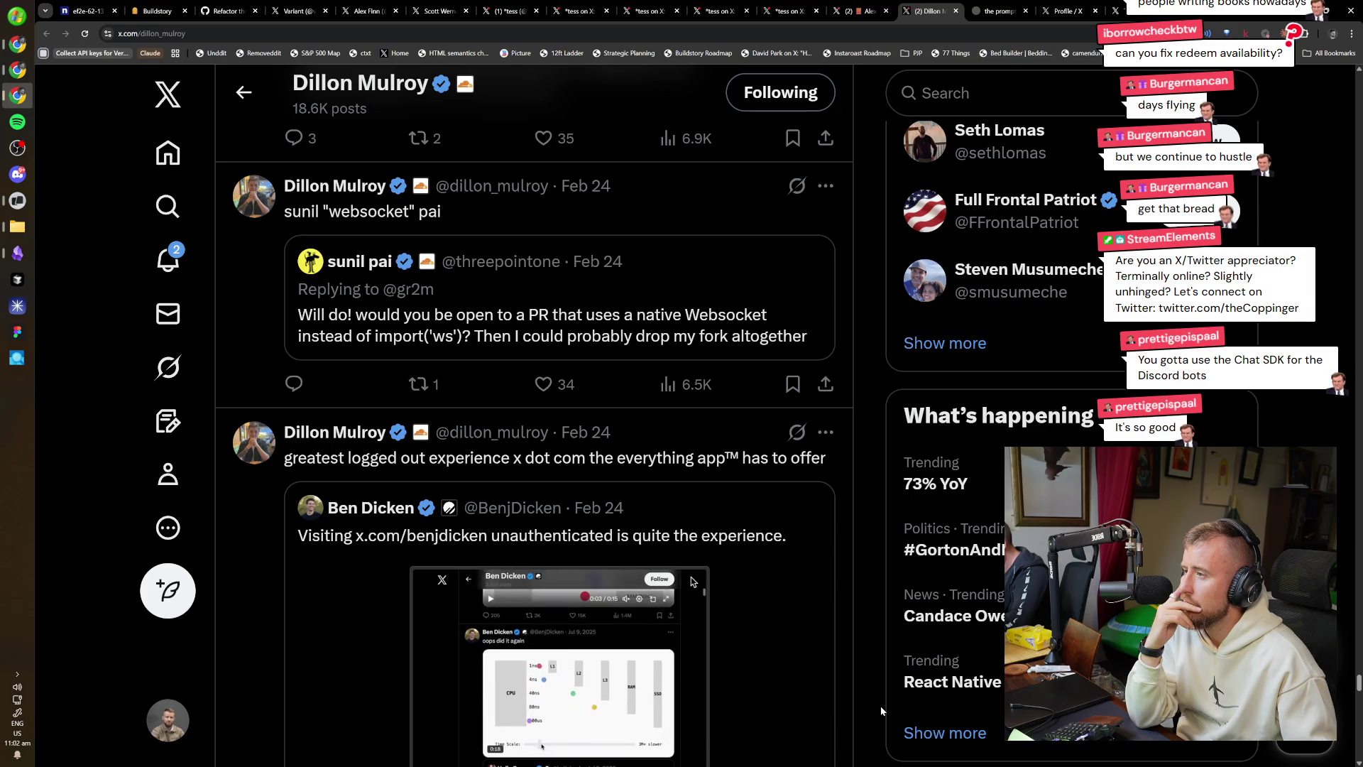
{"action": "scroll", "coordinate": [870, 701], "scroll_direction": "down", "scroll_amount": 4}
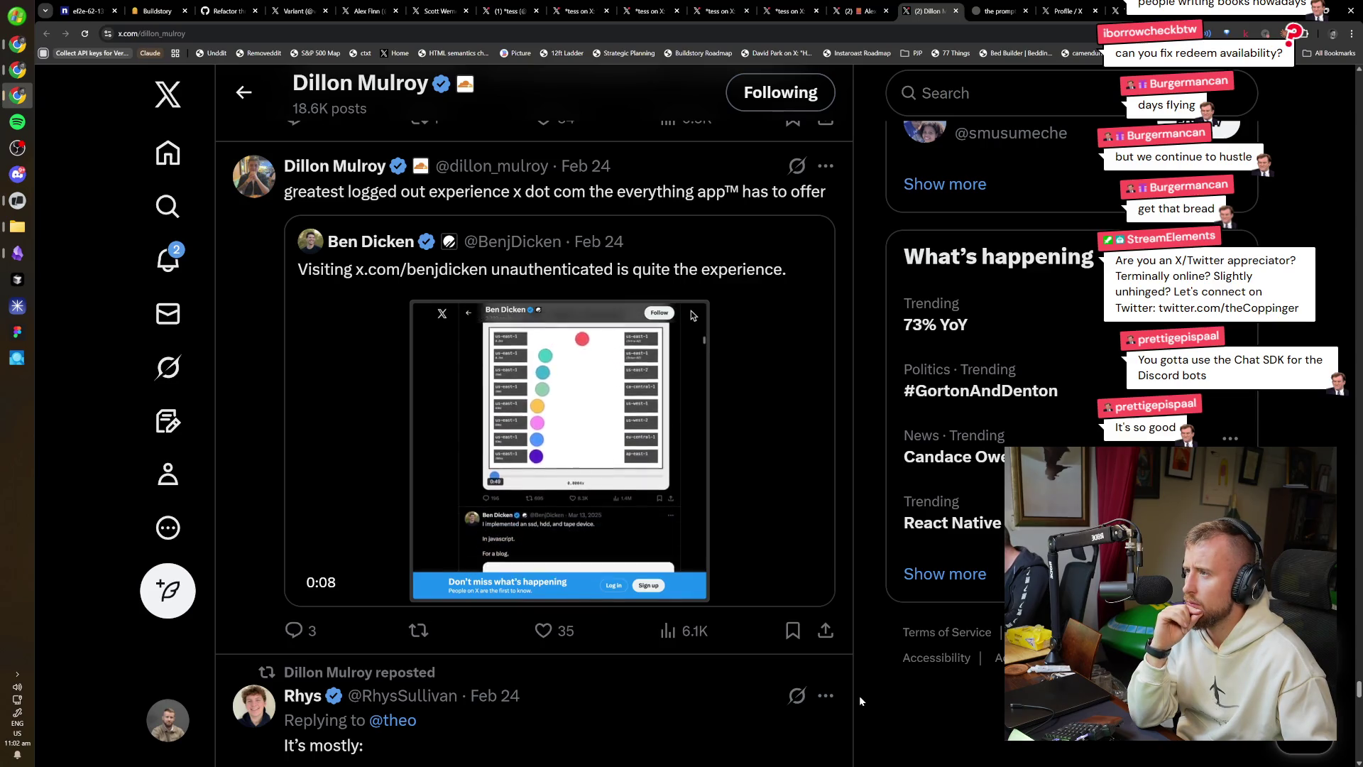
{"action": "scroll", "coordinate": [859, 696], "scroll_direction": "down", "scroll_amount": 5}
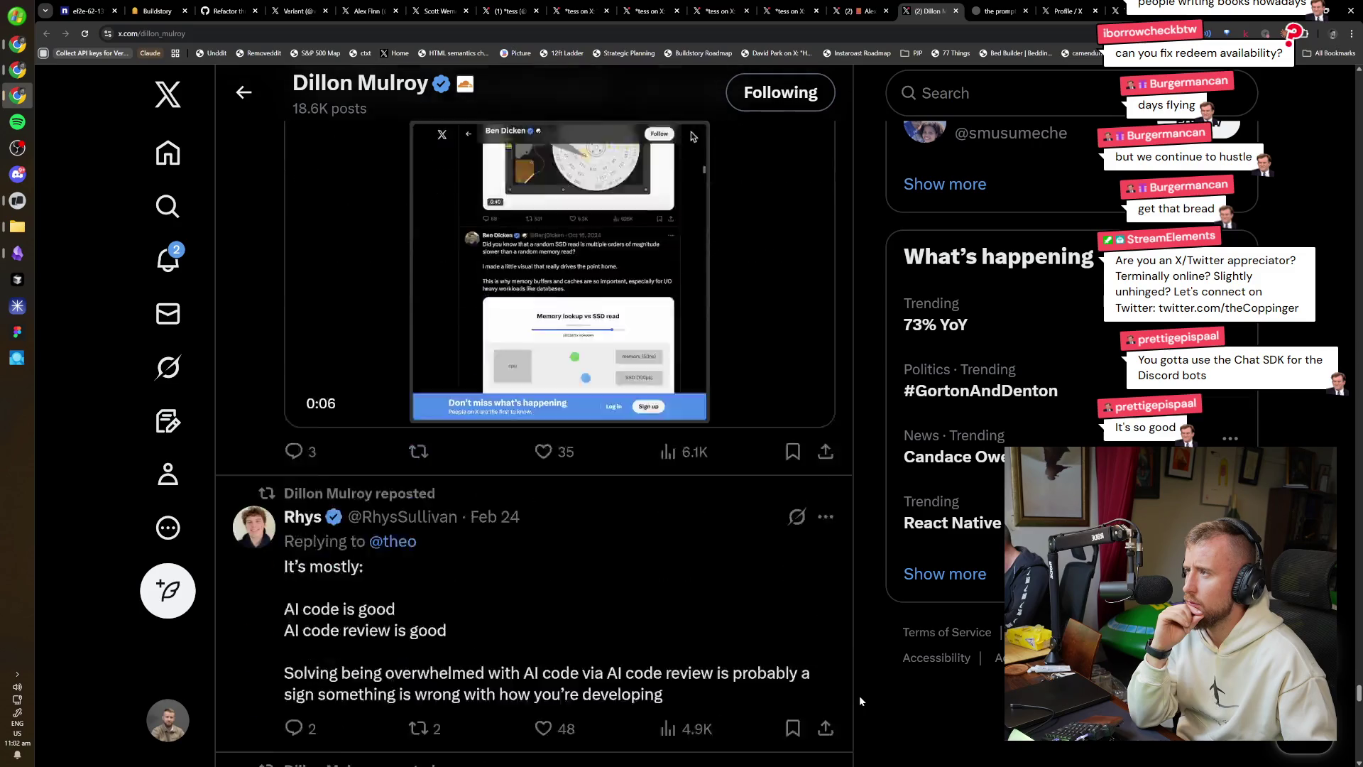
{"action": "scroll", "coordinate": [857, 693], "scroll_direction": "down", "scroll_amount": 1}
{"action": "scroll", "coordinate": [856, 690], "scroll_direction": "down", "scroll_amount": 10}
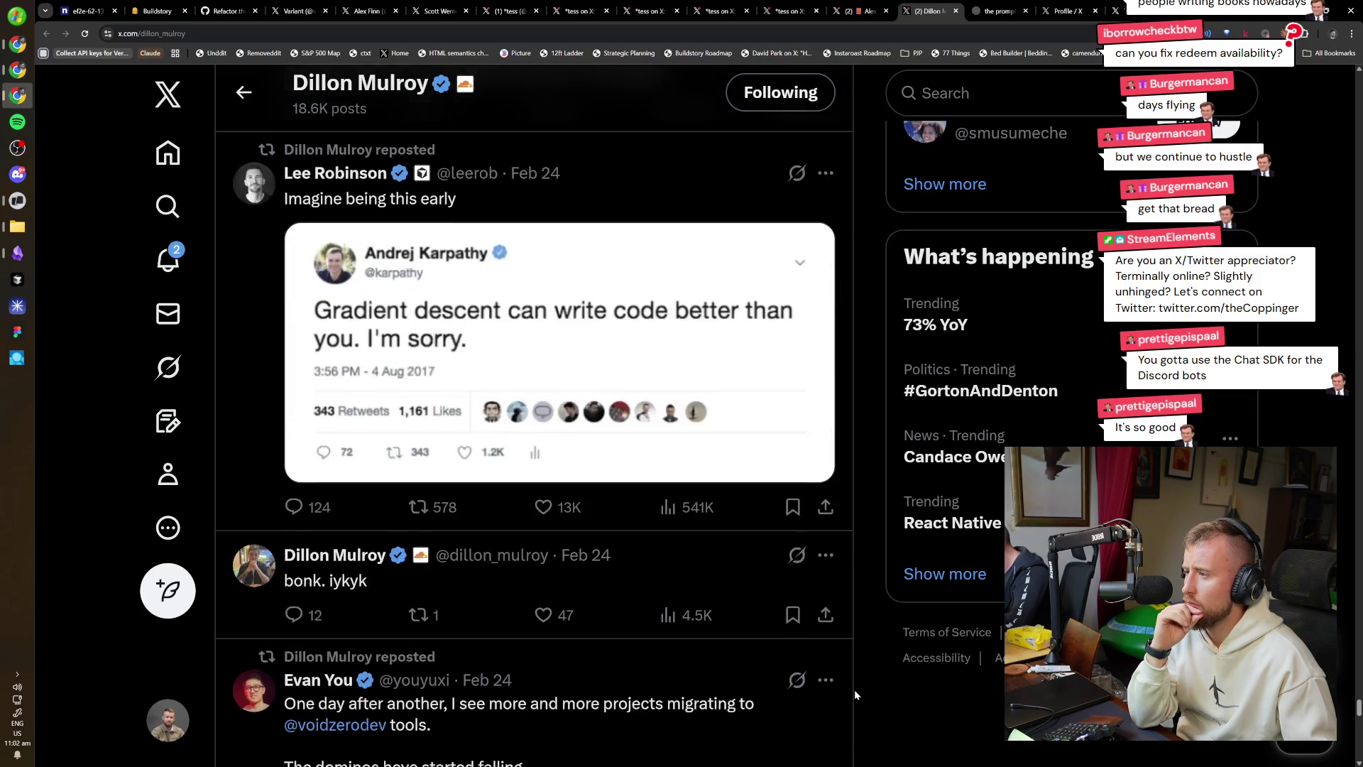
{"action": "scroll", "coordinate": [315, 442], "scroll_direction": "up", "scroll_amount": 3}
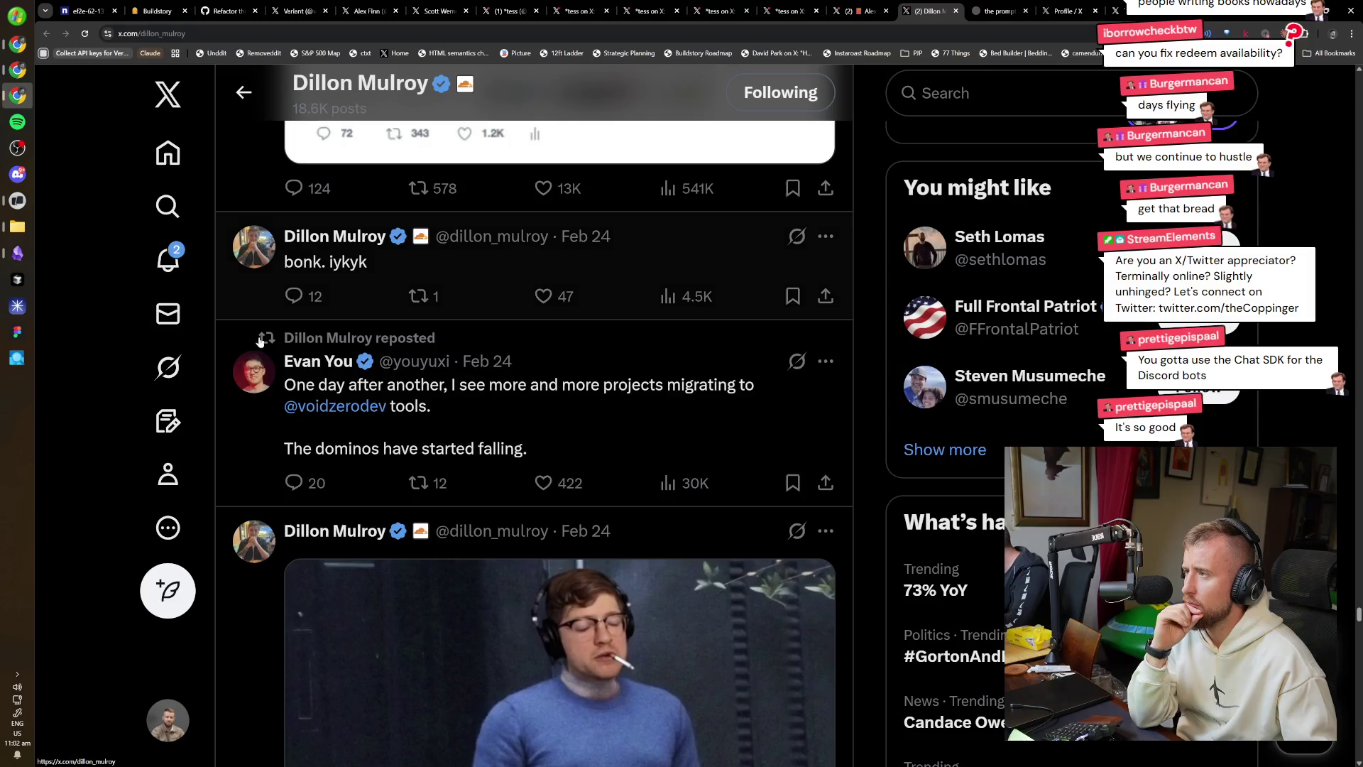
{"action": "scroll", "coordinate": [268, 462], "scroll_direction": "down", "scroll_amount": 10}
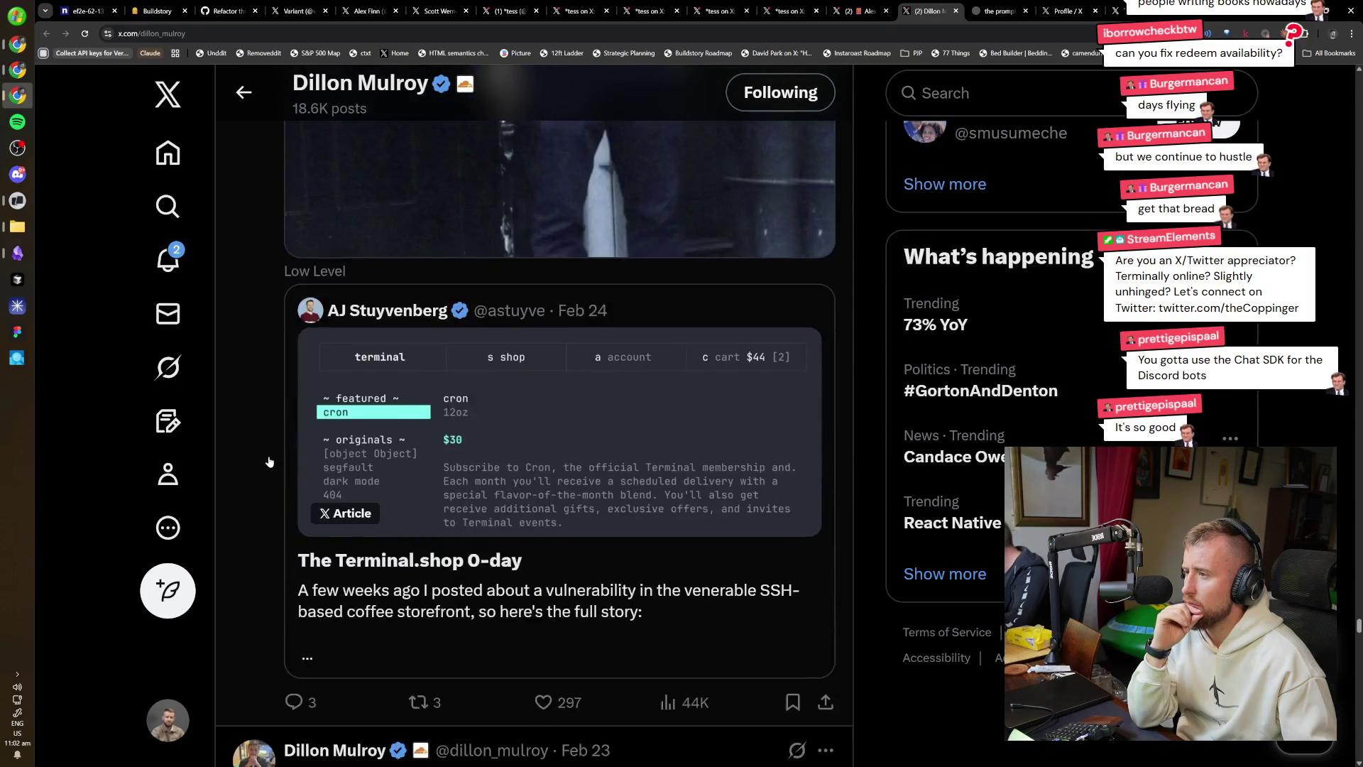
{"action": "scroll", "coordinate": [269, 462], "scroll_direction": "down", "scroll_amount": 4}
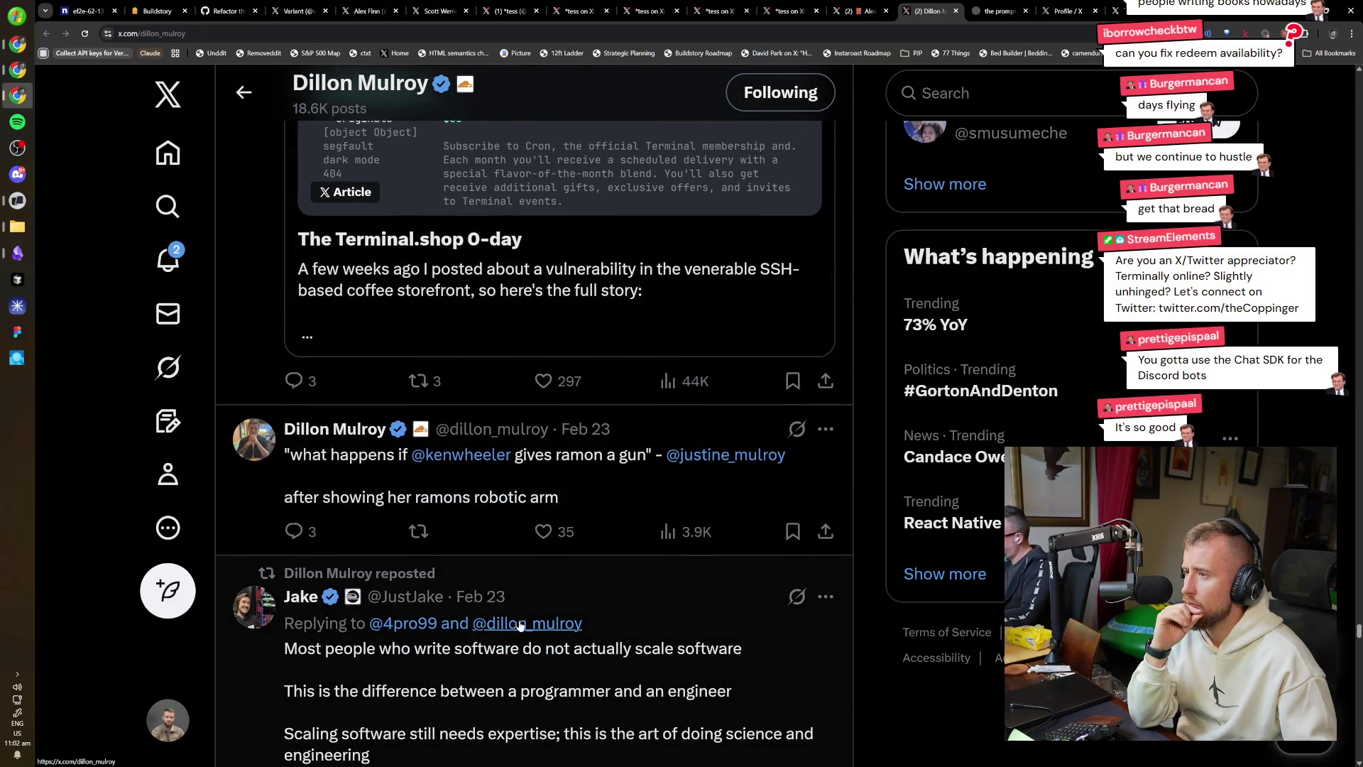
{"action": "scroll", "coordinate": [713, 608], "scroll_direction": "down", "scroll_amount": 2}
{"action": "scroll", "coordinate": [690, 592], "scroll_direction": "down", "scroll_amount": 3}
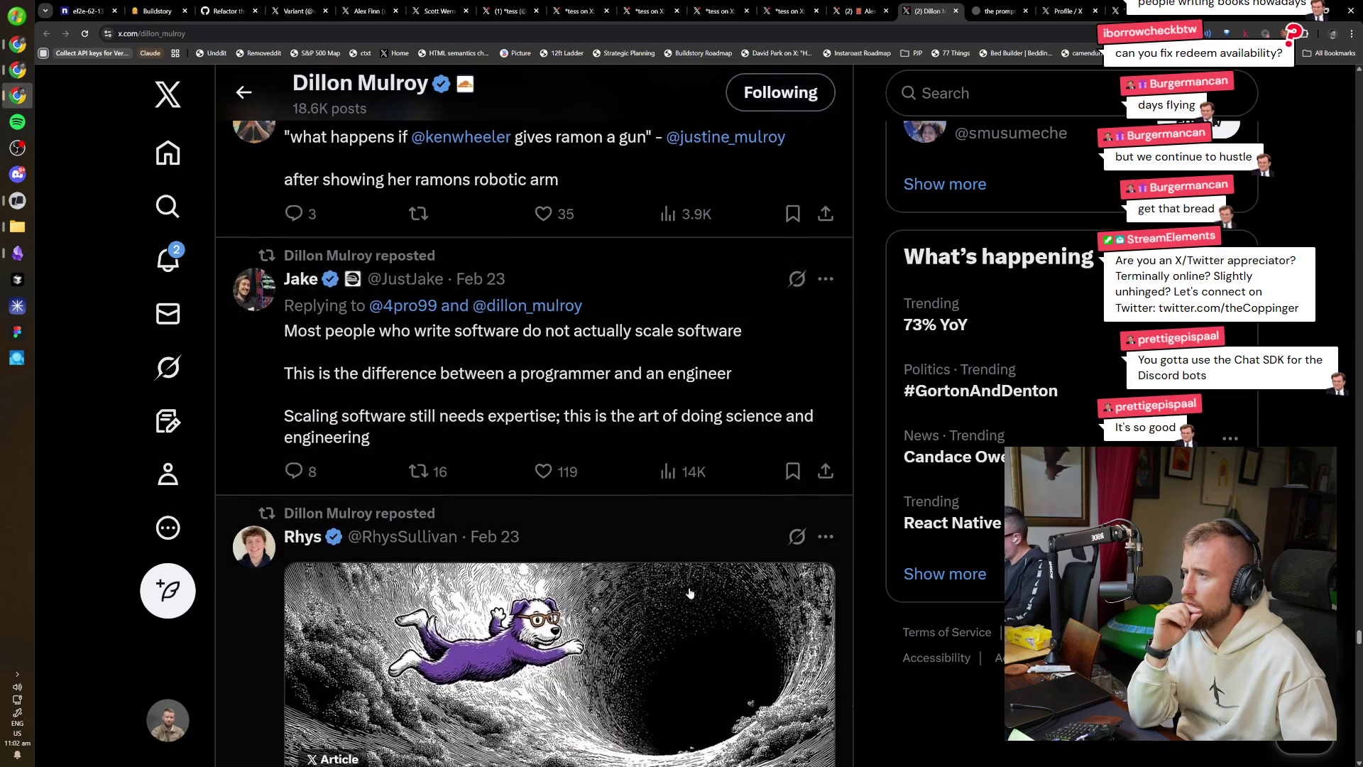
{"action": "scroll", "coordinate": [638, 588], "scroll_direction": "down", "scroll_amount": 5}
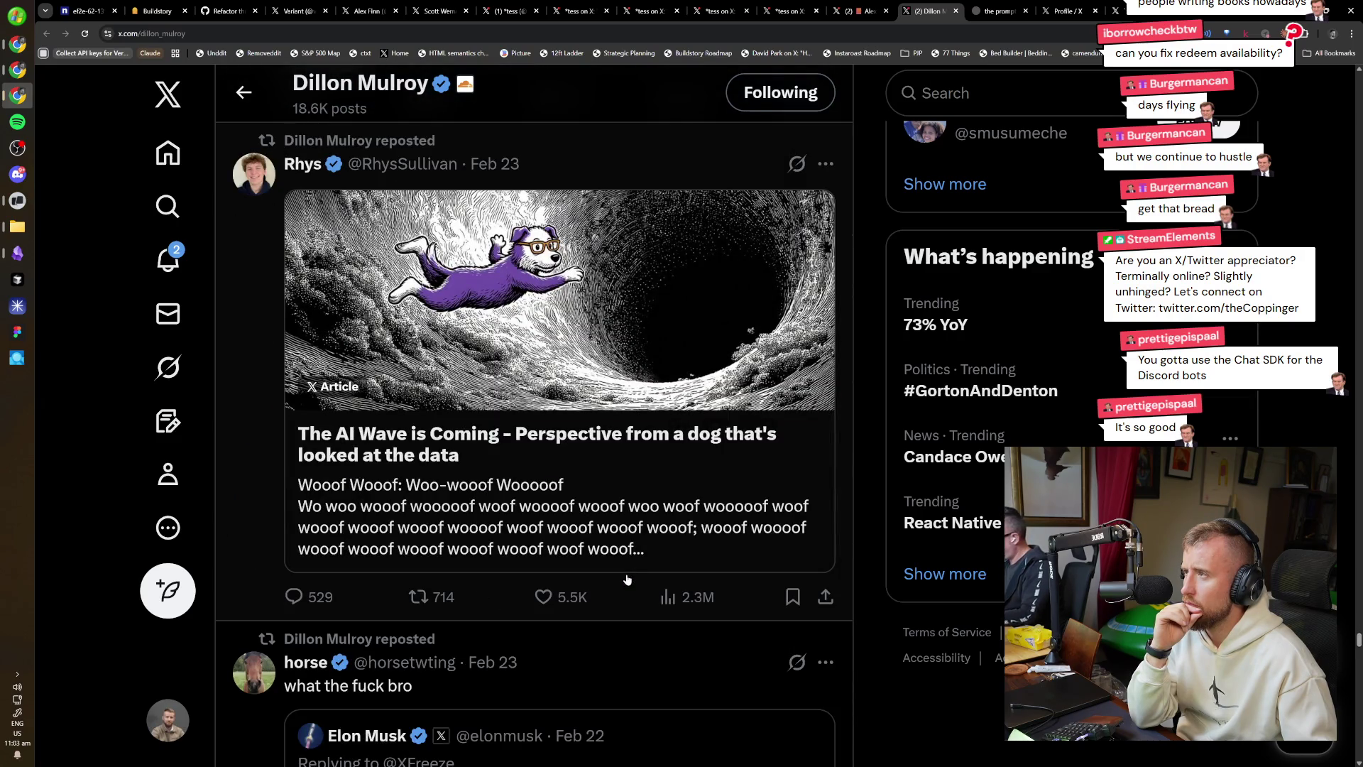
{"action": "scroll", "coordinate": [628, 579], "scroll_direction": "down", "scroll_amount": 5}
{"action": "scroll", "coordinate": [620, 570], "scroll_direction": "up", "scroll_amount": 3}
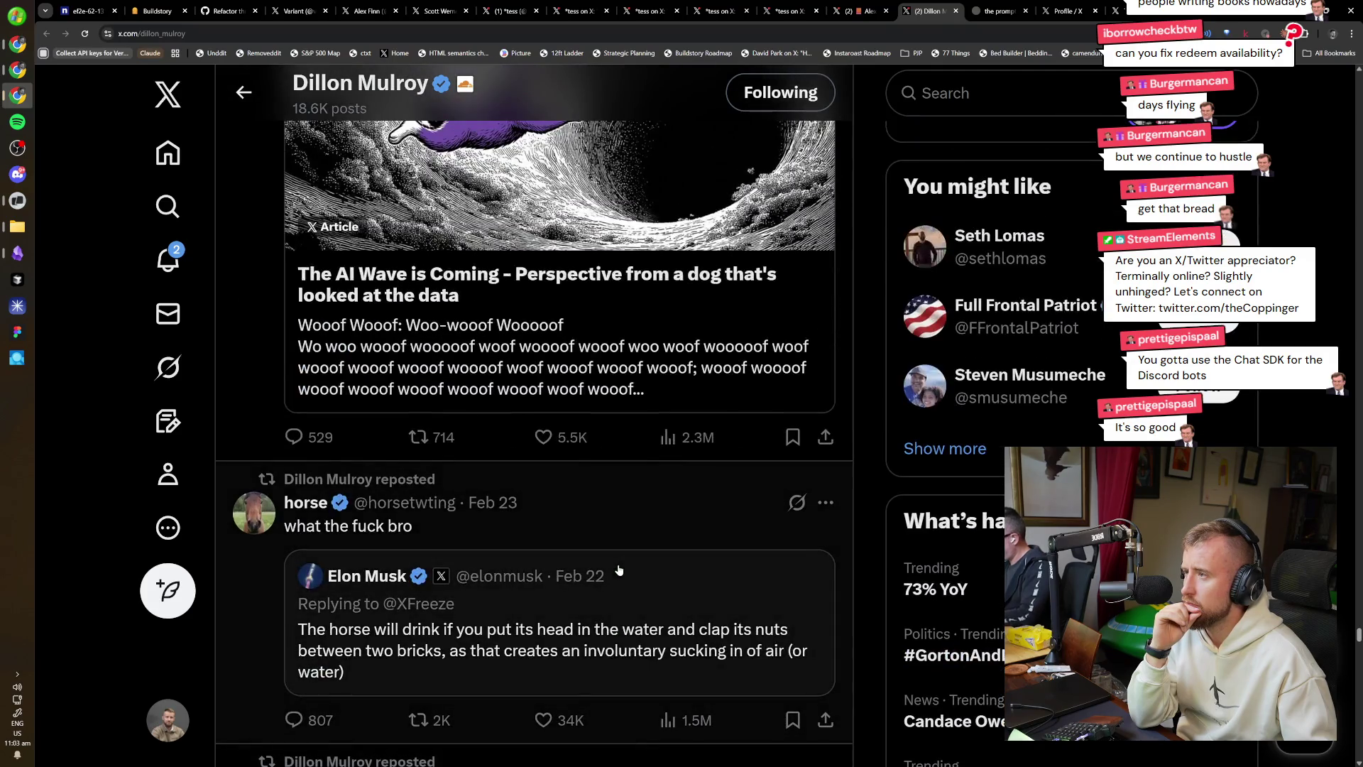
{"action": "scroll", "coordinate": [619, 571], "scroll_direction": "up", "scroll_amount": 2}
{"action": "scroll", "coordinate": [611, 569], "scroll_direction": "down", "scroll_amount": 10}
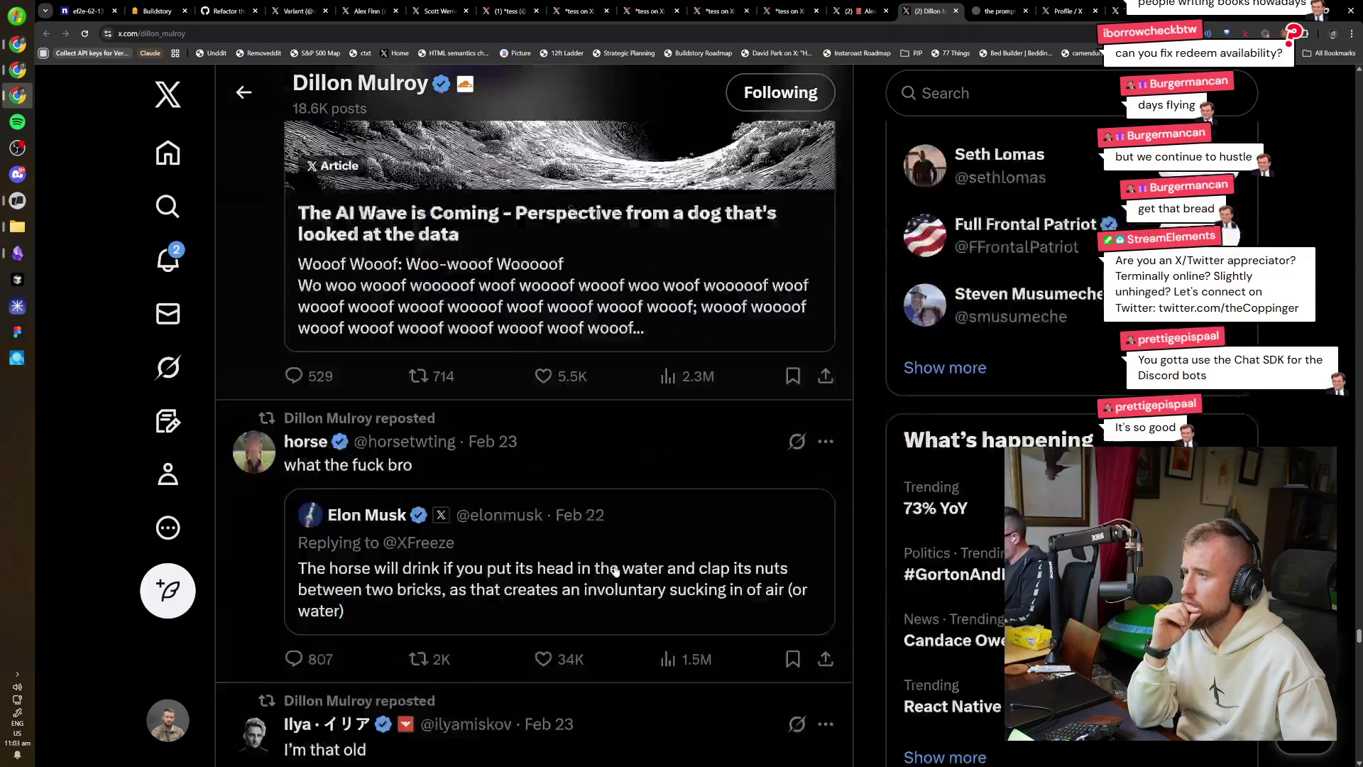
{"action": "scroll", "coordinate": [492, 553], "scroll_direction": "down", "scroll_amount": 4}
{"action": "scroll", "coordinate": [539, 315], "scroll_direction": "up", "scroll_amount": 4}
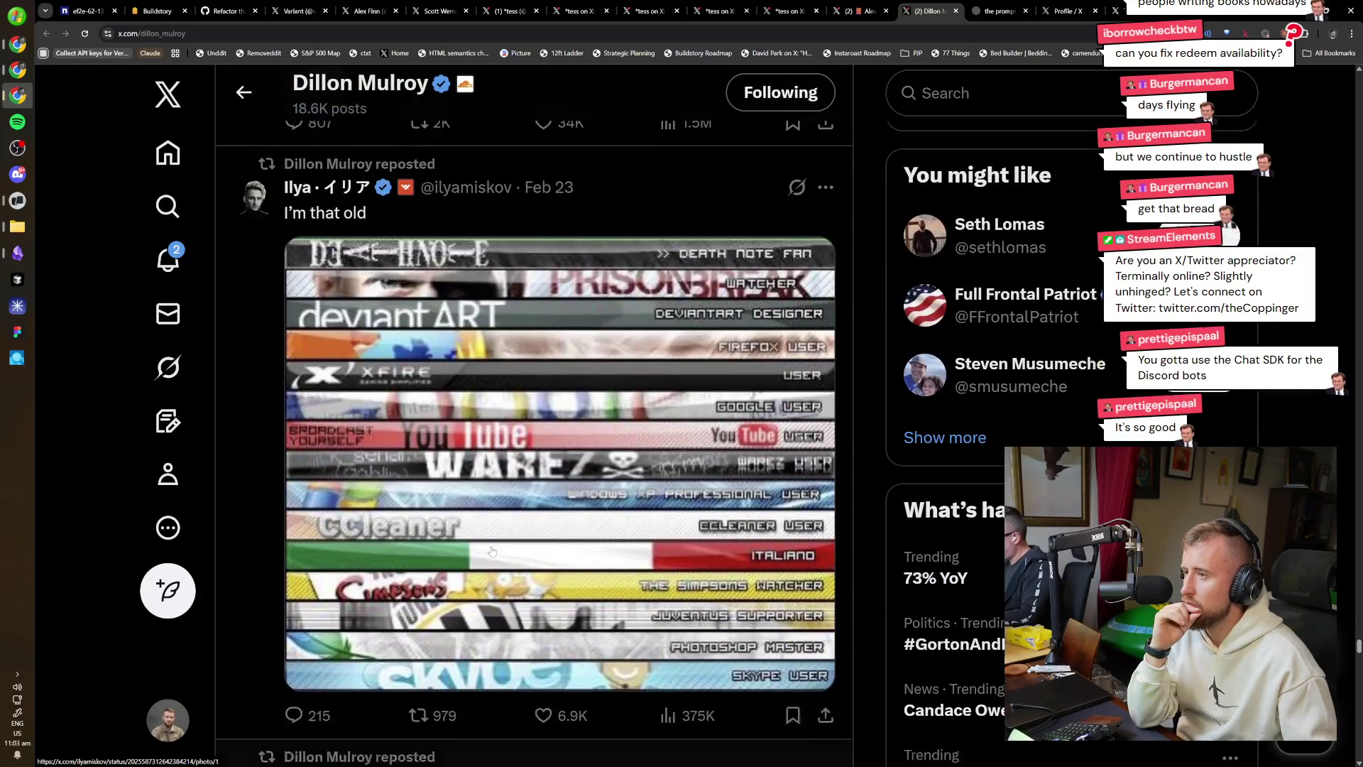
{"action": "scroll", "coordinate": [429, 572], "scroll_direction": "down", "scroll_amount": 10}
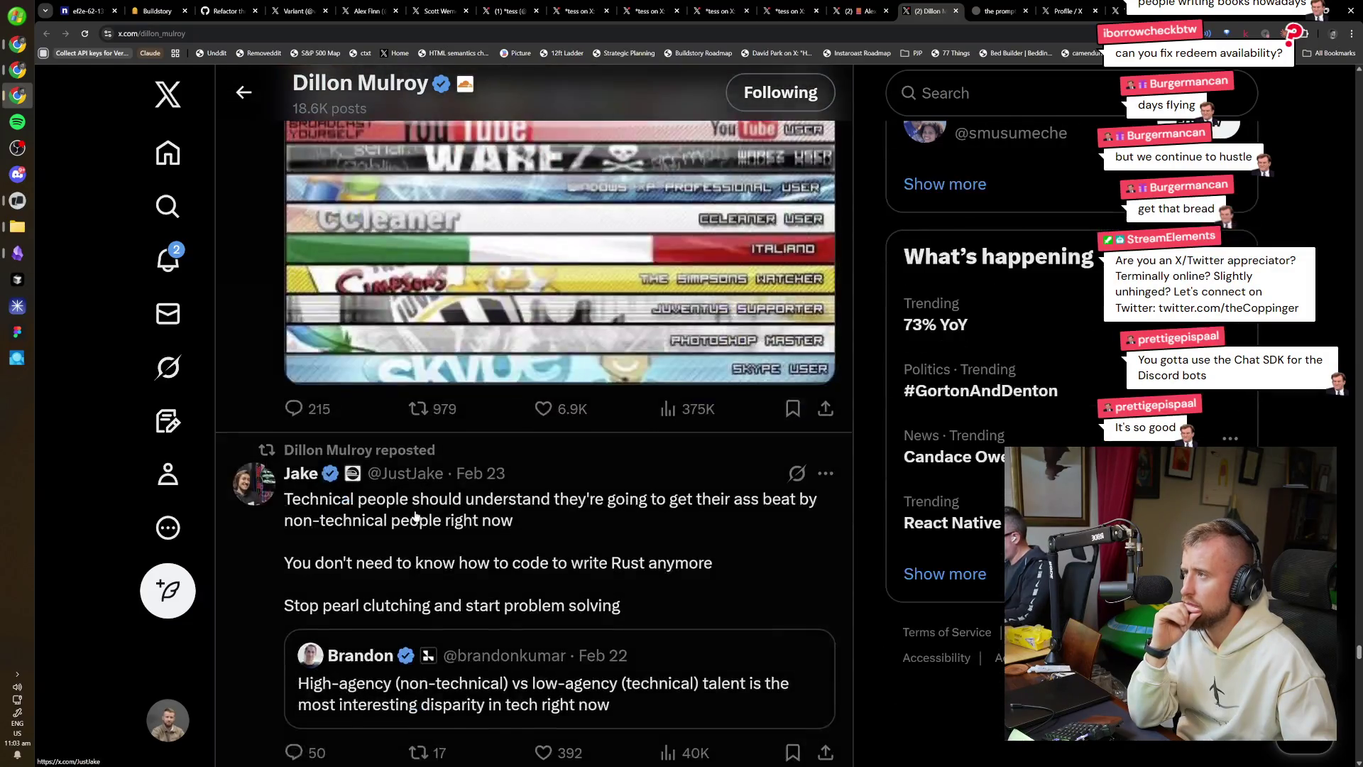
{"action": "scroll", "coordinate": [497, 496], "scroll_direction": "down", "scroll_amount": 2}
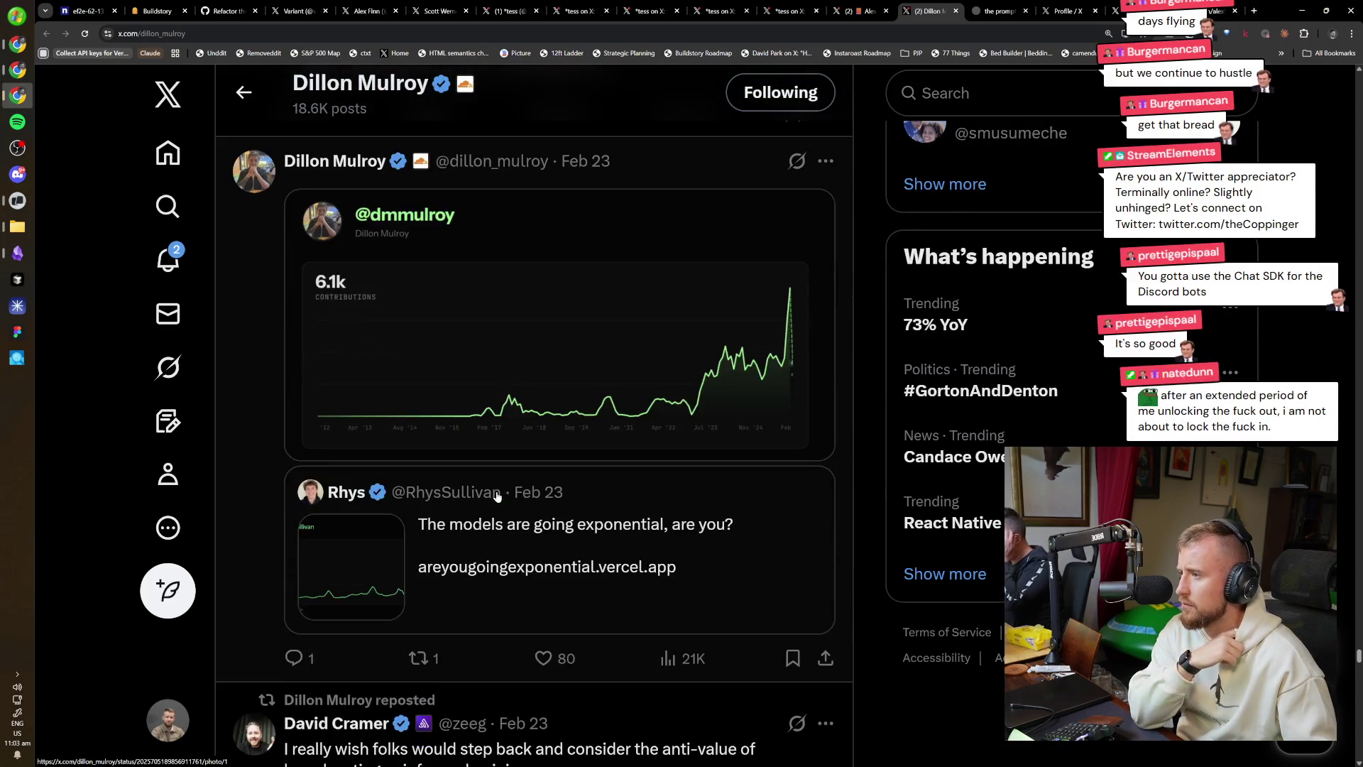
Scroll down Dillon Mulroy's timeline past the 'mcp is so back' post and Rhys's repost.
{"action": "mouse_move", "coordinate": [499, 495]}
{"action": "scroll", "coordinate": [501, 490], "scroll_direction": "down", "scroll_amount": 7}
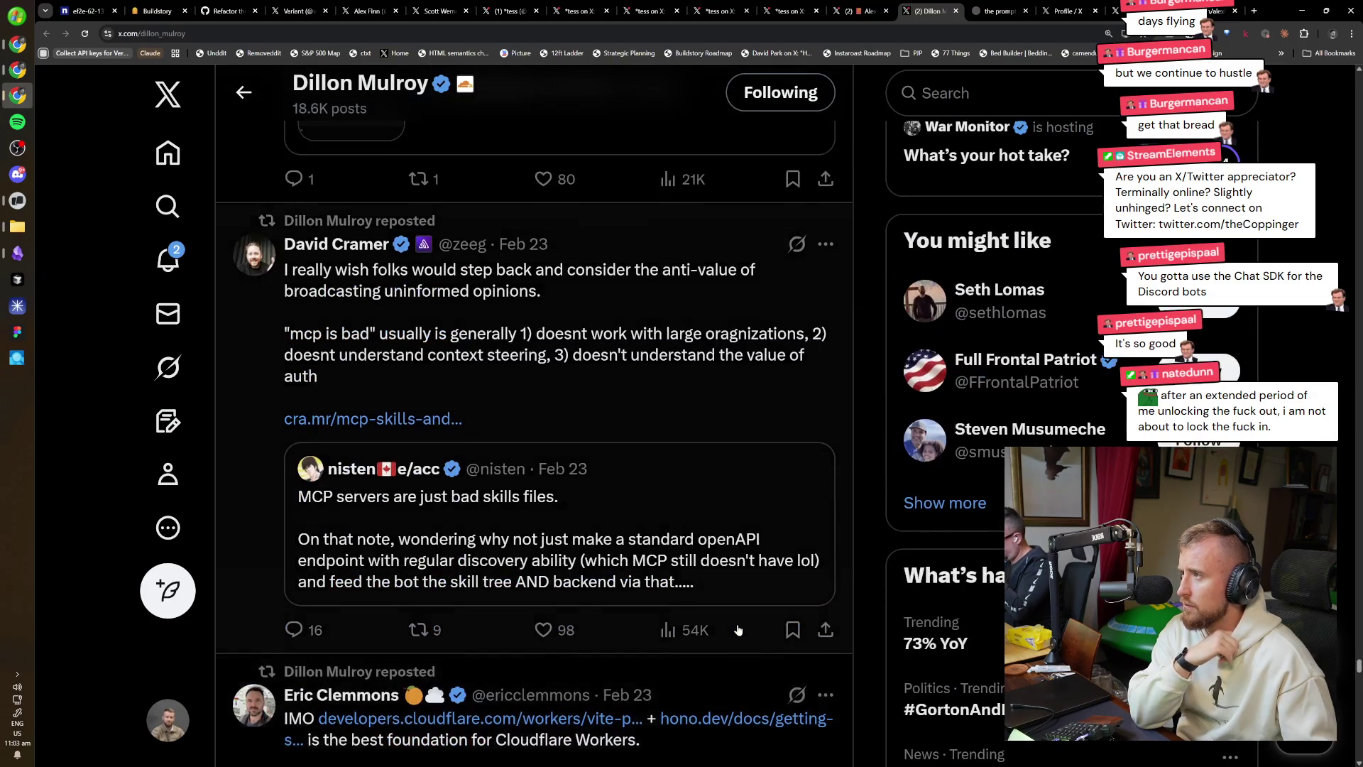
{"action": "scroll", "coordinate": [731, 632], "scroll_direction": "down", "scroll_amount": 6}
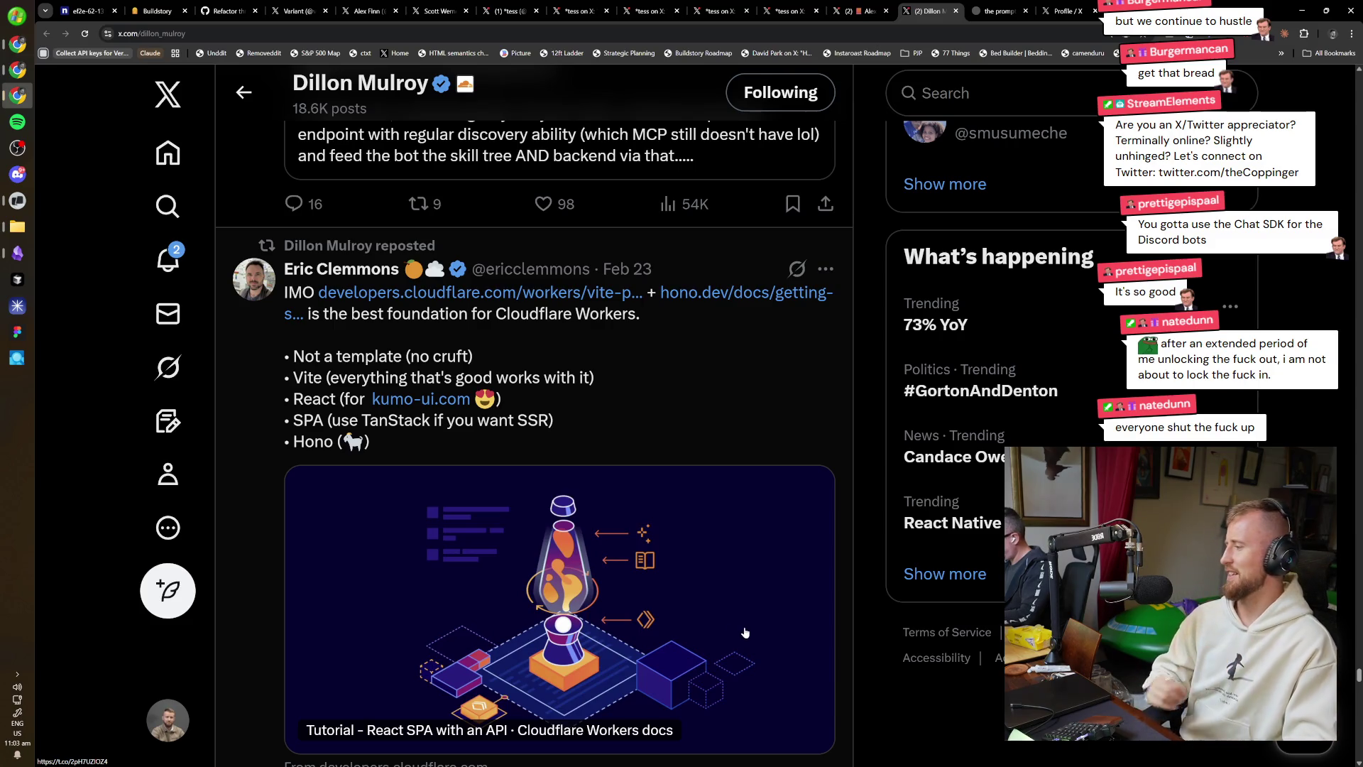
{"action": "scroll", "coordinate": [623, 443], "scroll_direction": "down", "scroll_amount": 10}
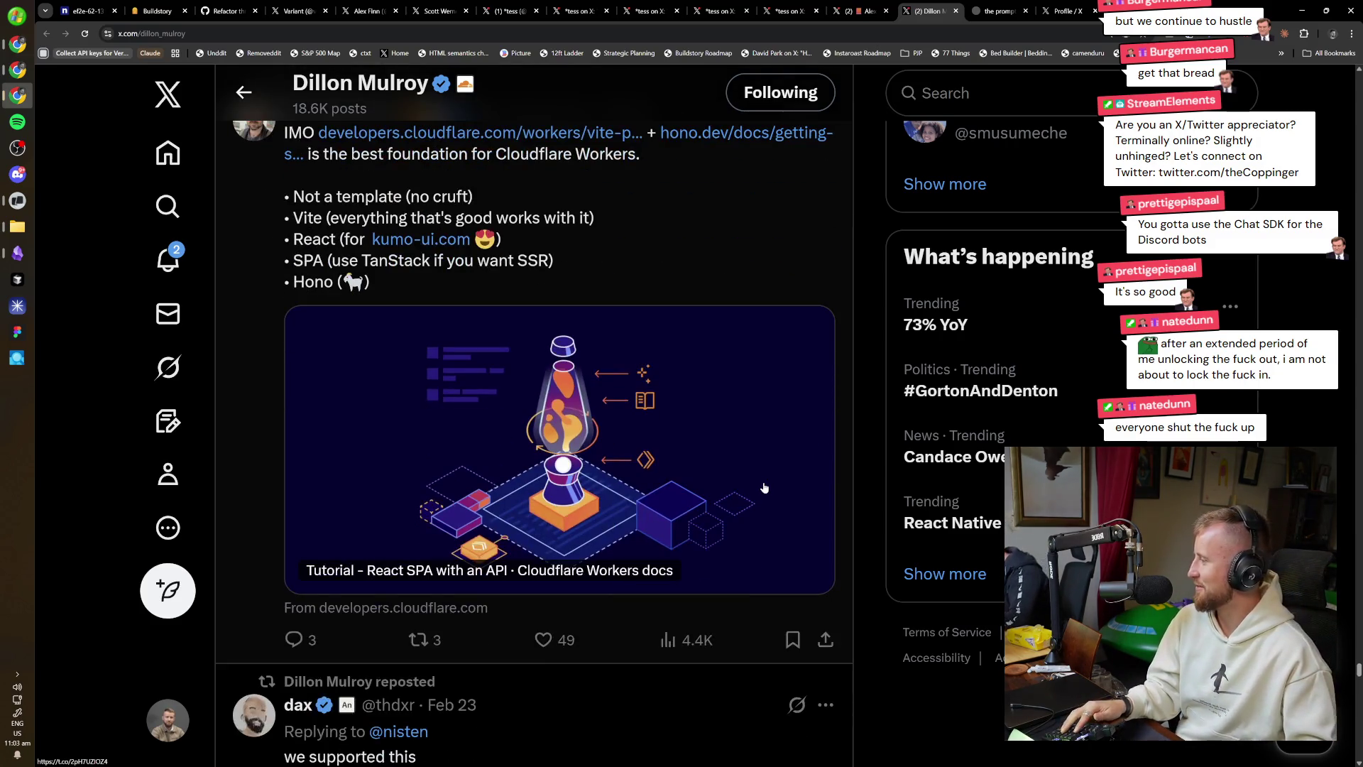
{"action": "scroll", "coordinate": [719, 474], "scroll_direction": "down", "scroll_amount": 8}
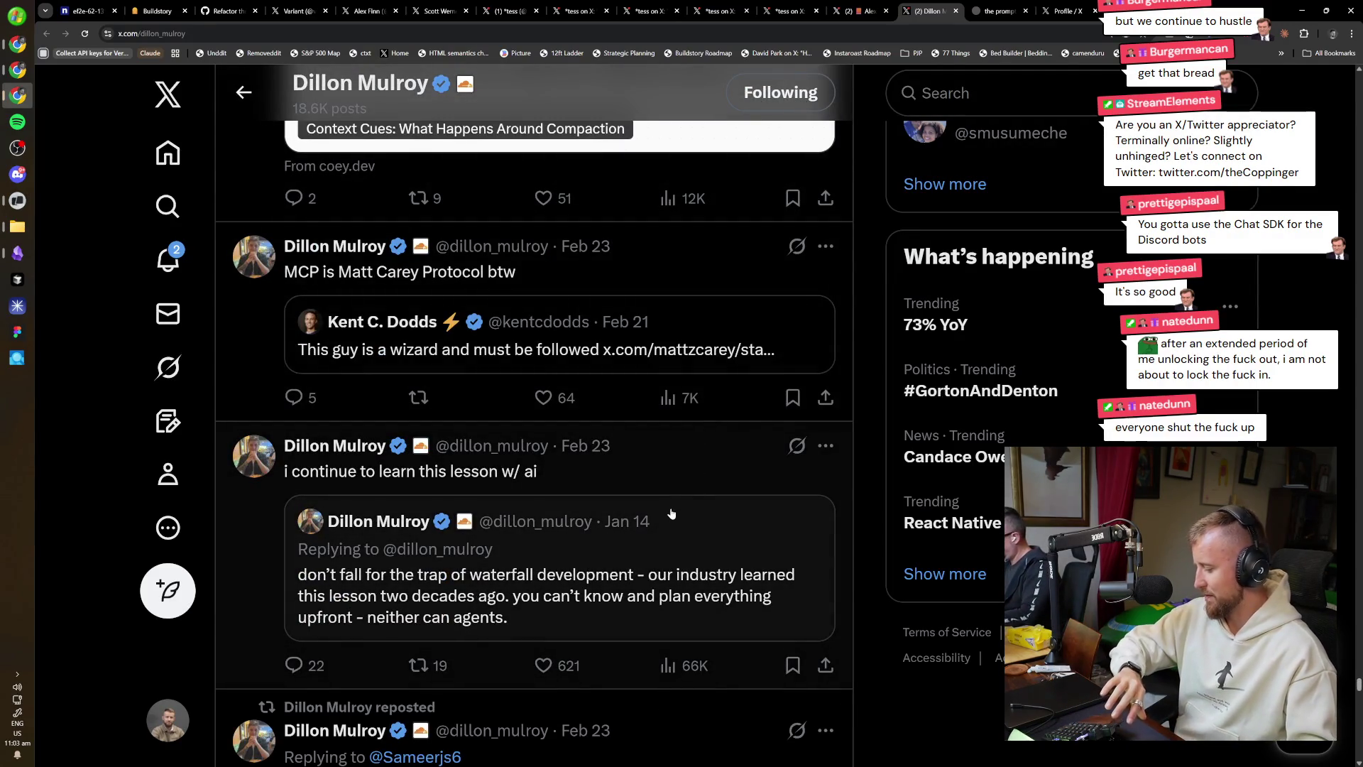
{"action": "scroll", "coordinate": [670, 511], "scroll_direction": "down", "scroll_amount": 3}
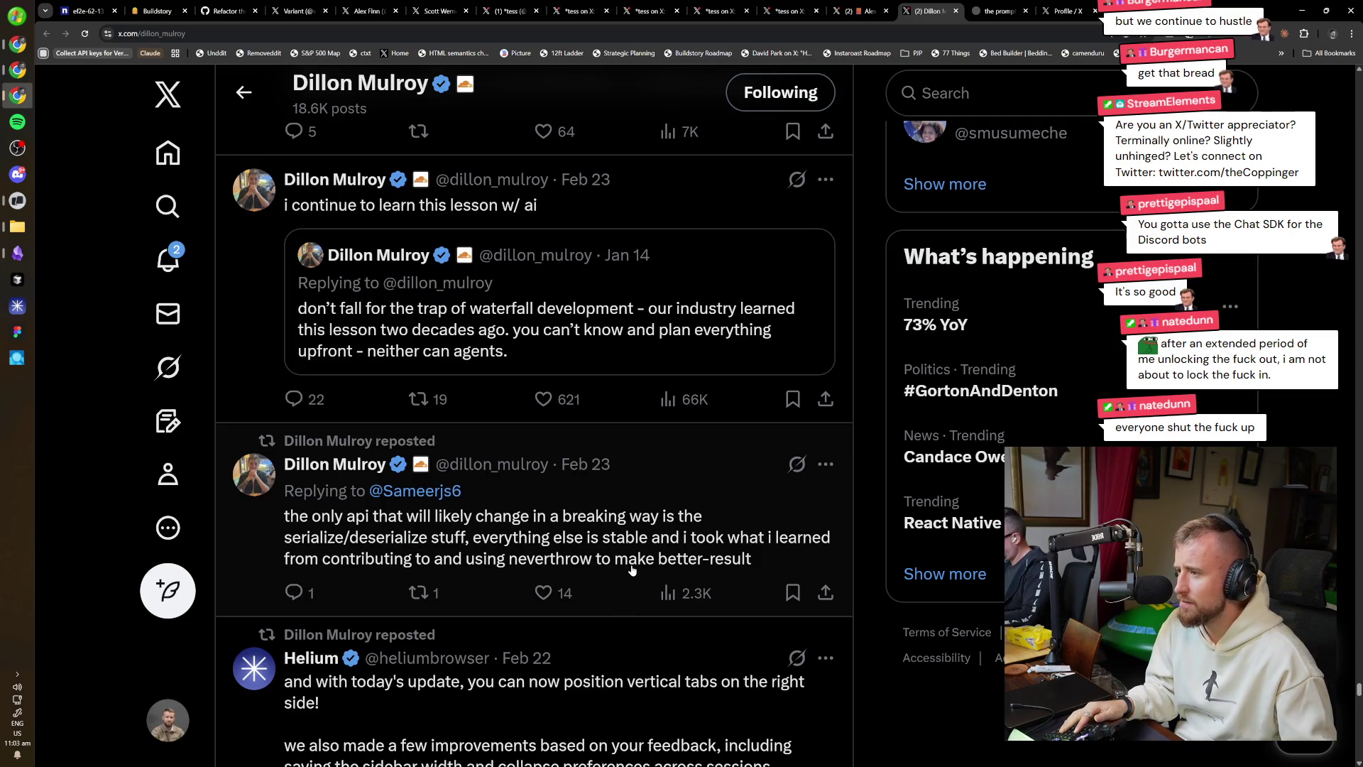
{"action": "scroll", "coordinate": [633, 613], "scroll_direction": "down", "scroll_amount": 12}
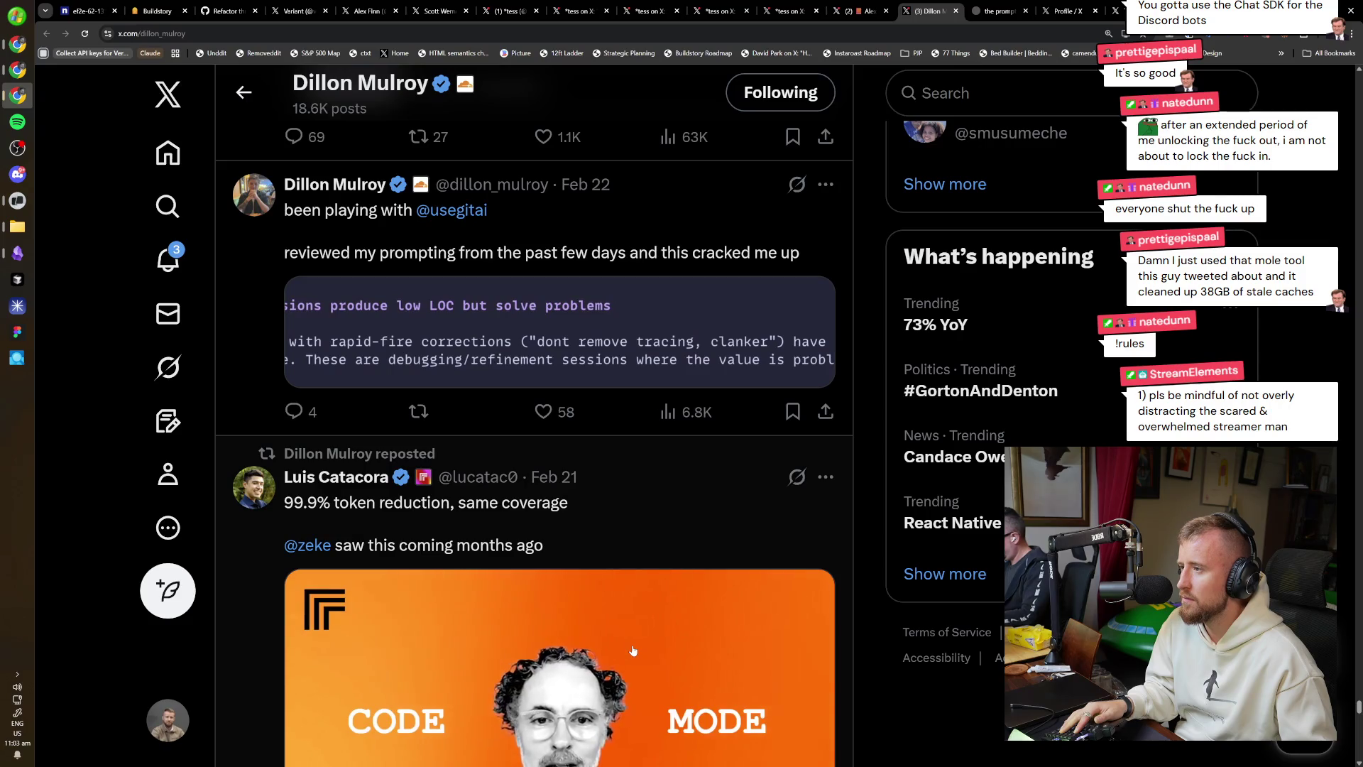
{"action": "scroll", "coordinate": [631, 646], "scroll_direction": "down", "scroll_amount": 4}
{"action": "scroll", "coordinate": [629, 643], "scroll_direction": "down", "scroll_amount": 2}
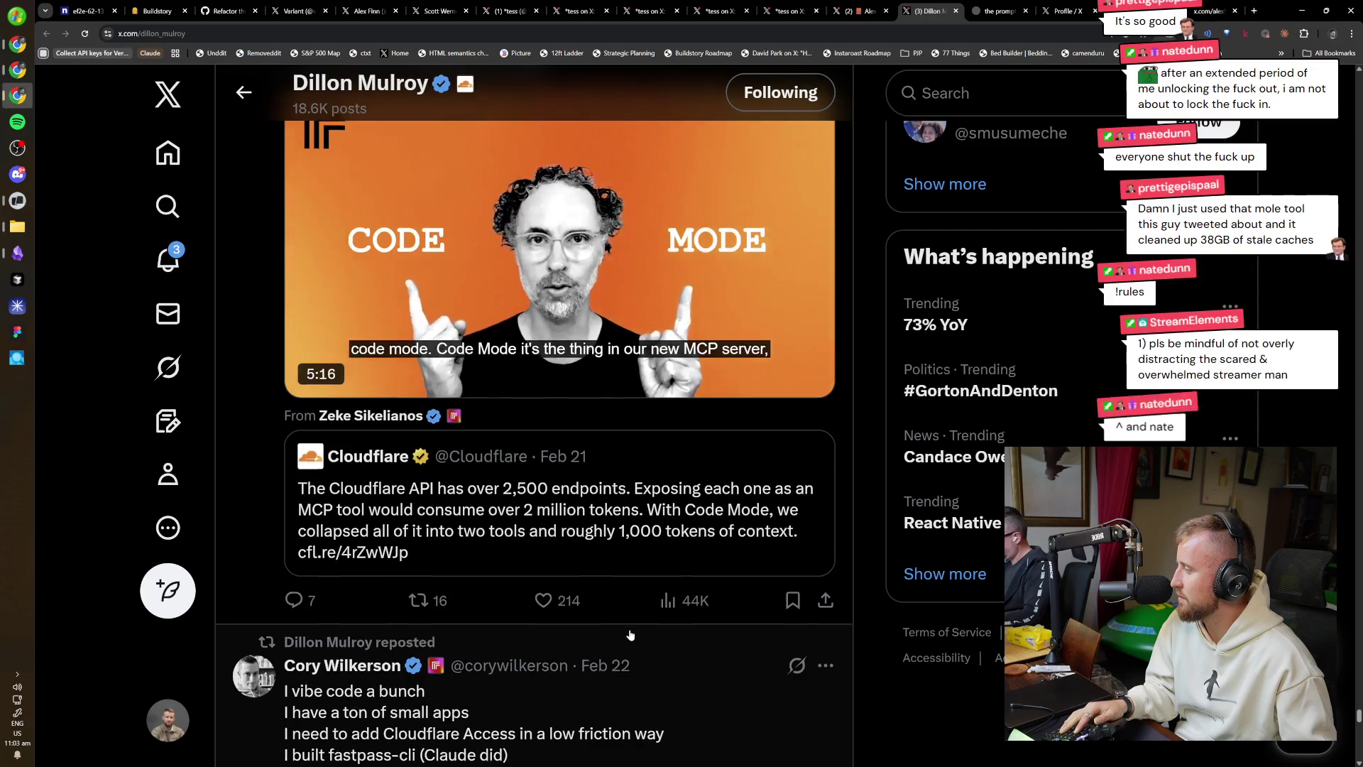
{"action": "scroll", "coordinate": [630, 634], "scroll_direction": "down", "scroll_amount": 4}
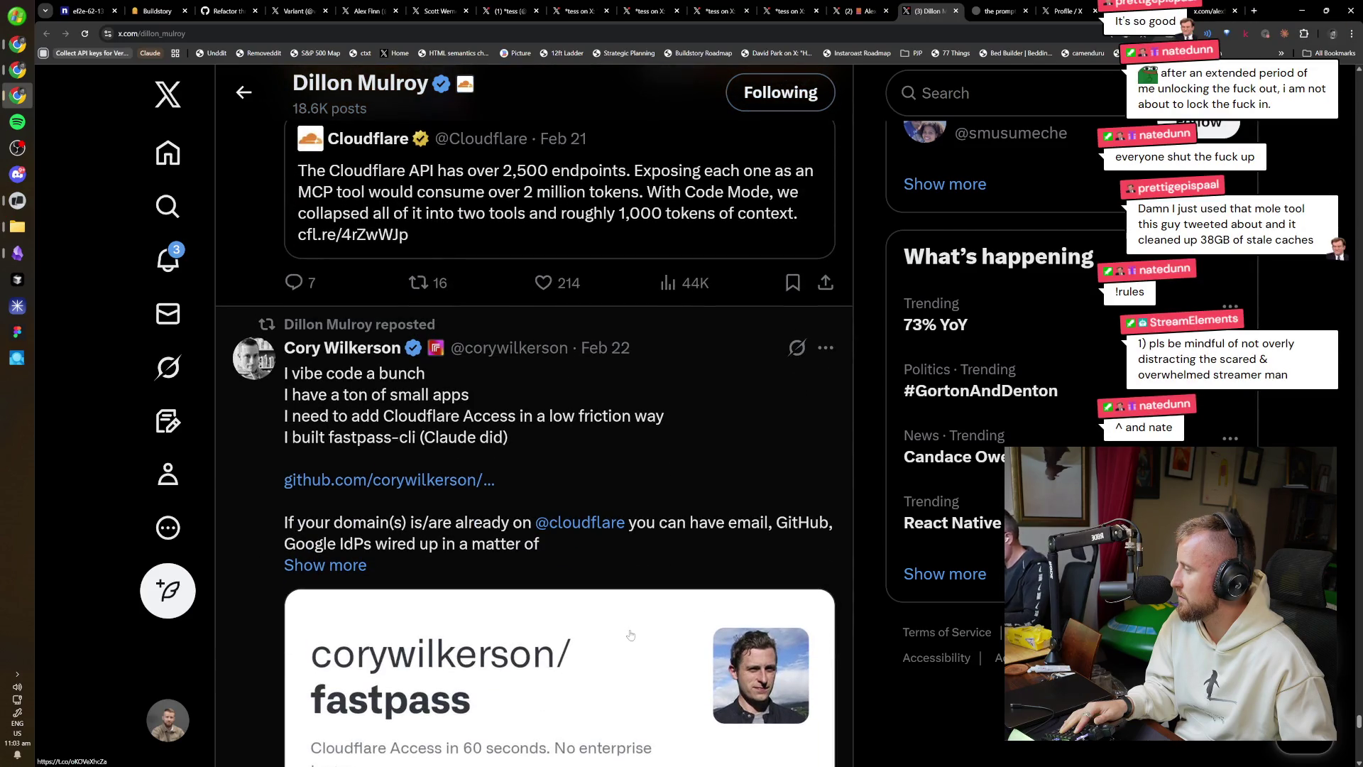
{"action": "scroll", "coordinate": [631, 634], "scroll_direction": "down", "scroll_amount": 3}
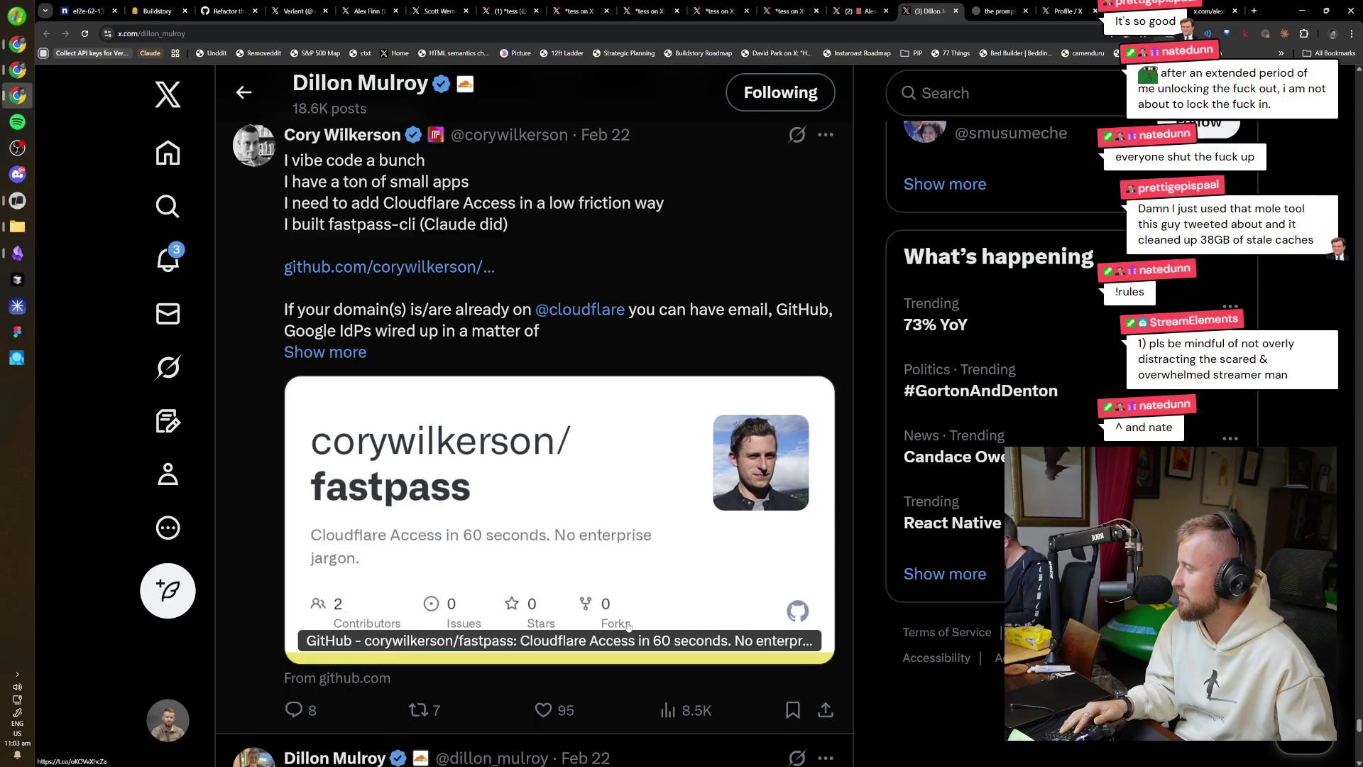
{"action": "scroll", "coordinate": [628, 625], "scroll_direction": "down", "scroll_amount": 5}
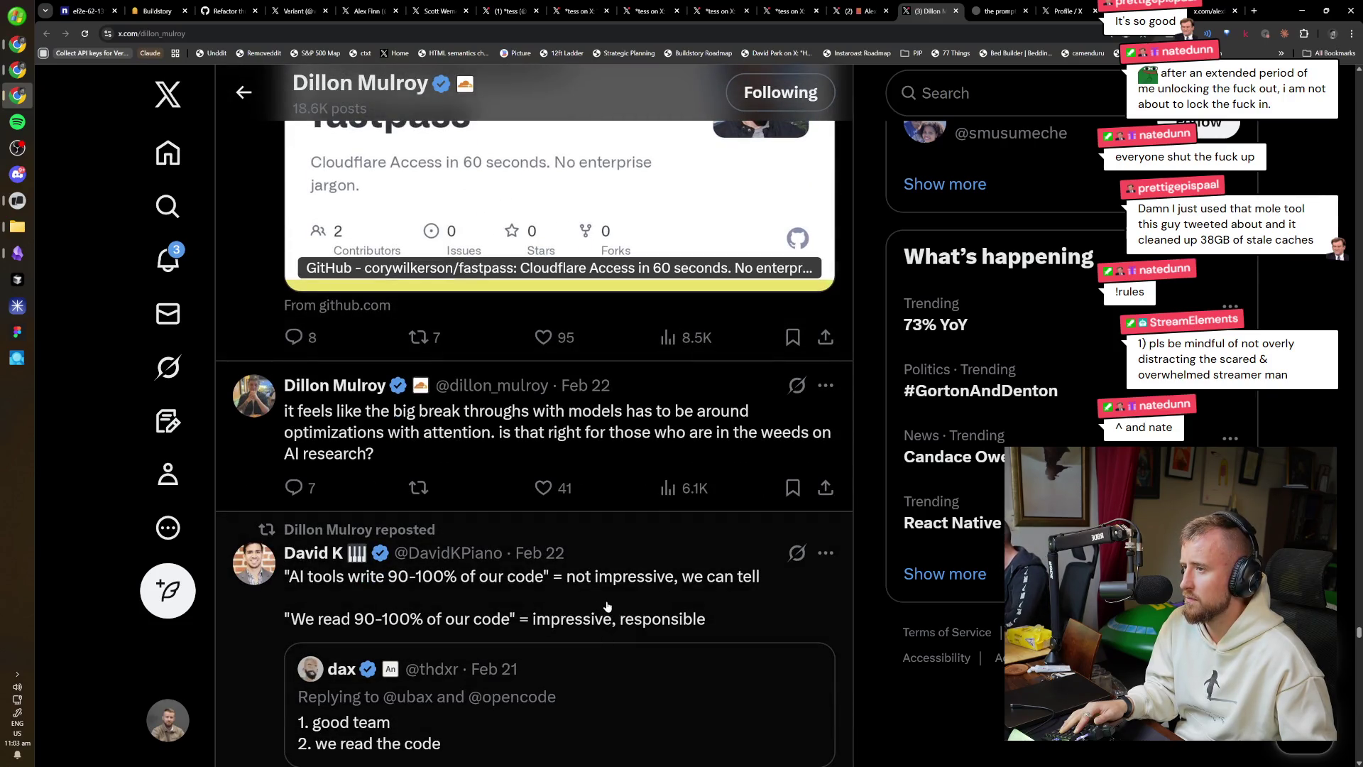
{"action": "scroll", "coordinate": [581, 587], "scroll_direction": "down", "scroll_amount": 6}
{"action": "scroll", "coordinate": [485, 495], "scroll_direction": "up", "scroll_amount": 7}
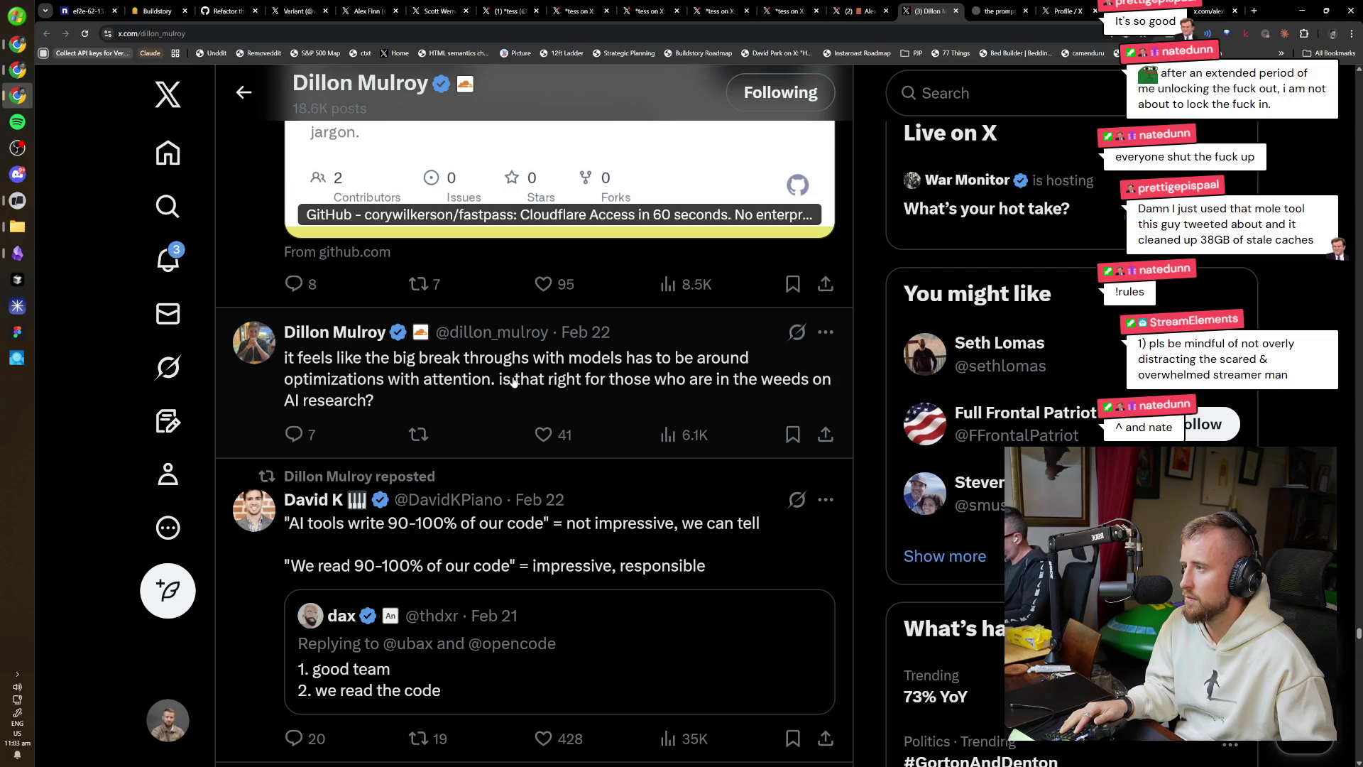
{"action": "scroll", "coordinate": [514, 384], "scroll_direction": "down", "scroll_amount": 18}
{"action": "scroll", "coordinate": [516, 413], "scroll_direction": "down", "scroll_amount": 6}
{"action": "scroll", "coordinate": [490, 540], "scroll_direction": "up", "scroll_amount": 9}
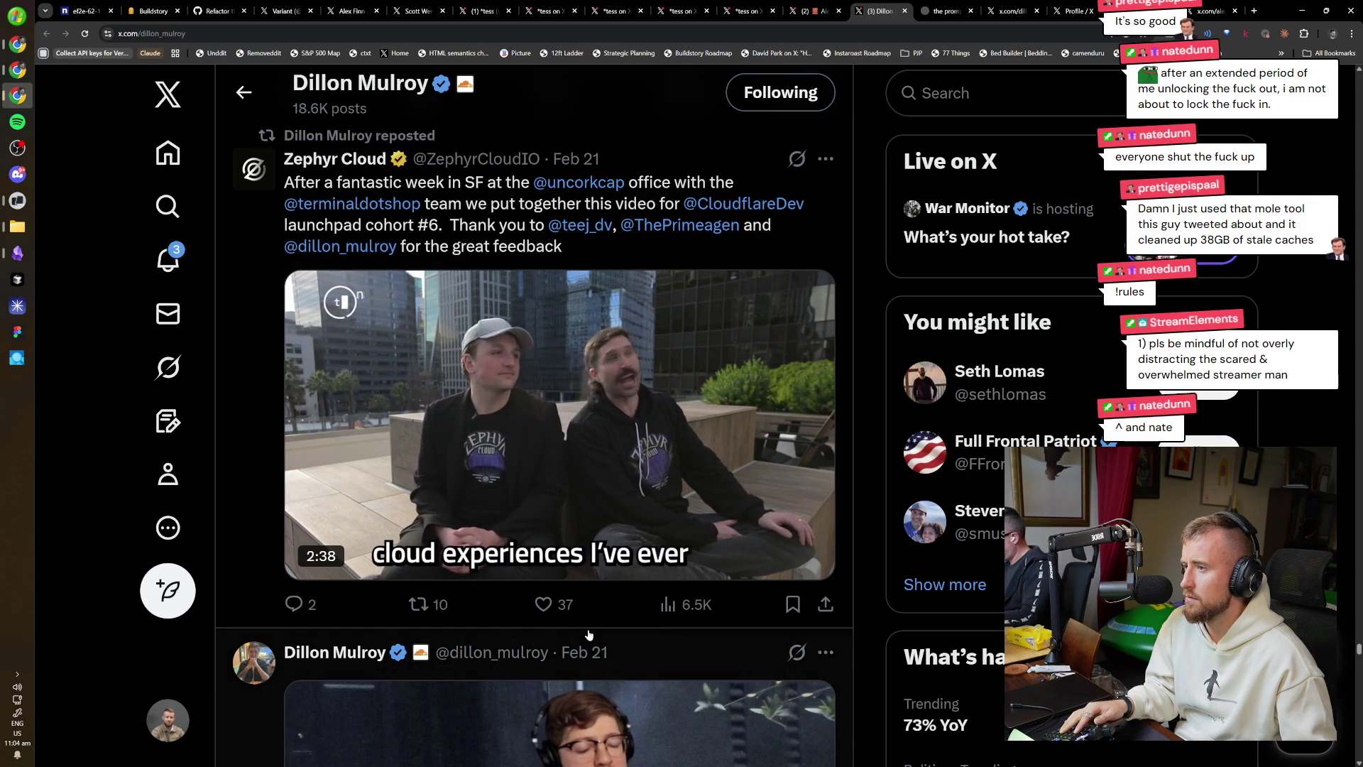
{"action": "scroll", "coordinate": [589, 634], "scroll_direction": "down", "scroll_amount": 15}
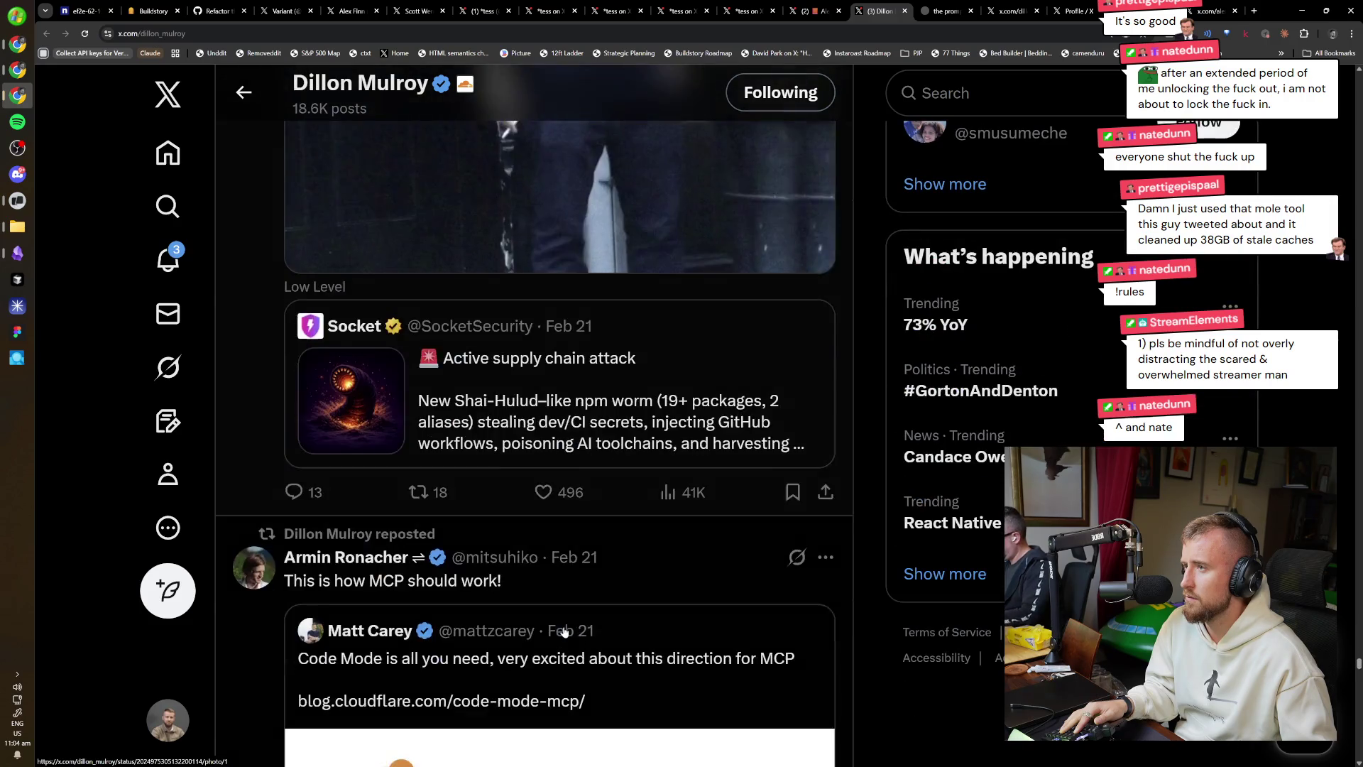
{"action": "scroll", "coordinate": [558, 630], "scroll_direction": "down", "scroll_amount": 8}
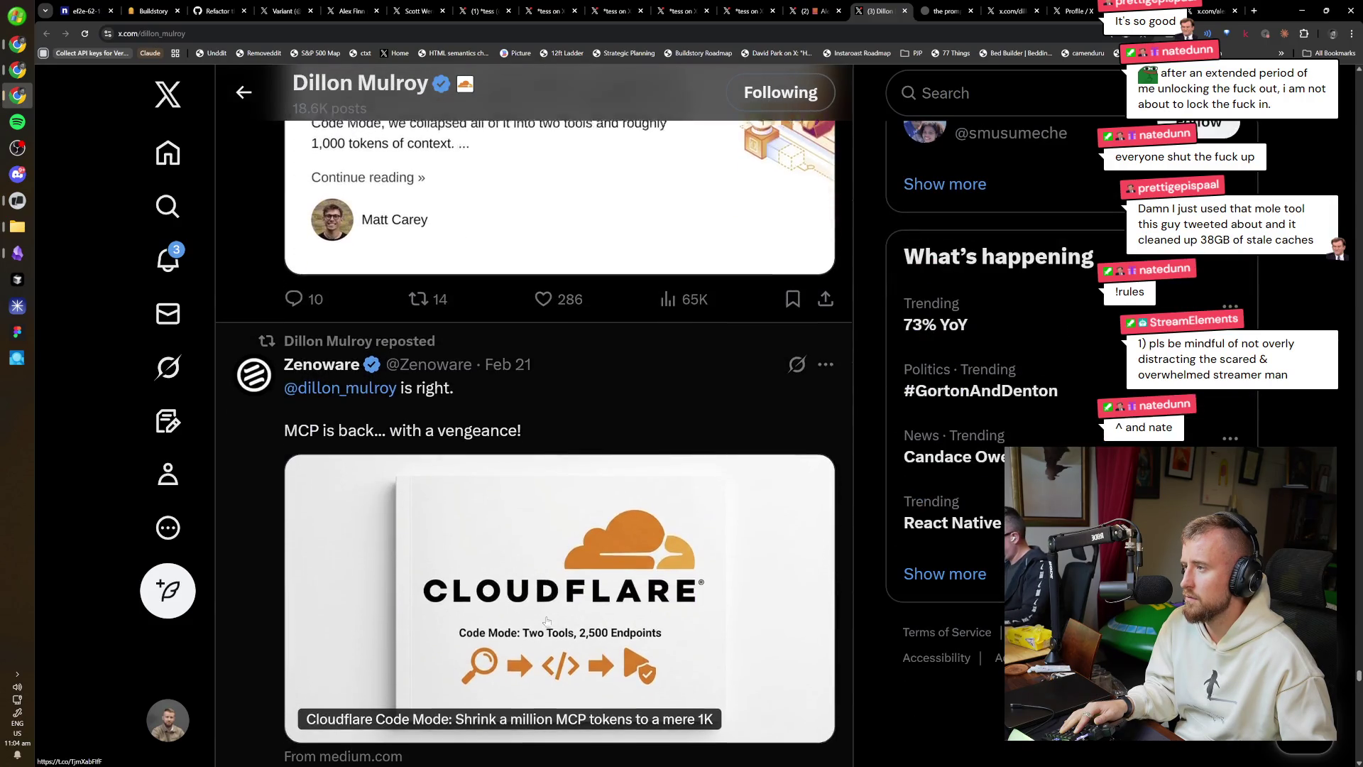
{"action": "scroll", "coordinate": [546, 622], "scroll_direction": "down", "scroll_amount": 18}
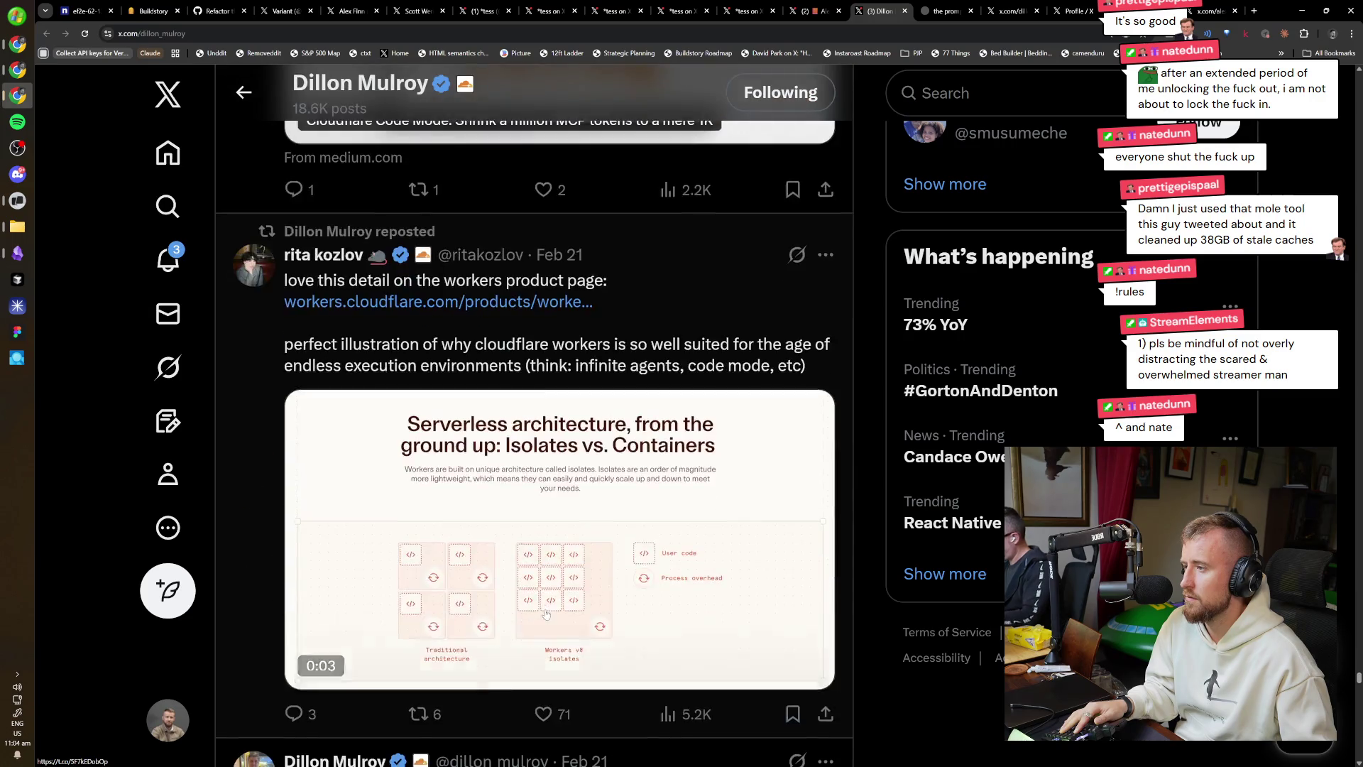
{"action": "scroll", "coordinate": [499, 581], "scroll_direction": "down", "scroll_amount": 15}
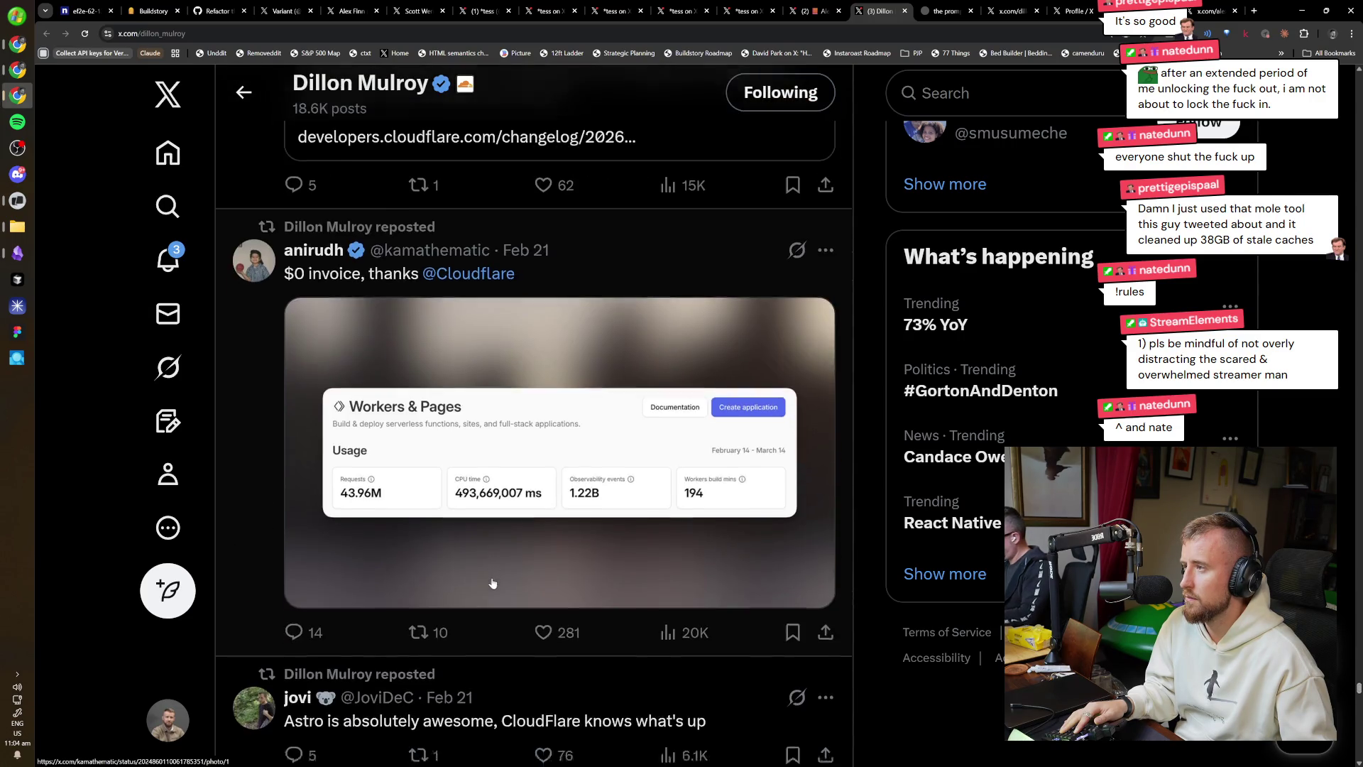
{"action": "scroll", "coordinate": [493, 571], "scroll_direction": "down", "scroll_amount": 20}
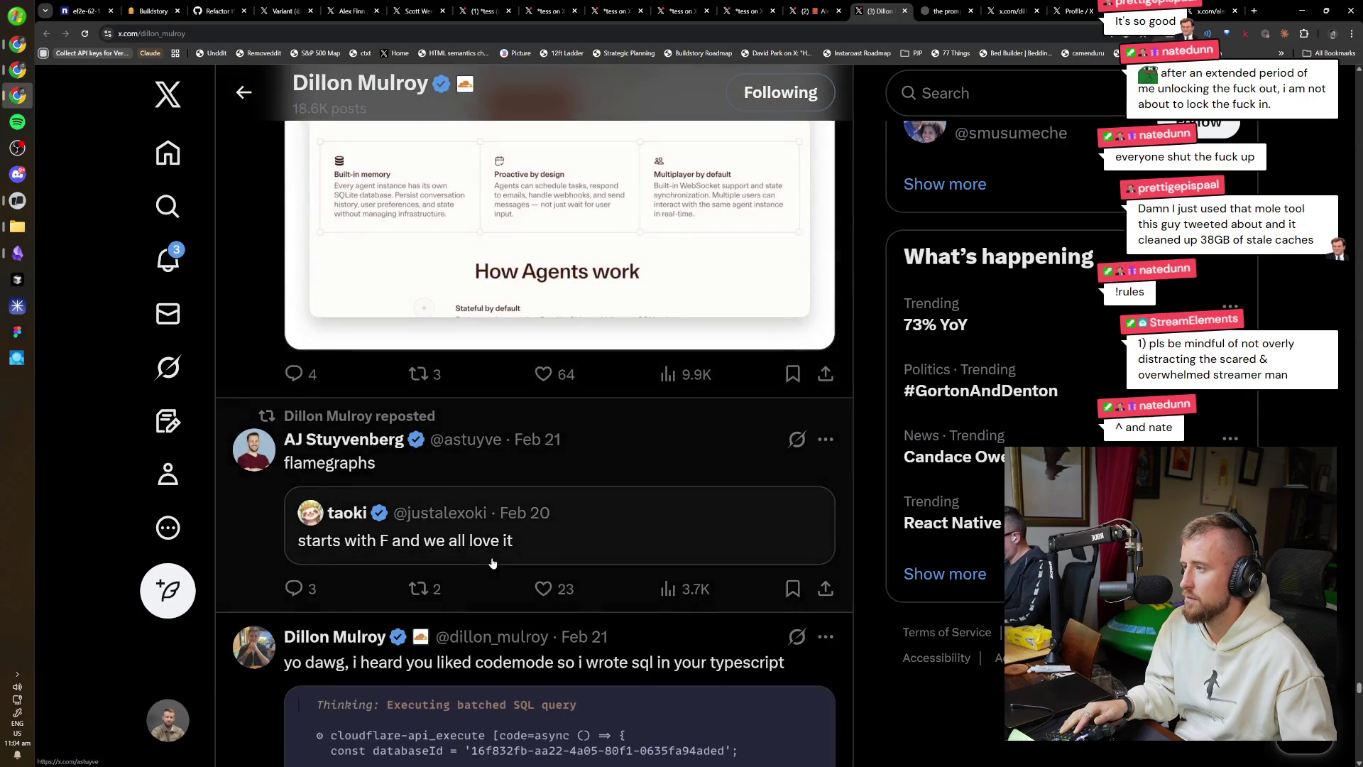
{"action": "scroll", "coordinate": [493, 563], "scroll_direction": "down", "scroll_amount": 7}
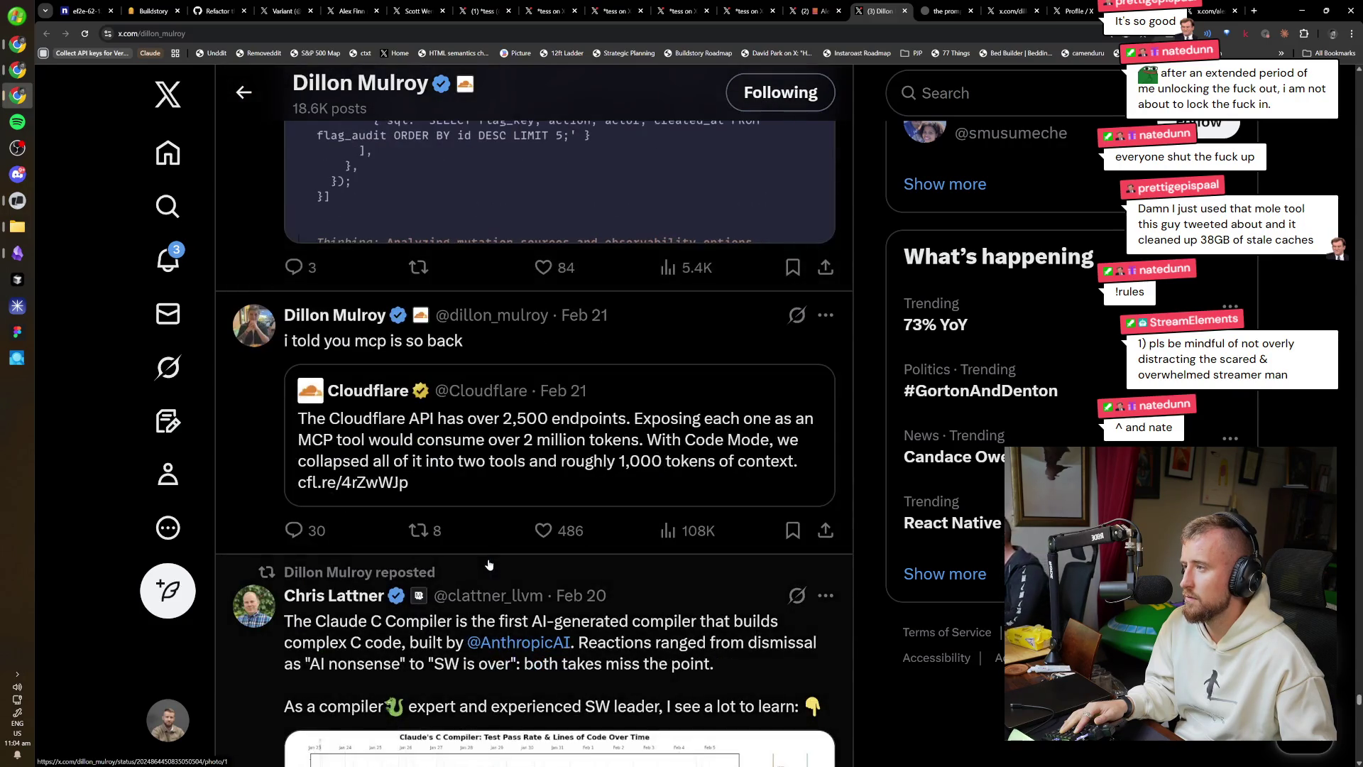
{"action": "scroll", "coordinate": [488, 565], "scroll_direction": "down", "scroll_amount": 14}
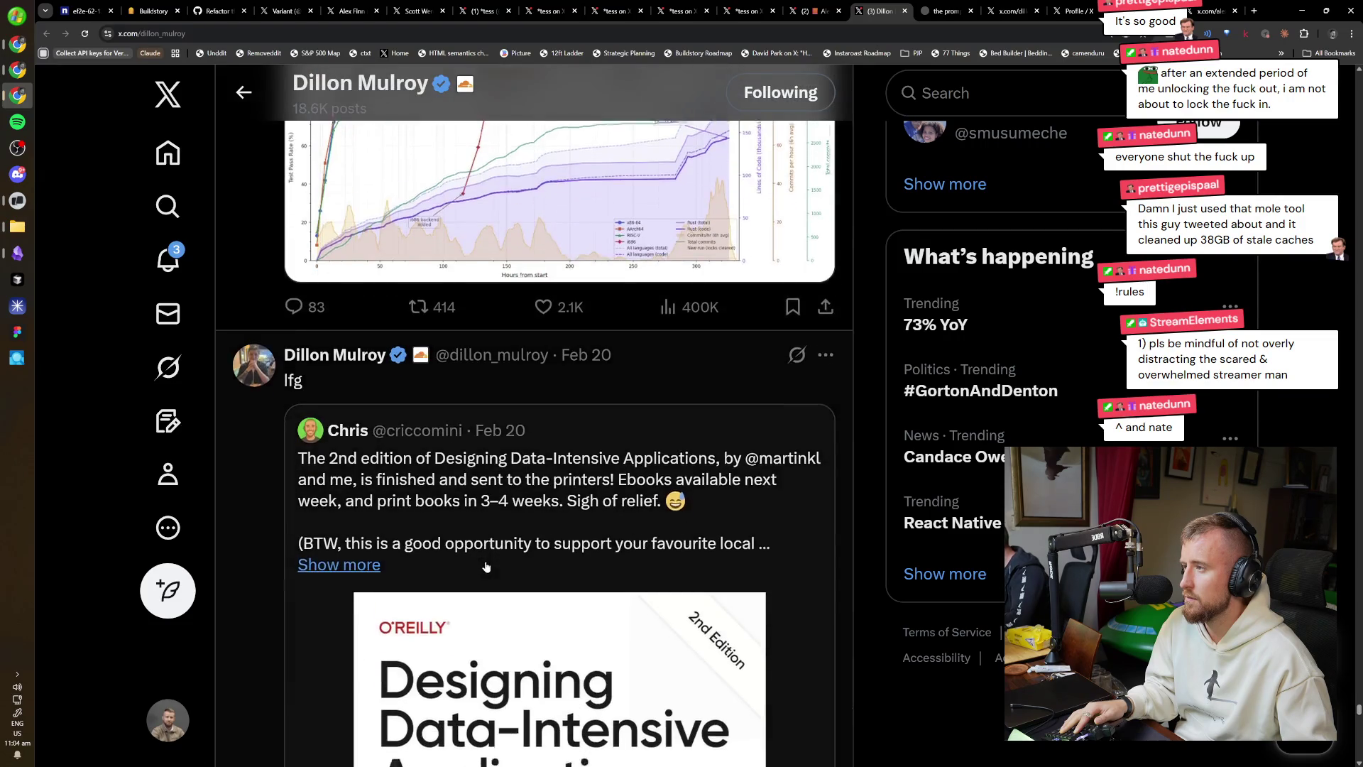
{"action": "scroll", "coordinate": [486, 565], "scroll_direction": "down", "scroll_amount": 9}
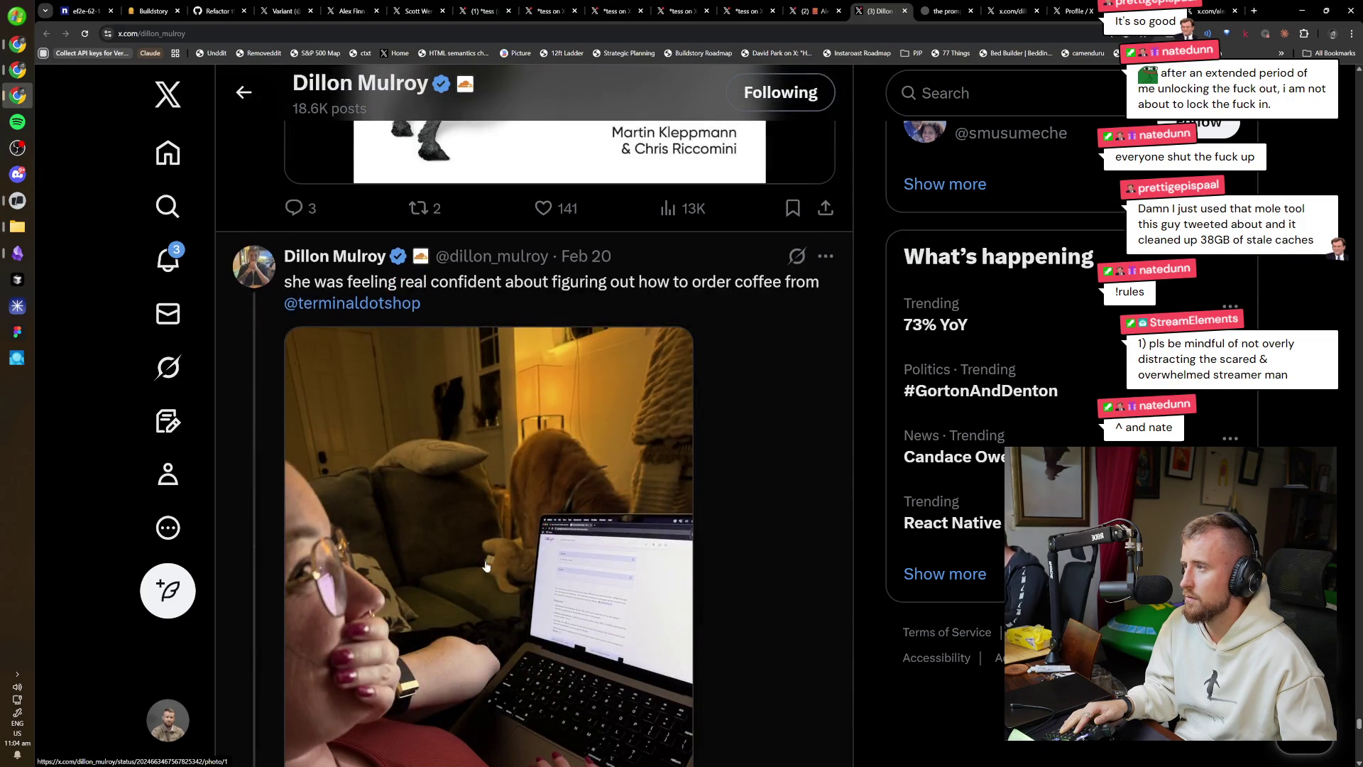
{"action": "scroll", "coordinate": [486, 565], "scroll_direction": "down", "scroll_amount": 2}
{"action": "scroll", "coordinate": [486, 565], "scroll_direction": "down", "scroll_amount": 10}
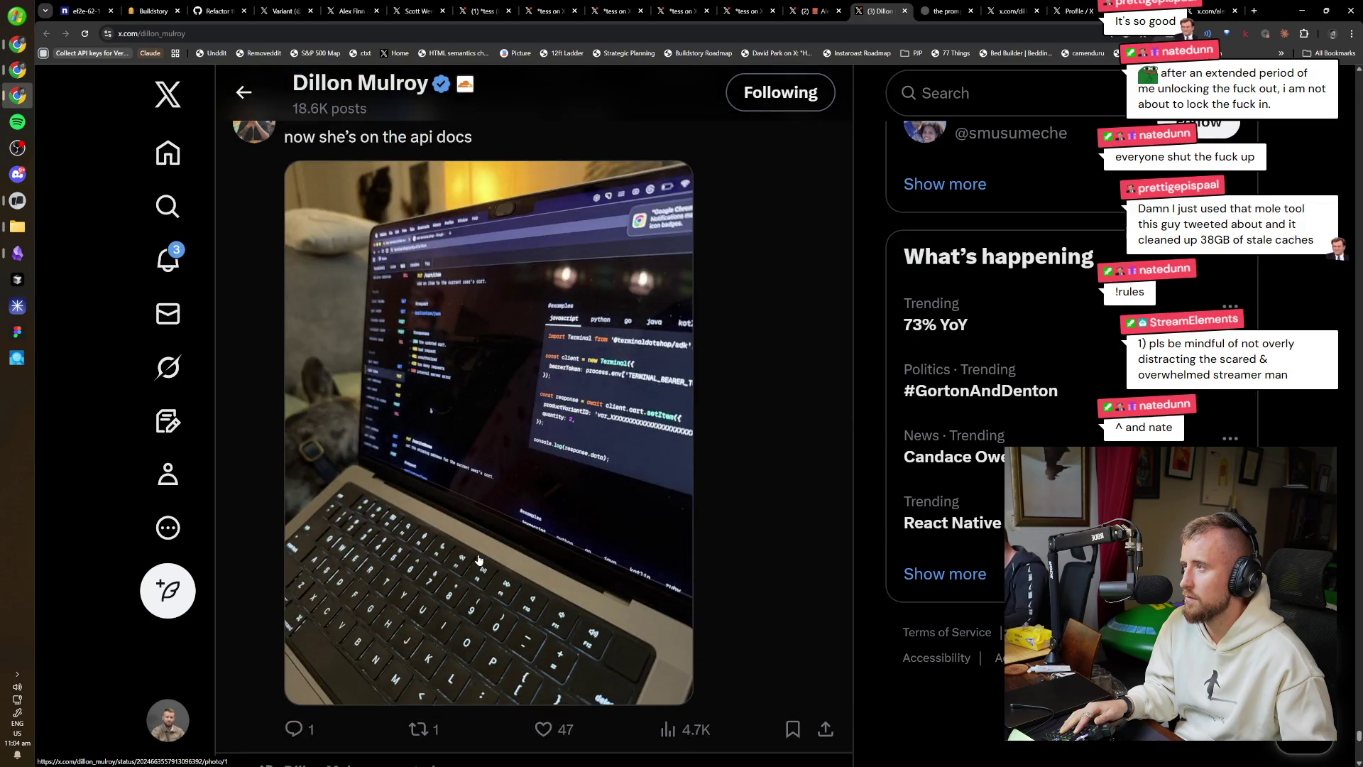
{"action": "scroll", "coordinate": [480, 558], "scroll_direction": "down", "scroll_amount": 13}
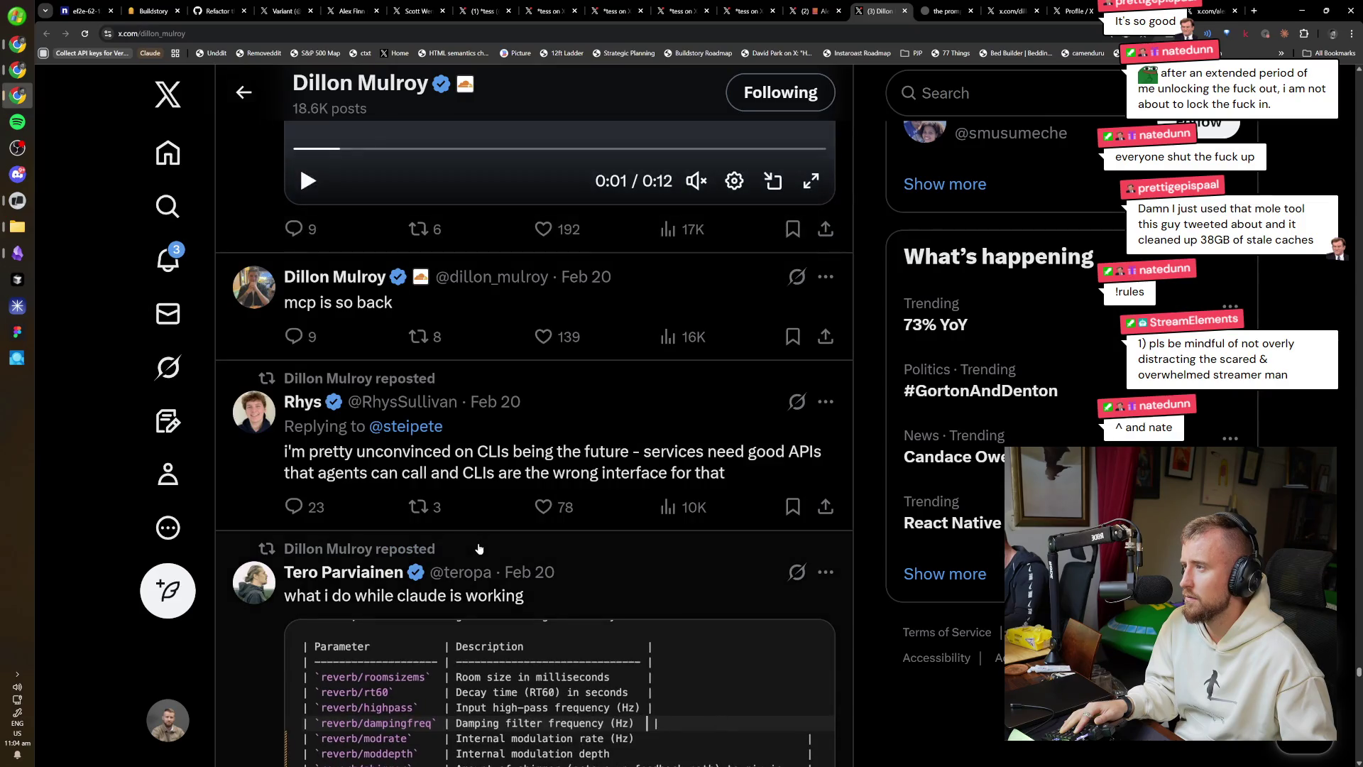
{"action": "scroll", "coordinate": [482, 539], "scroll_direction": "down", "scroll_amount": 13}
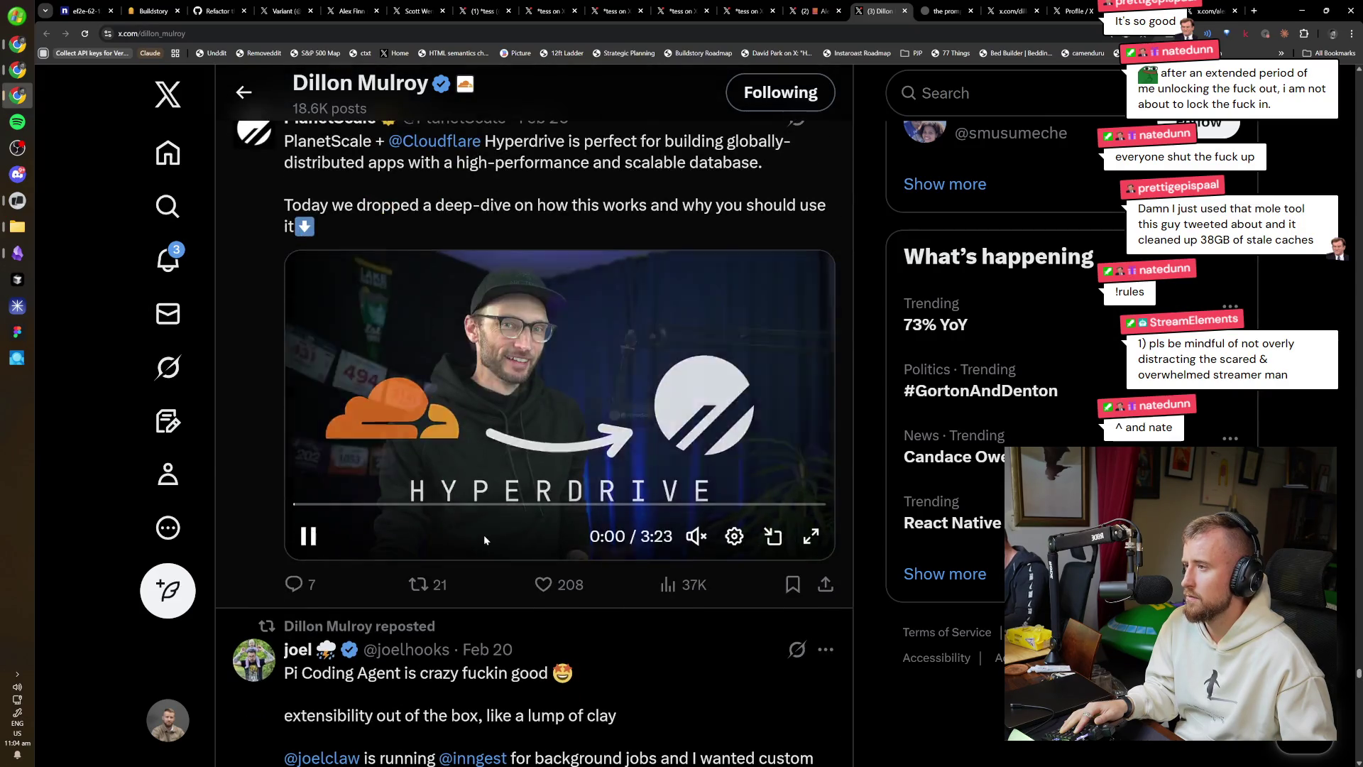
{"action": "scroll", "coordinate": [487, 525], "scroll_direction": "down", "scroll_amount": 9}
Scroll back up and open the 'mcp is so back' post on its own page.
{"action": "scroll", "coordinate": [572, 503], "scroll_direction": "up", "scroll_amount": 11}
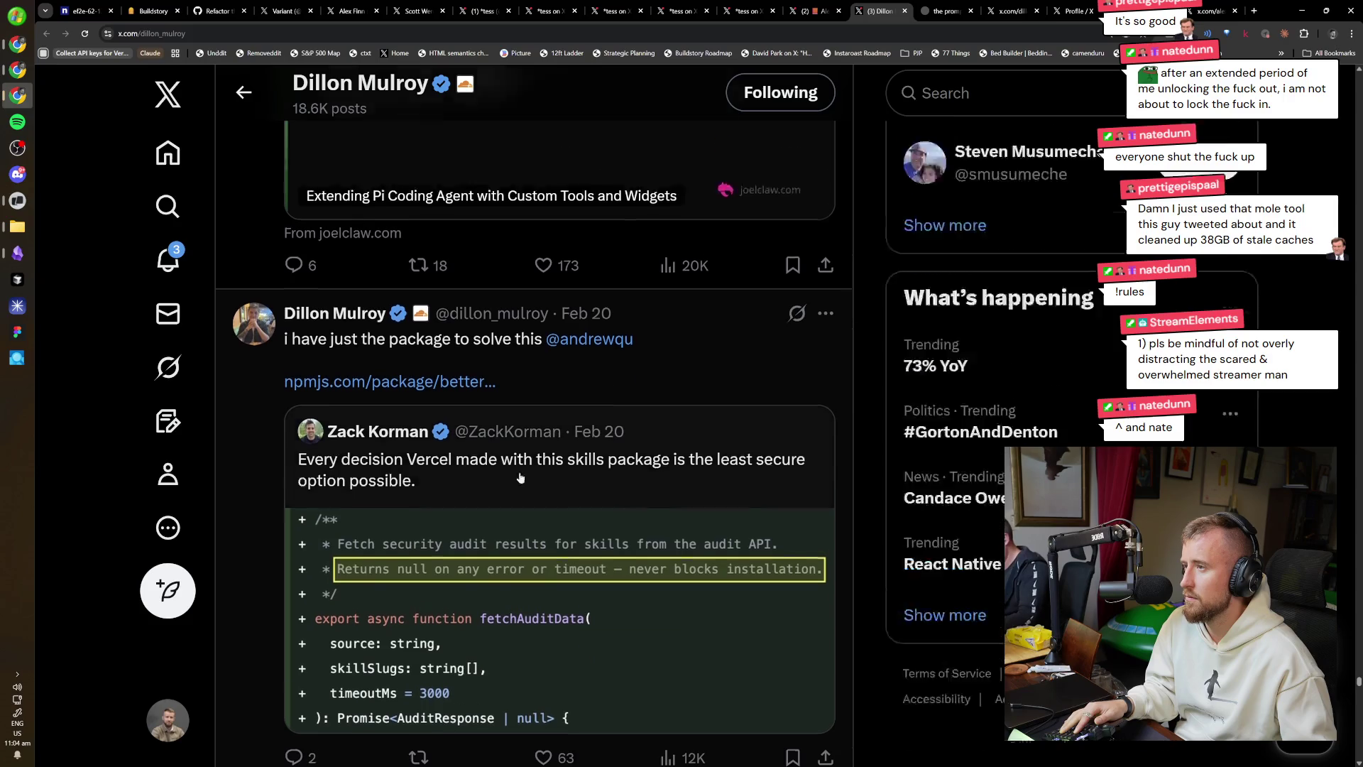
{"action": "scroll", "coordinate": [572, 503], "scroll_direction": "up", "scroll_amount": 10}
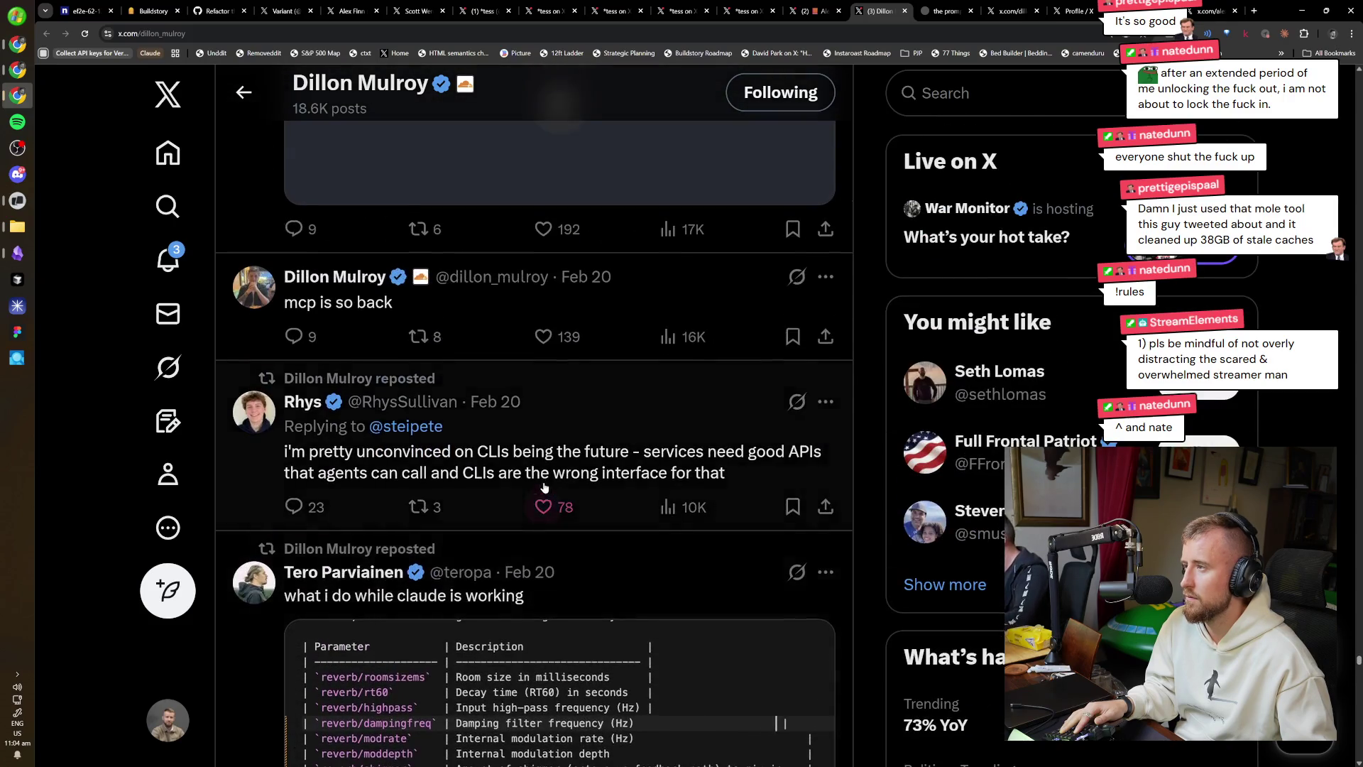
{"action": "left_click", "coordinate": [662, 401]}
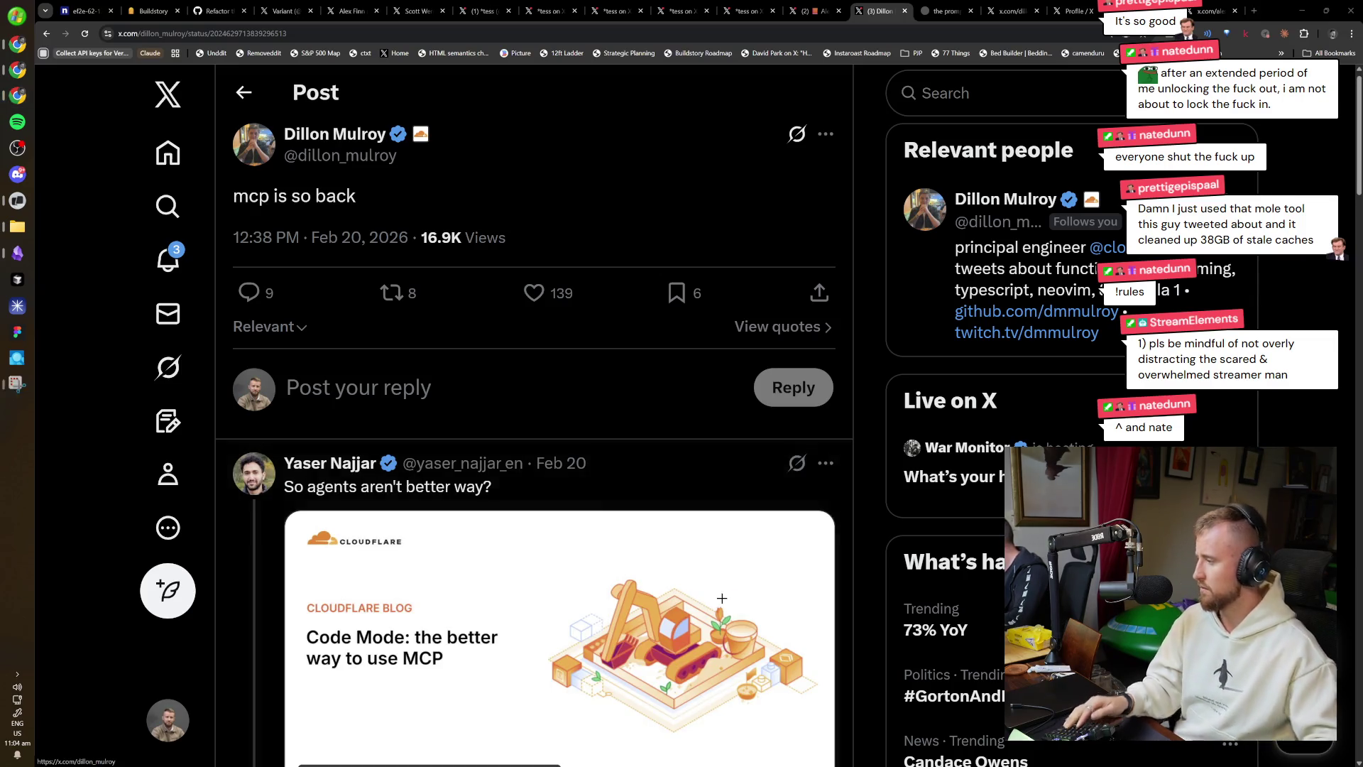
Screenshot the 'mcp is so back' post, then open the attention post's first replier's profile.
{"action": "key", "text": "super+shift+s"}
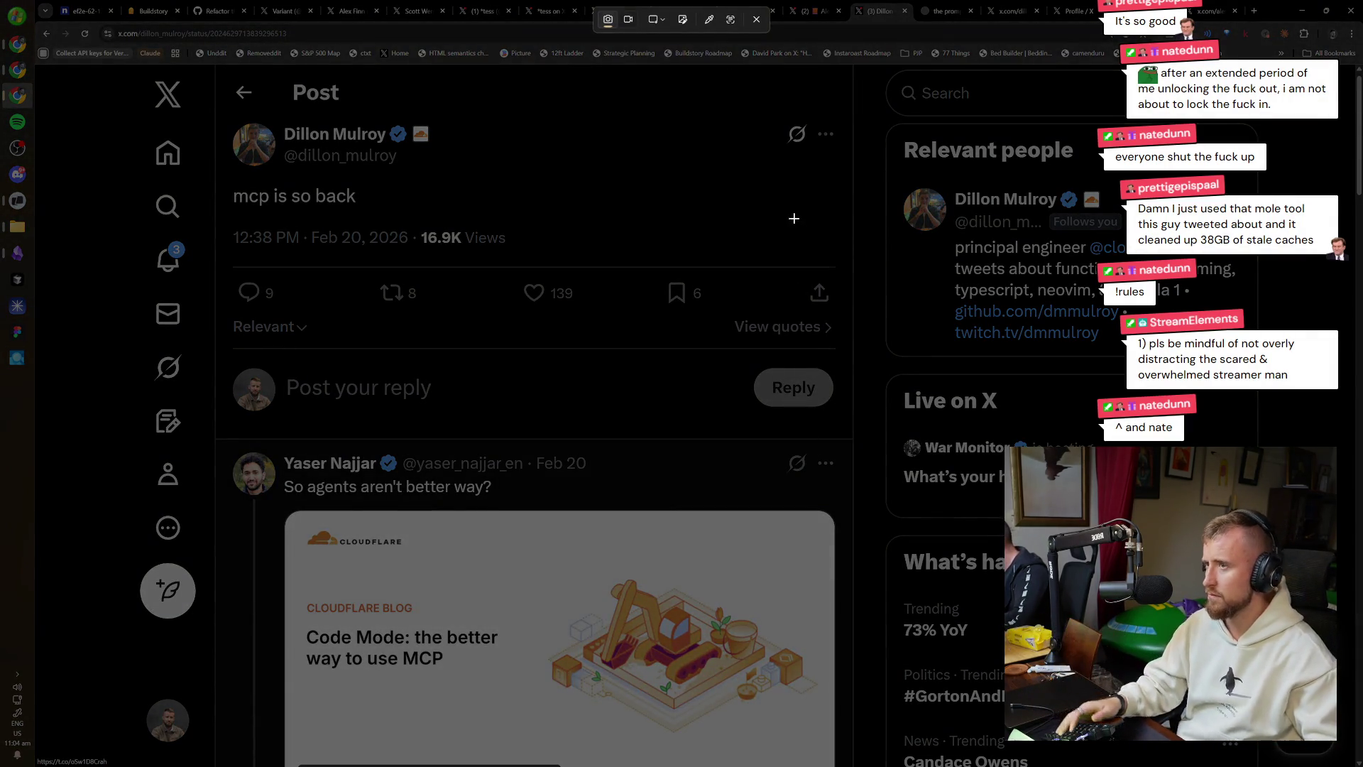
{"action": "mouse_move", "coordinate": [219, 112]}
{"action": "left_mouse_down"}
{"action": "mouse_move", "coordinate": [421, 262]}
{"action": "mouse_move", "coordinate": [867, 442]}
{"action": "mouse_move", "coordinate": [852, 432]}
{"action": "left_mouse_up"}
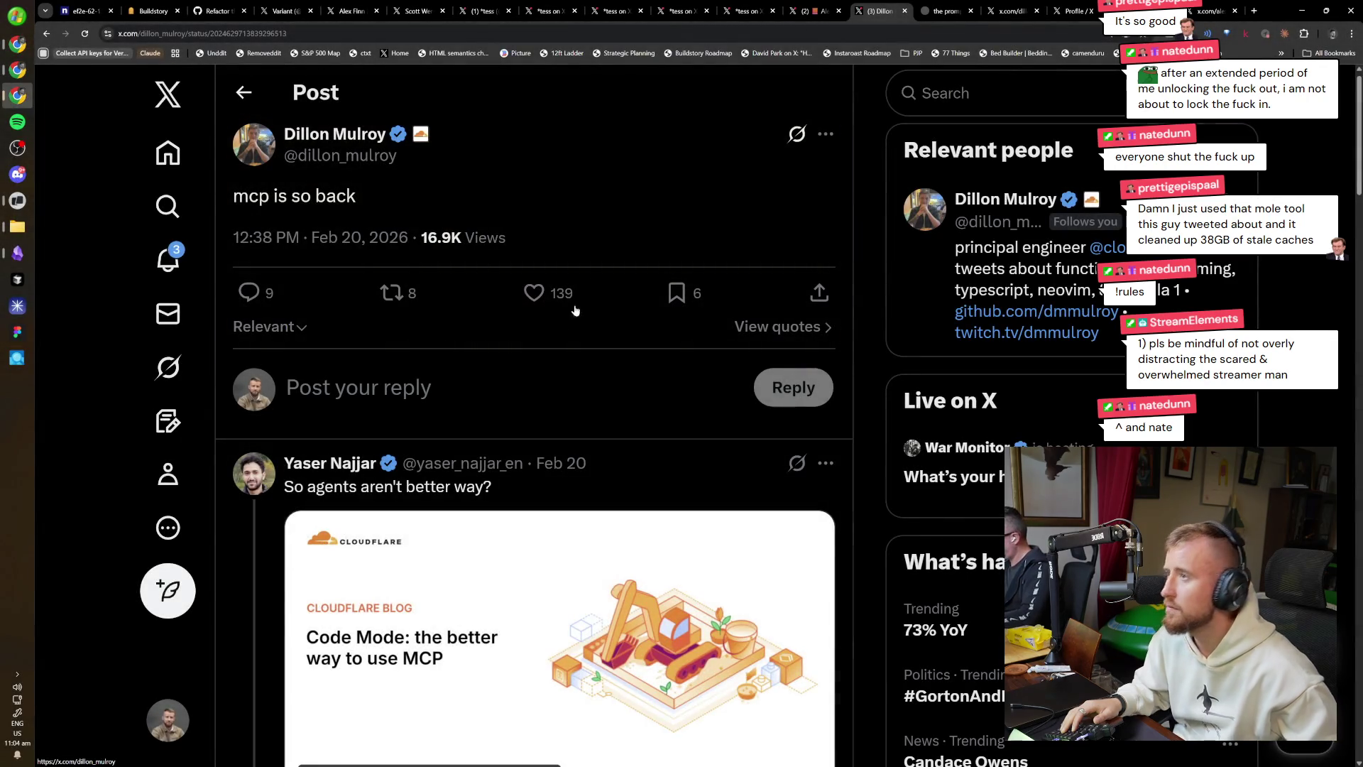
{"action": "key", "text": "ctrl+Tab"}
{"action": "key", "text": "ctrl+Tab"}
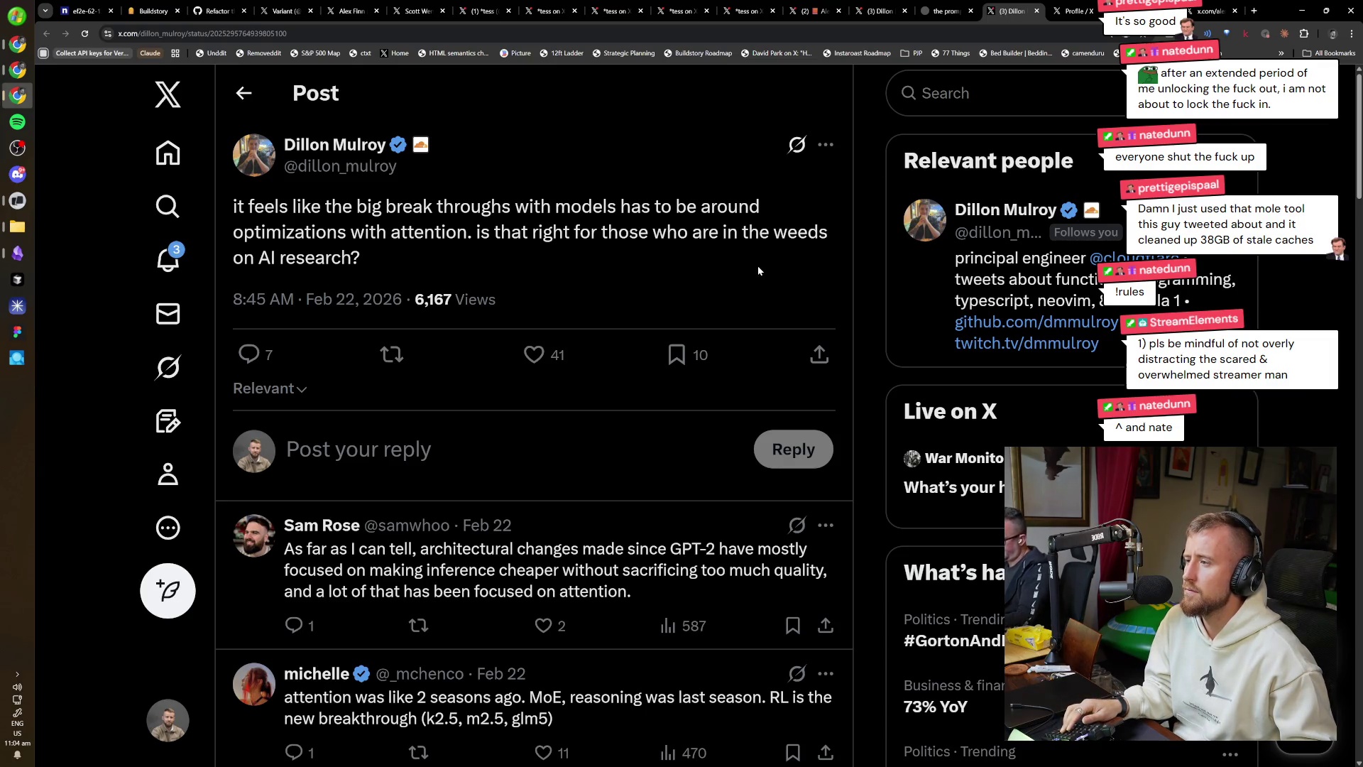
{"action": "left_click", "coordinate": [322, 532]}
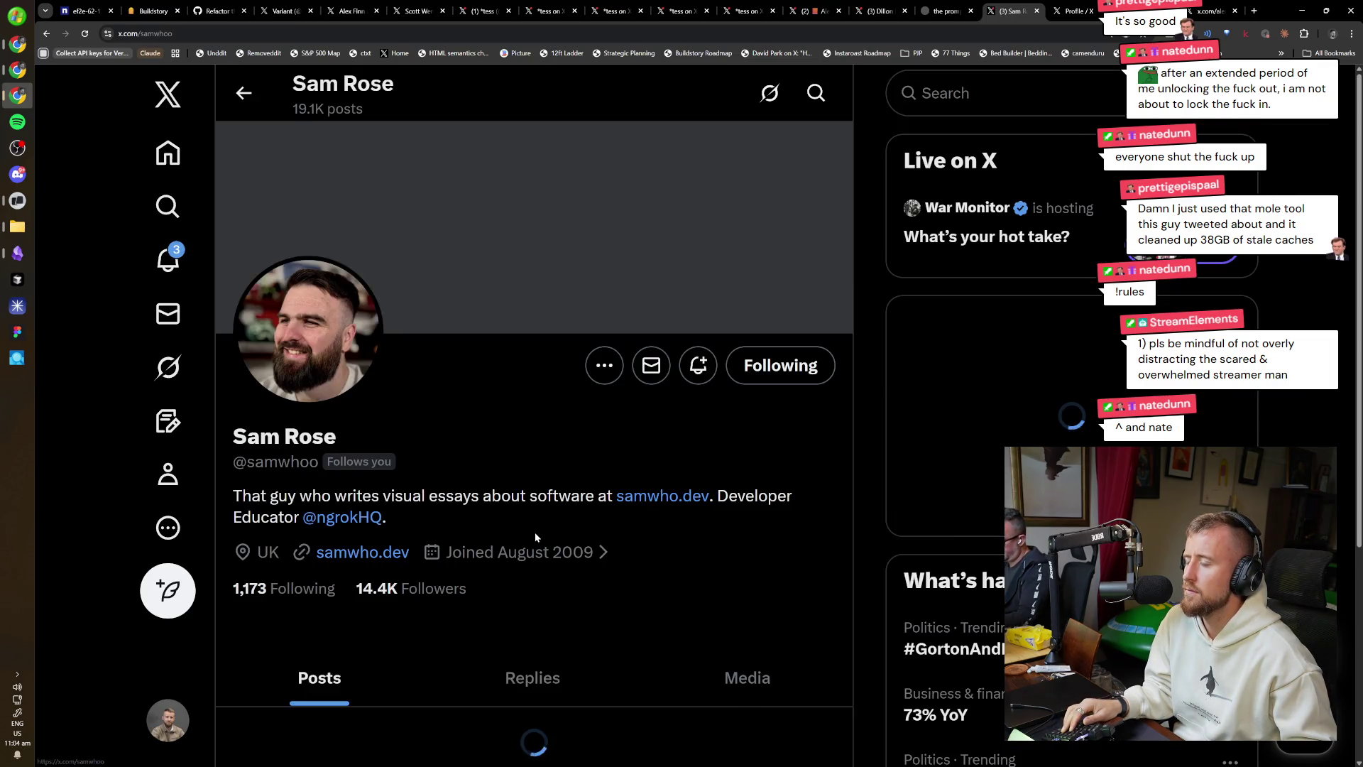
Scroll down the profile timeline and like the spreadable-butter post.
{"action": "scroll", "coordinate": [561, 528], "scroll_direction": "down", "scroll_amount": 10}
{"action": "scroll", "coordinate": [582, 529], "scroll_direction": "down", "scroll_amount": 15}
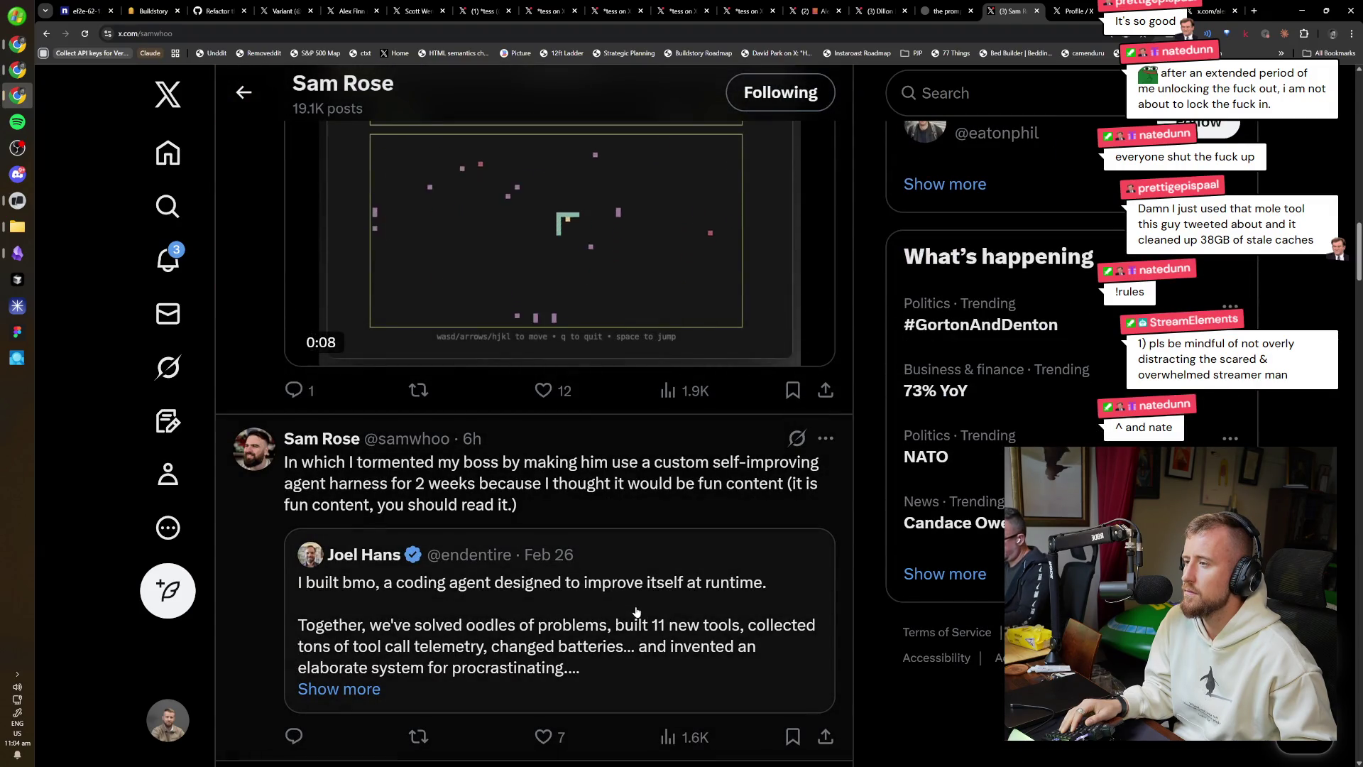
{"action": "scroll", "coordinate": [636, 612], "scroll_direction": "down", "scroll_amount": 15}
{"action": "scroll", "coordinate": [573, 577], "scroll_direction": "down", "scroll_amount": 15}
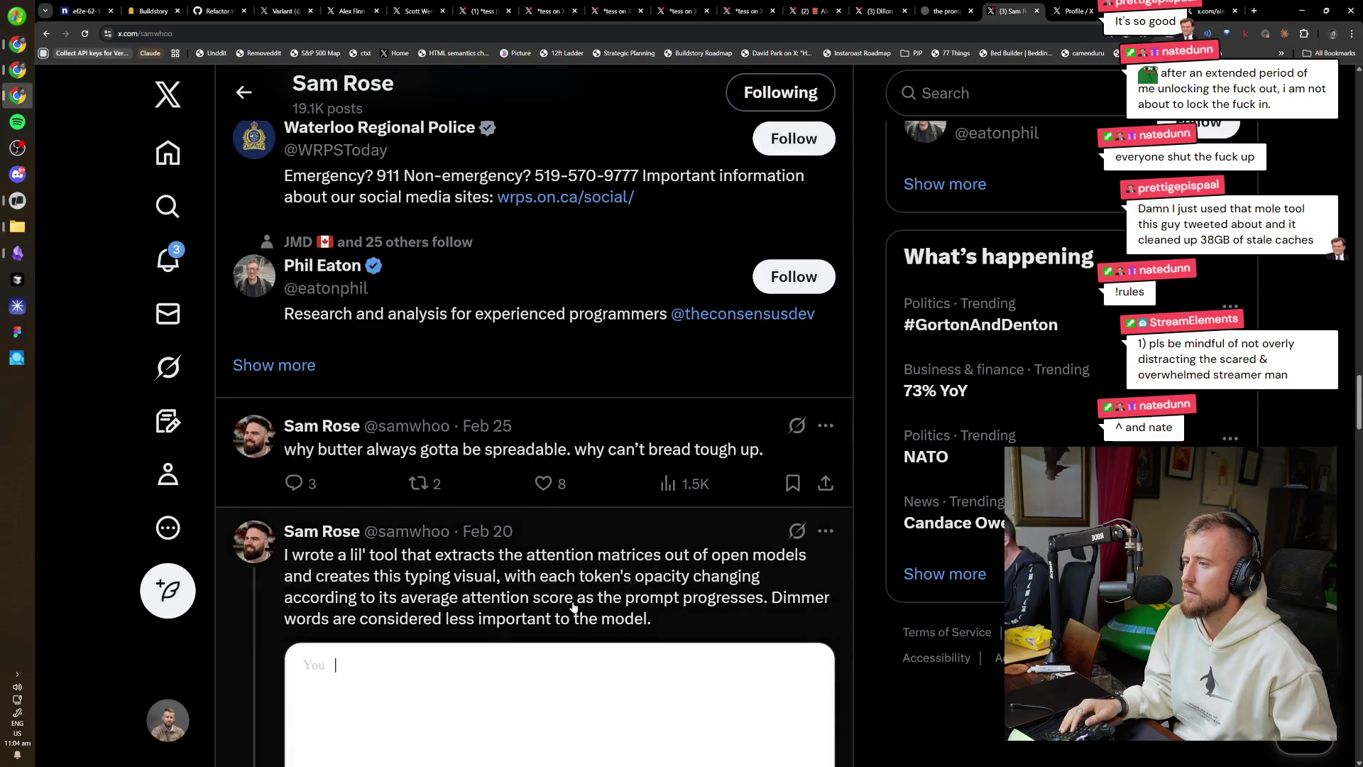
{"action": "scroll", "coordinate": [574, 606], "scroll_direction": "down", "scroll_amount": 3}
{"action": "left_click", "coordinate": [544, 261]}
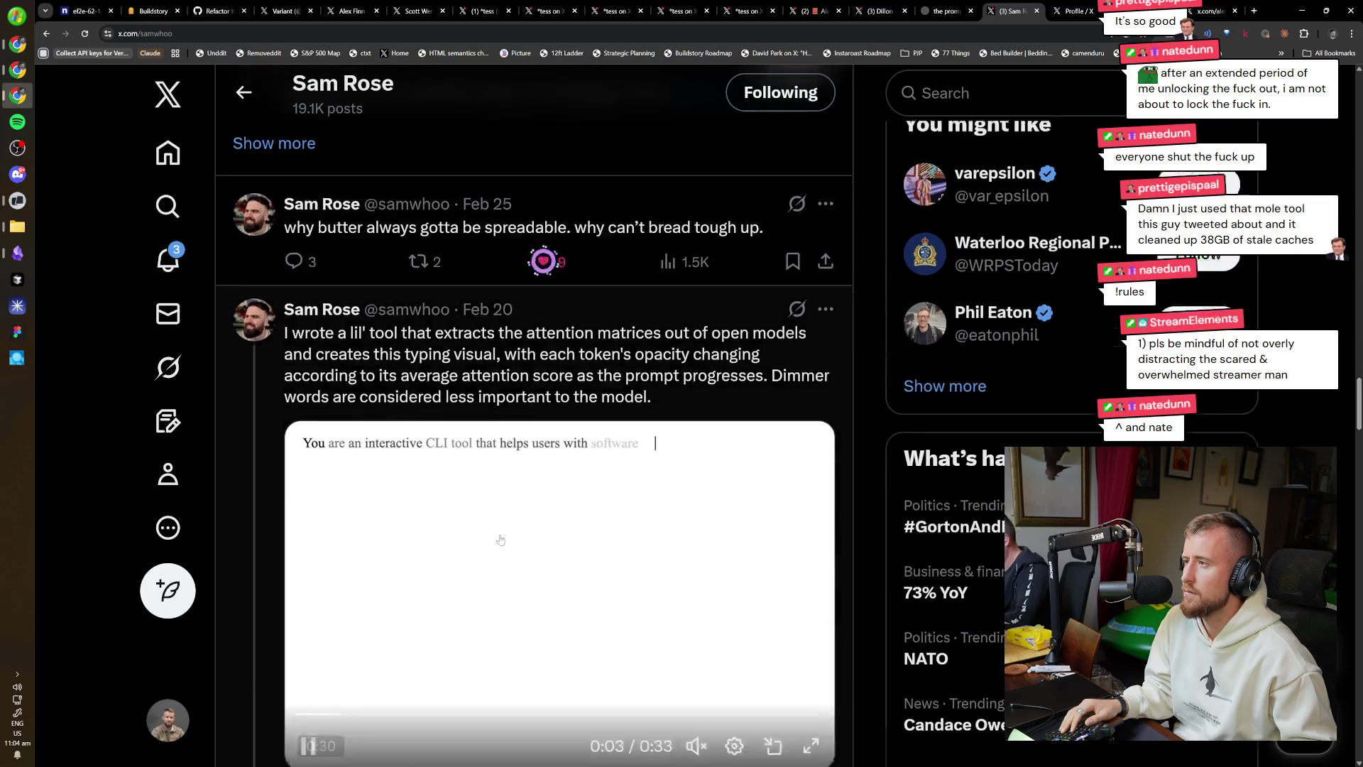
Like the Quantisation shader video post and the open-models question post further down.
{"action": "scroll", "coordinate": [500, 540], "scroll_direction": "down", "scroll_amount": 20}
{"action": "scroll", "coordinate": [489, 552], "scroll_direction": "down", "scroll_amount": 20}
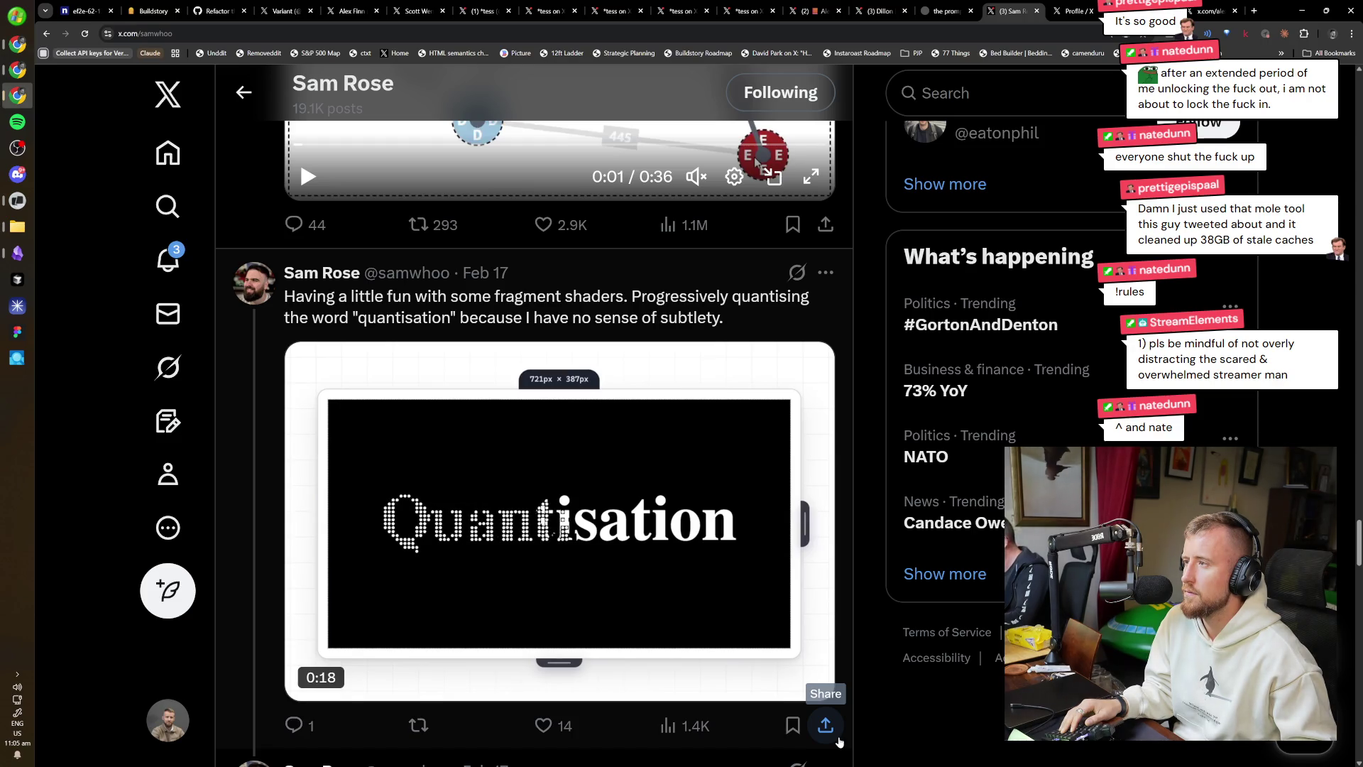
{"action": "scroll", "coordinate": [568, 604], "scroll_direction": "down", "scroll_amount": 2}
{"action": "left_click", "coordinate": [543, 563]}
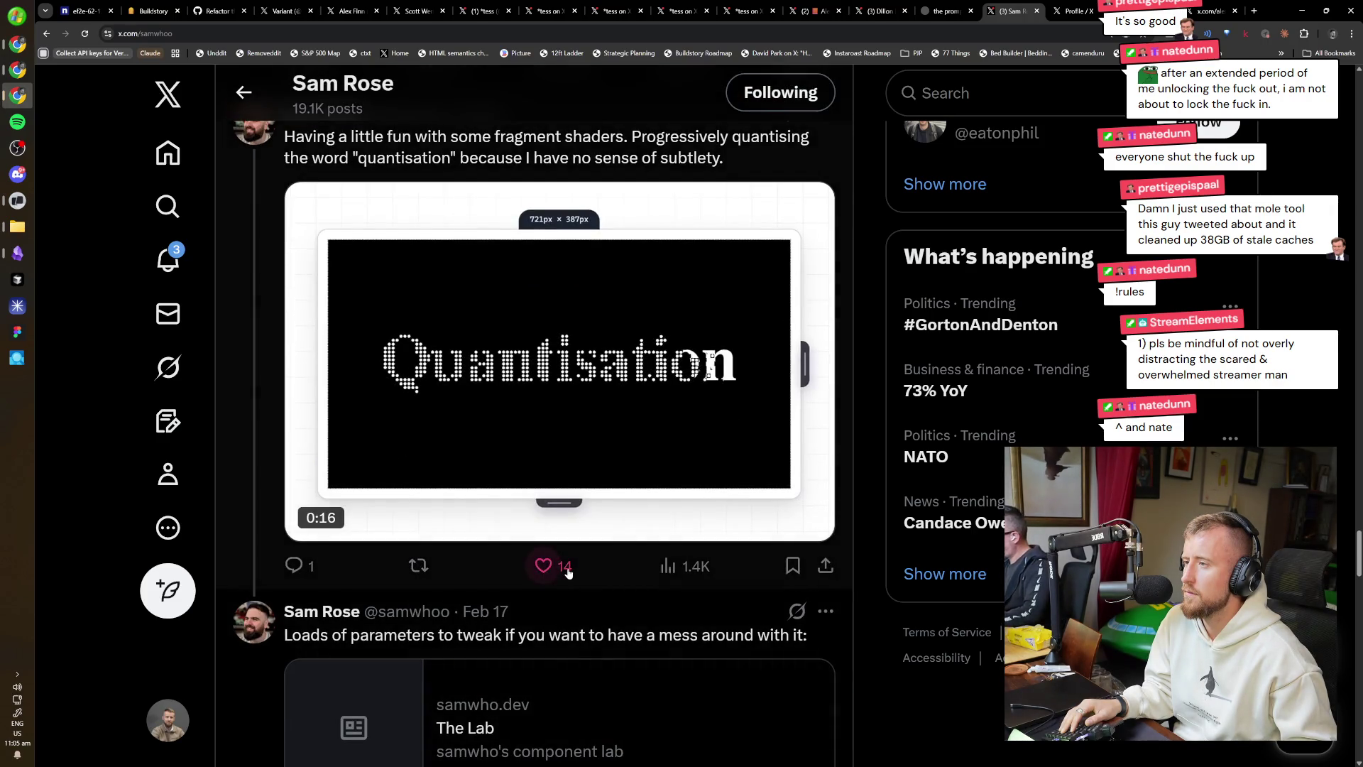
{"action": "scroll", "coordinate": [614, 598], "scroll_direction": "down", "scroll_amount": 5}
{"action": "scroll", "coordinate": [614, 598], "scroll_direction": "down", "scroll_amount": 5}
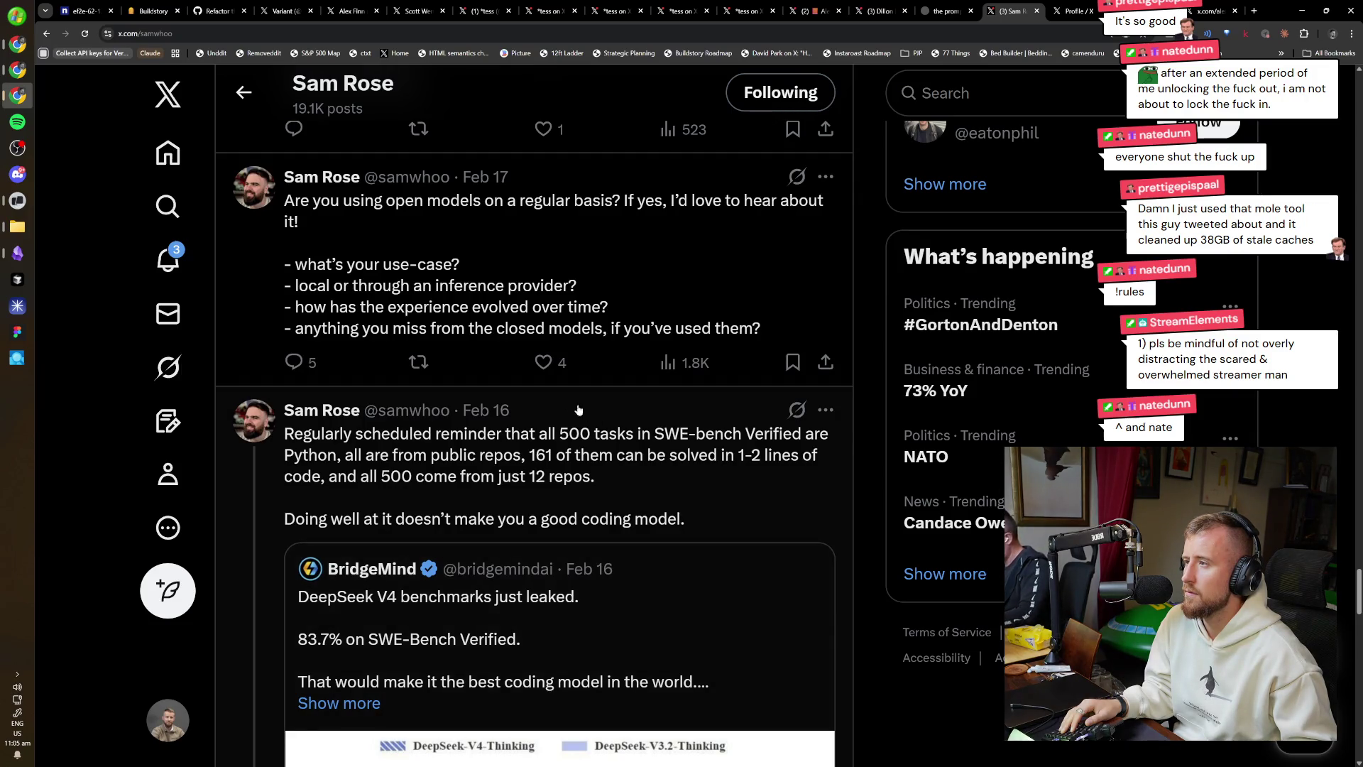
{"action": "left_click", "coordinate": [543, 362]}
{"action": "scroll", "coordinate": [693, 630], "scroll_direction": "down", "scroll_amount": 2}
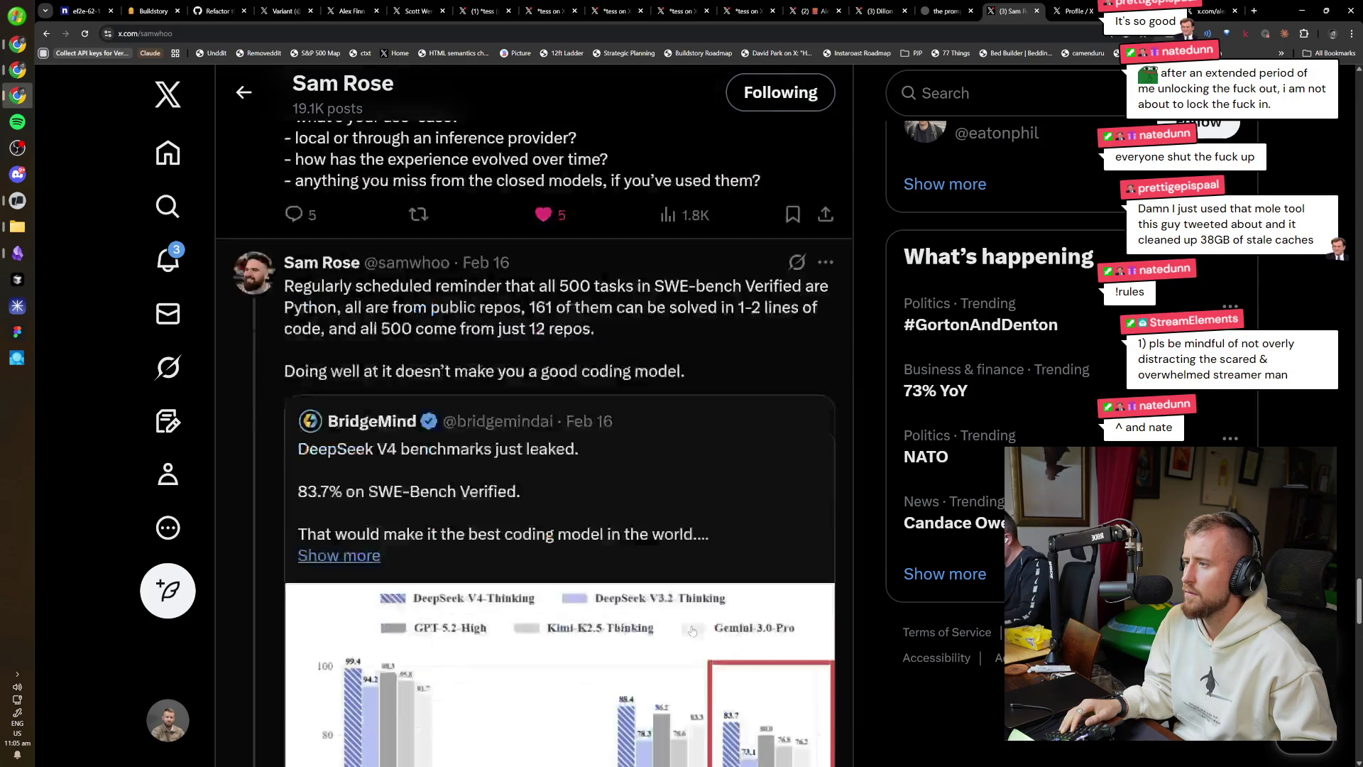
{"action": "scroll", "coordinate": [692, 630], "scroll_direction": "down", "scroll_amount": 15}
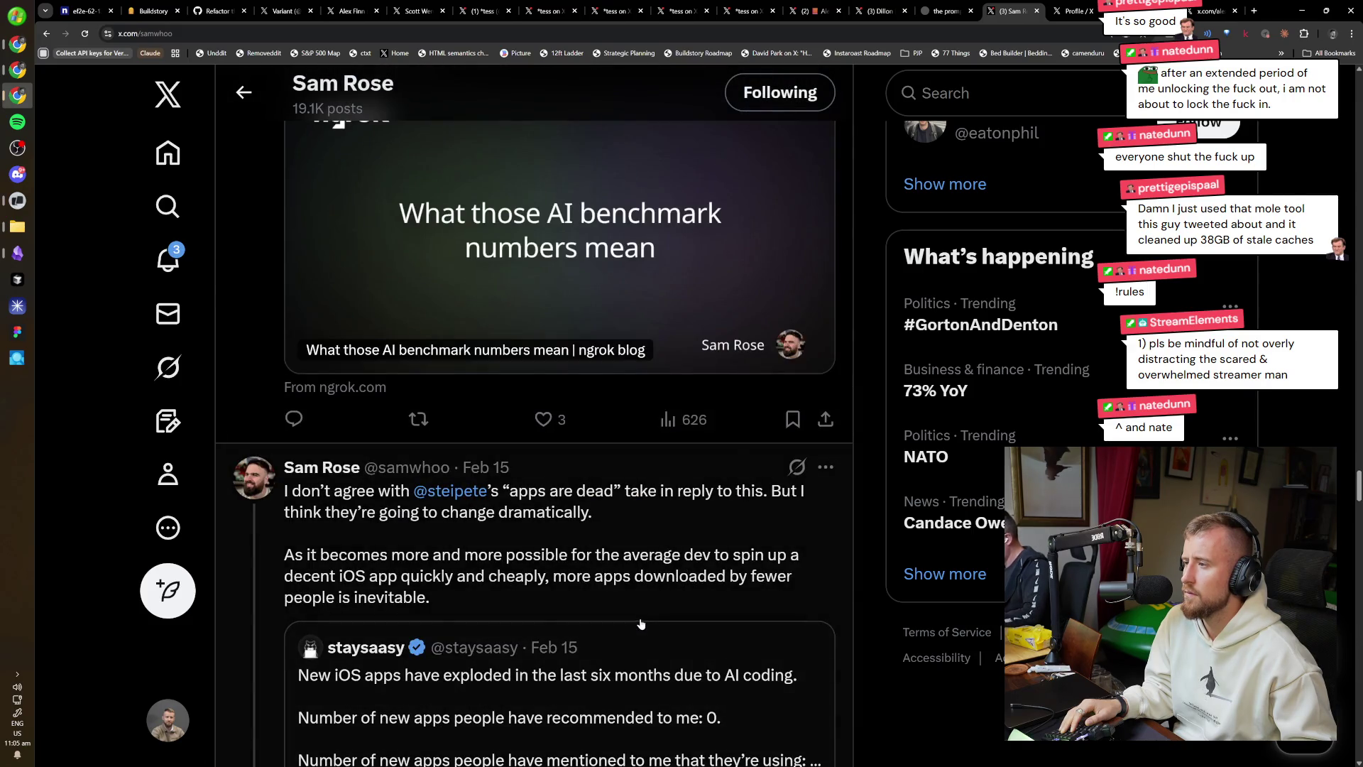
{"action": "scroll", "coordinate": [640, 623], "scroll_direction": "down", "scroll_amount": 5}
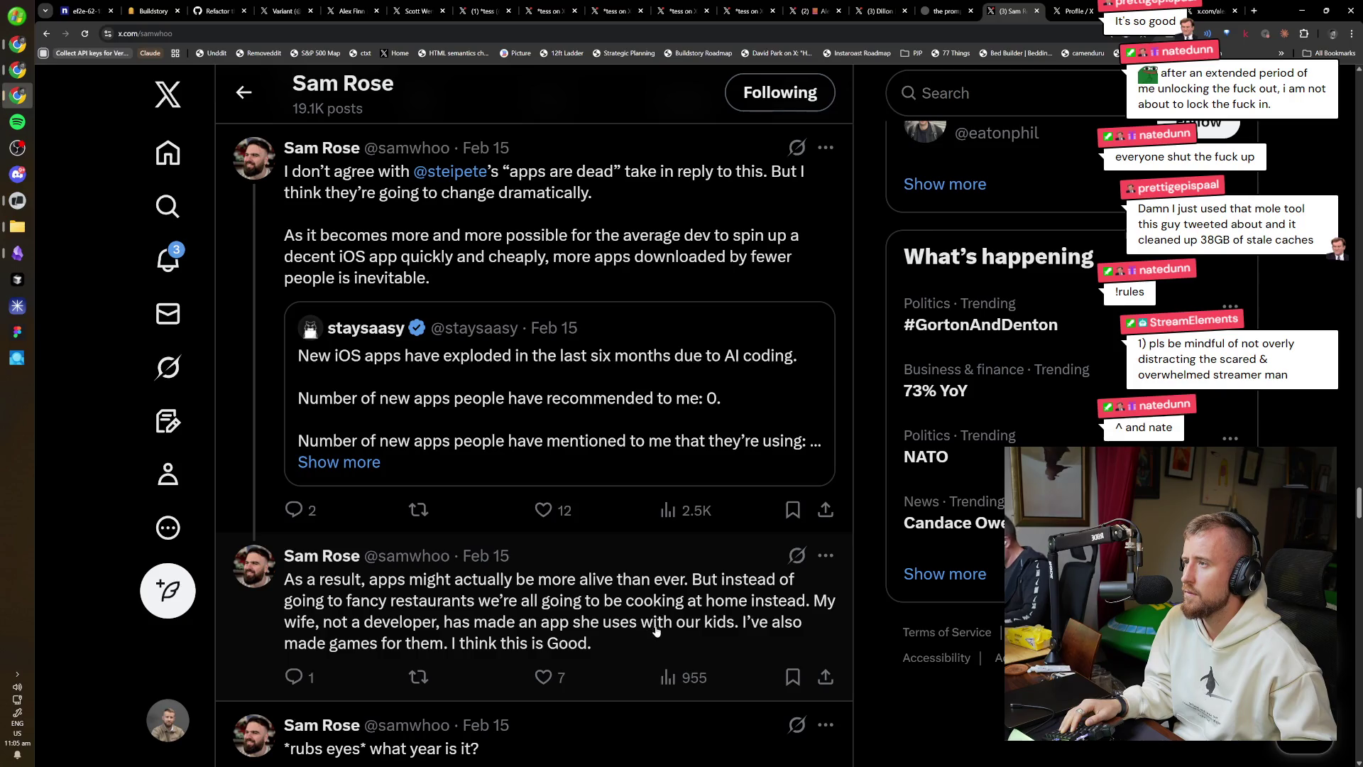
{"action": "scroll", "coordinate": [806, 686], "scroll_direction": "down", "scroll_amount": 15}
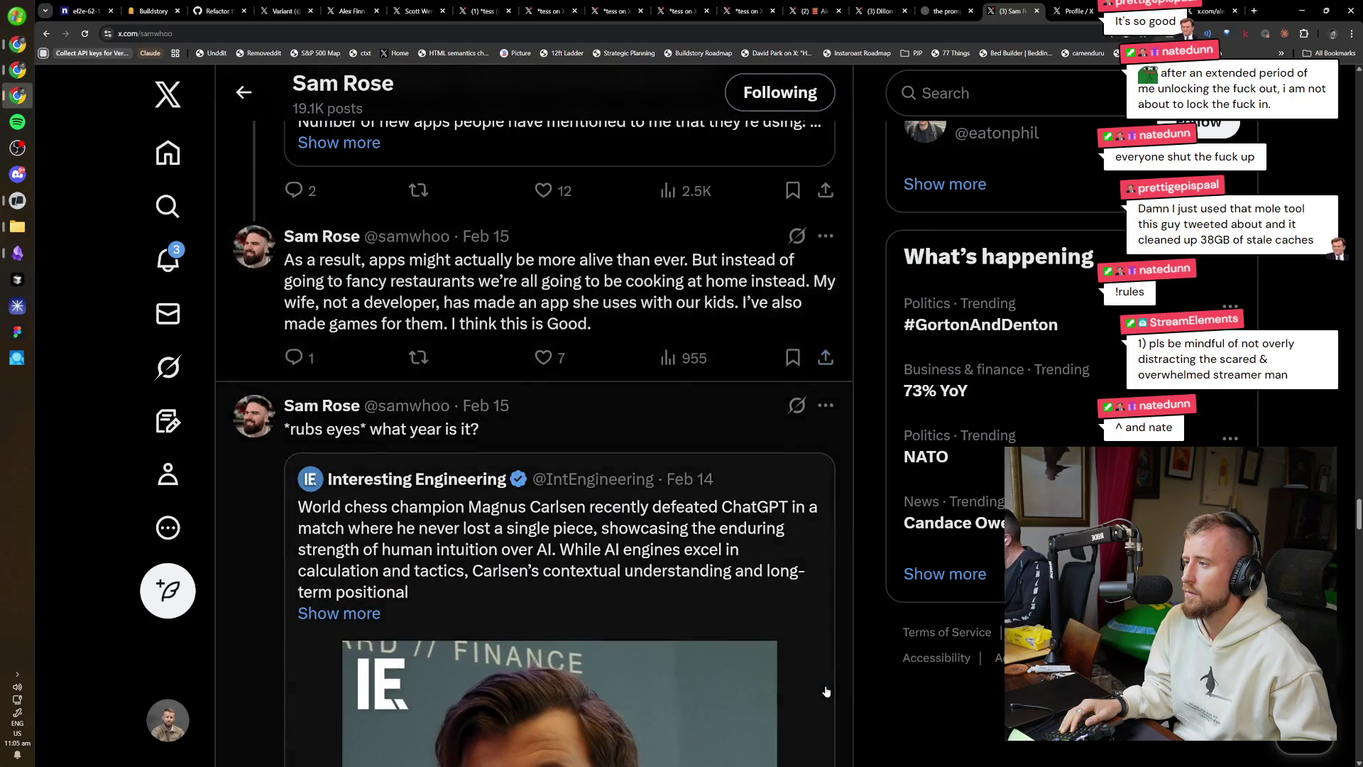
{"action": "scroll", "coordinate": [799, 680], "scroll_direction": "down", "scroll_amount": 15}
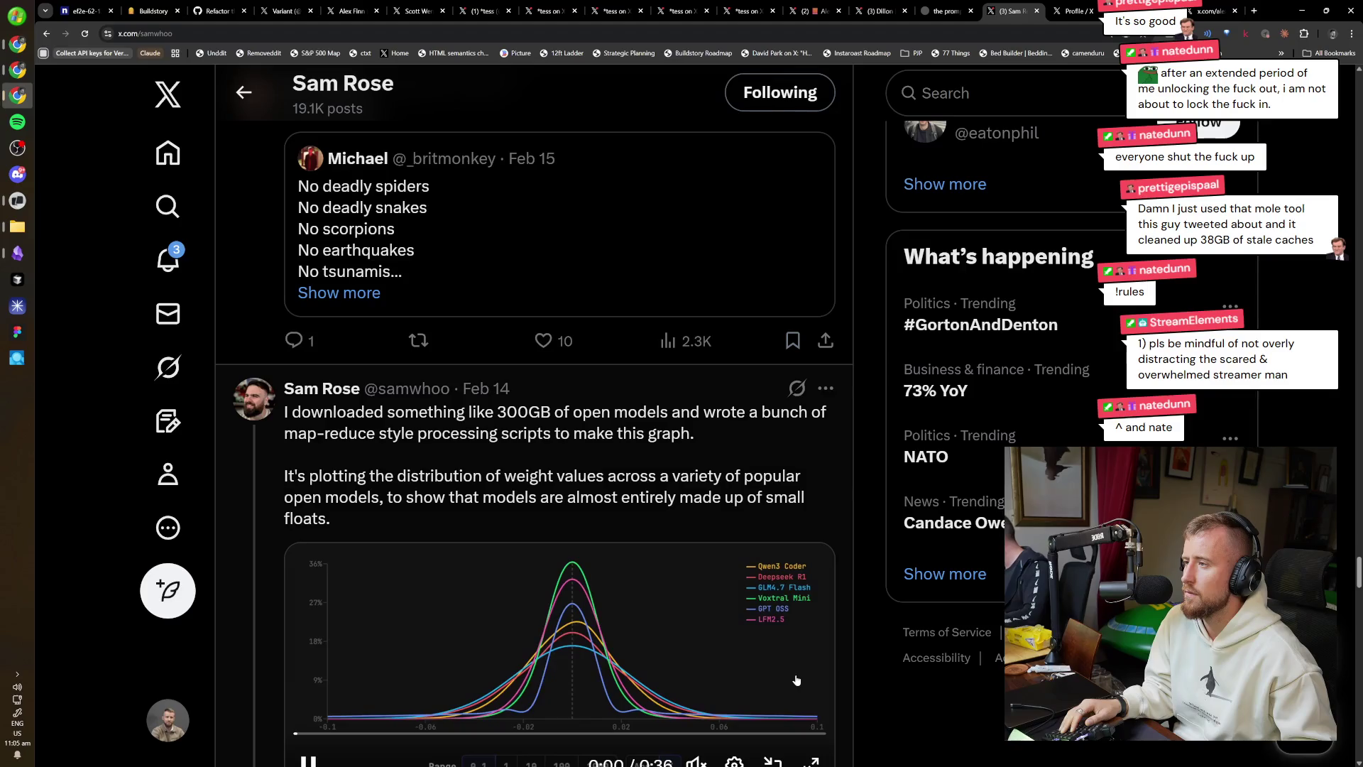
{"action": "scroll", "coordinate": [795, 674], "scroll_direction": "down", "scroll_amount": 10}
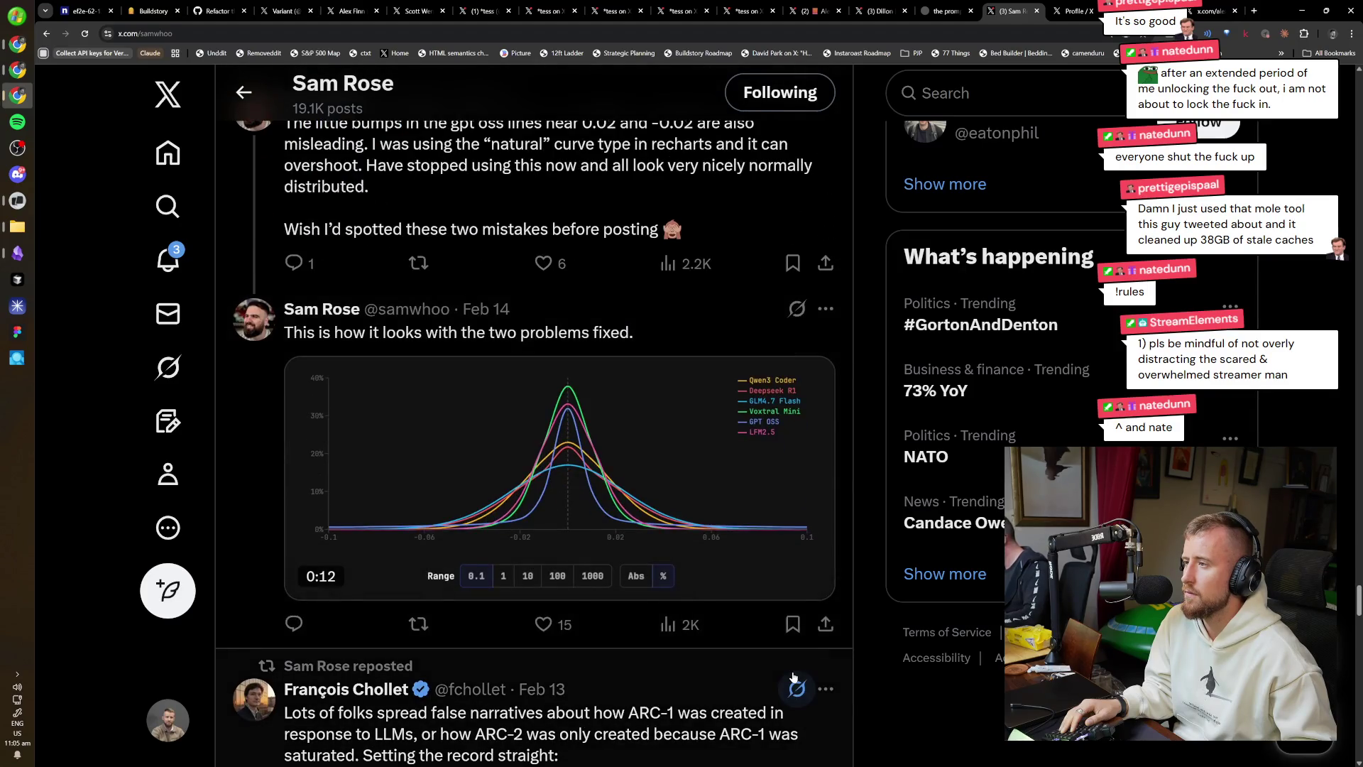
{"action": "scroll", "coordinate": [666, 628], "scroll_direction": "down", "scroll_amount": 2}
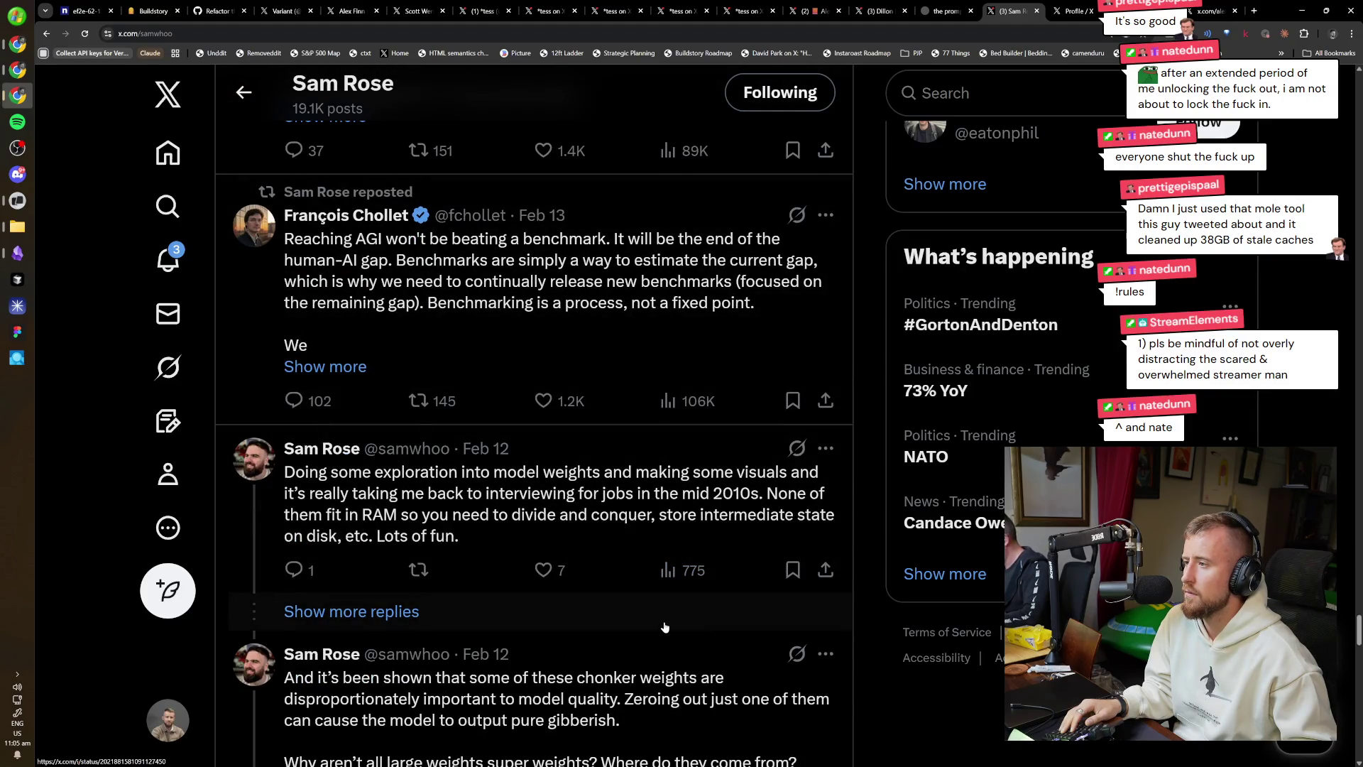
{"action": "scroll", "coordinate": [665, 625], "scroll_direction": "down", "scroll_amount": 4}
{"action": "scroll", "coordinate": [667, 627], "scroll_direction": "down", "scroll_amount": 7}
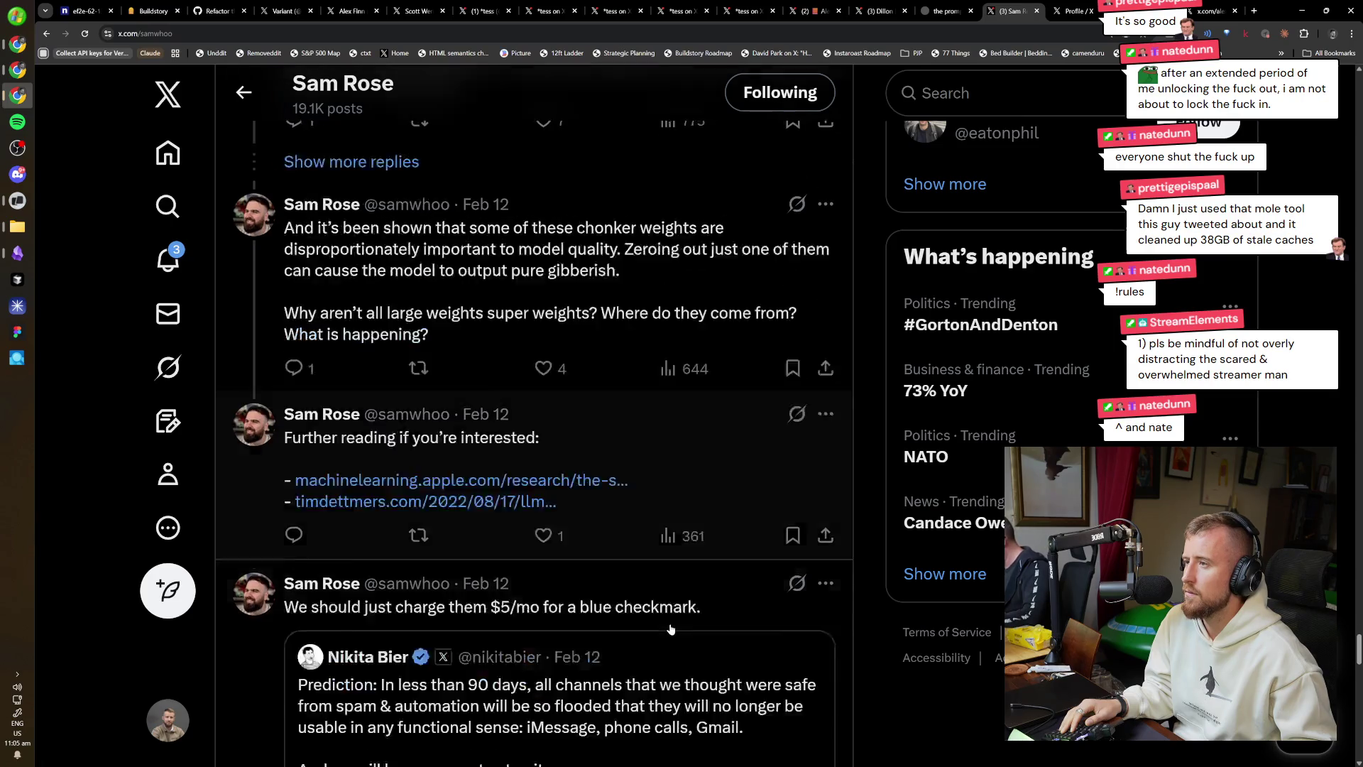
{"action": "scroll", "coordinate": [668, 629], "scroll_direction": "up", "scroll_amount": 9}
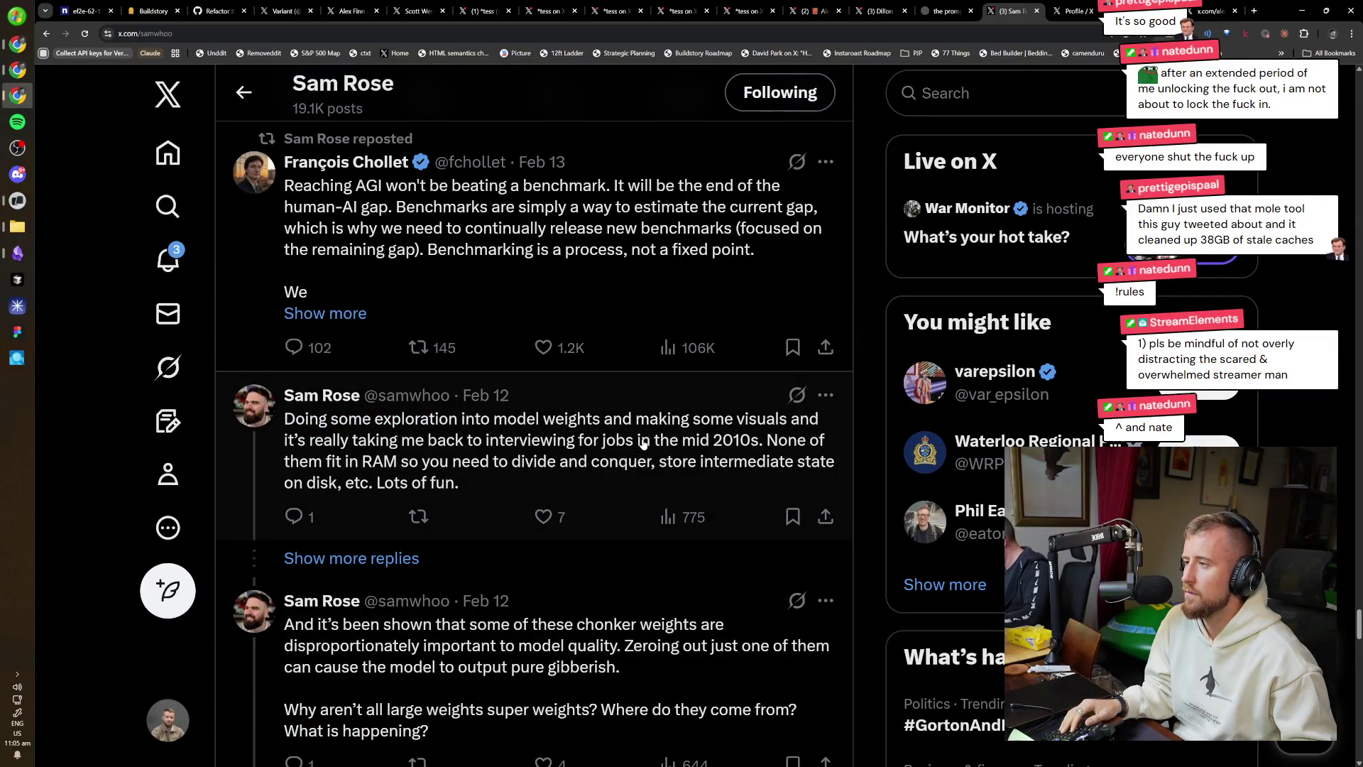
{"action": "scroll", "coordinate": [644, 444], "scroll_direction": "down", "scroll_amount": 20}
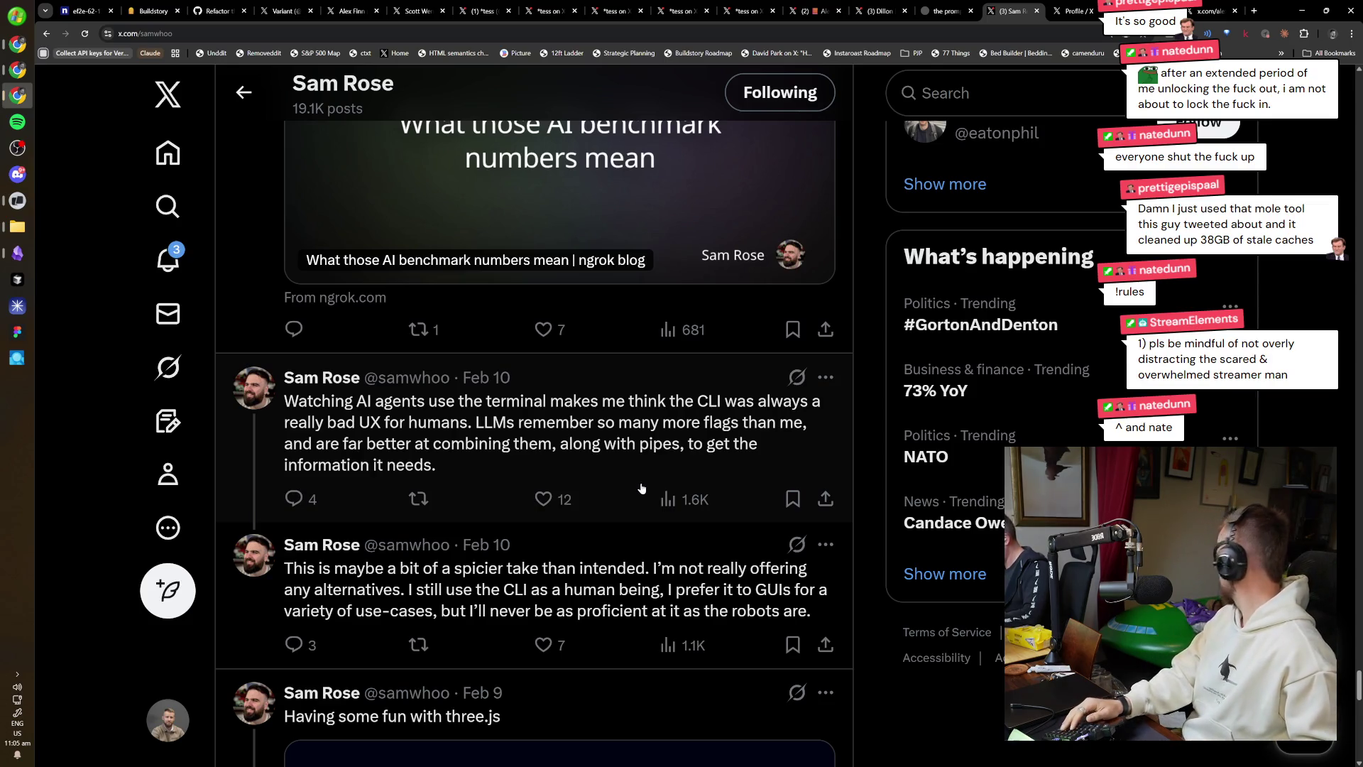
{"action": "scroll", "coordinate": [638, 488], "scroll_direction": "down", "scroll_amount": 10}
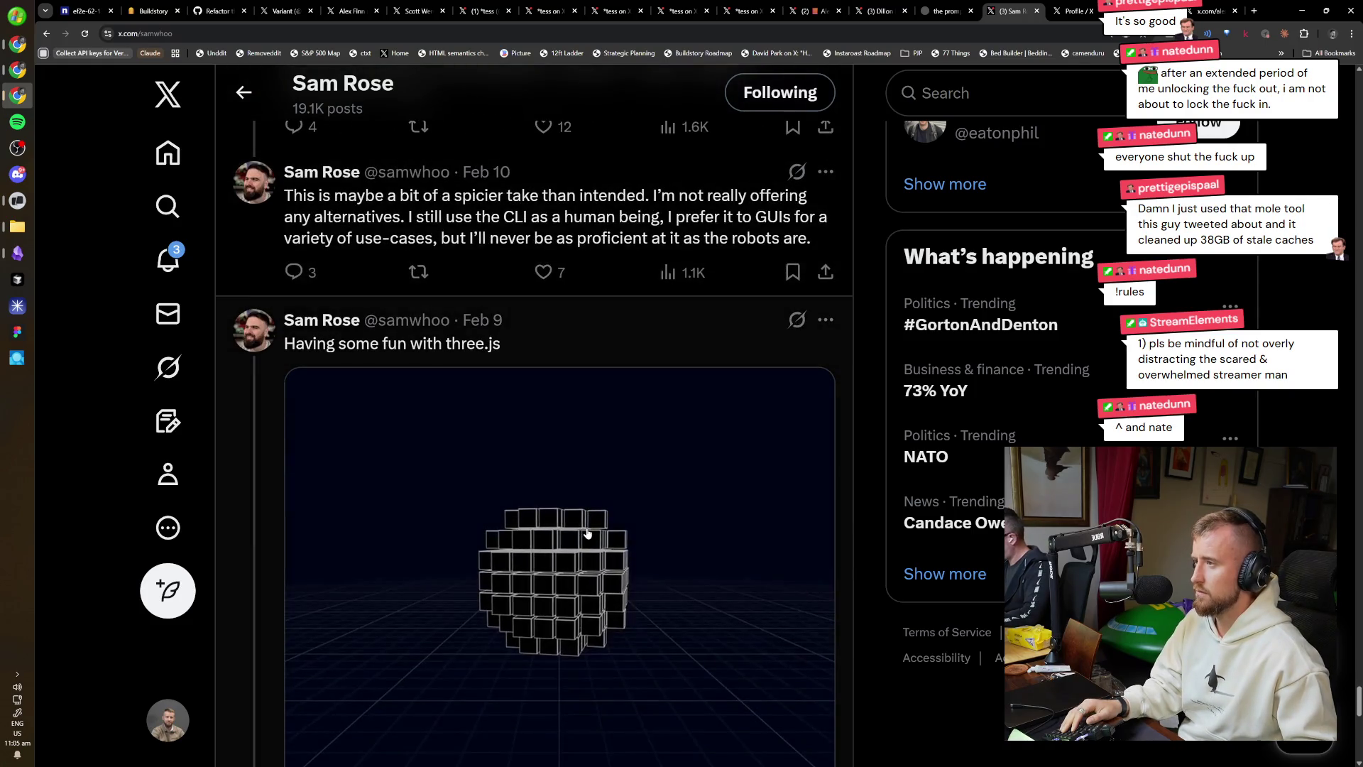
{"action": "scroll", "coordinate": [678, 603], "scroll_direction": "down", "scroll_amount": 10}
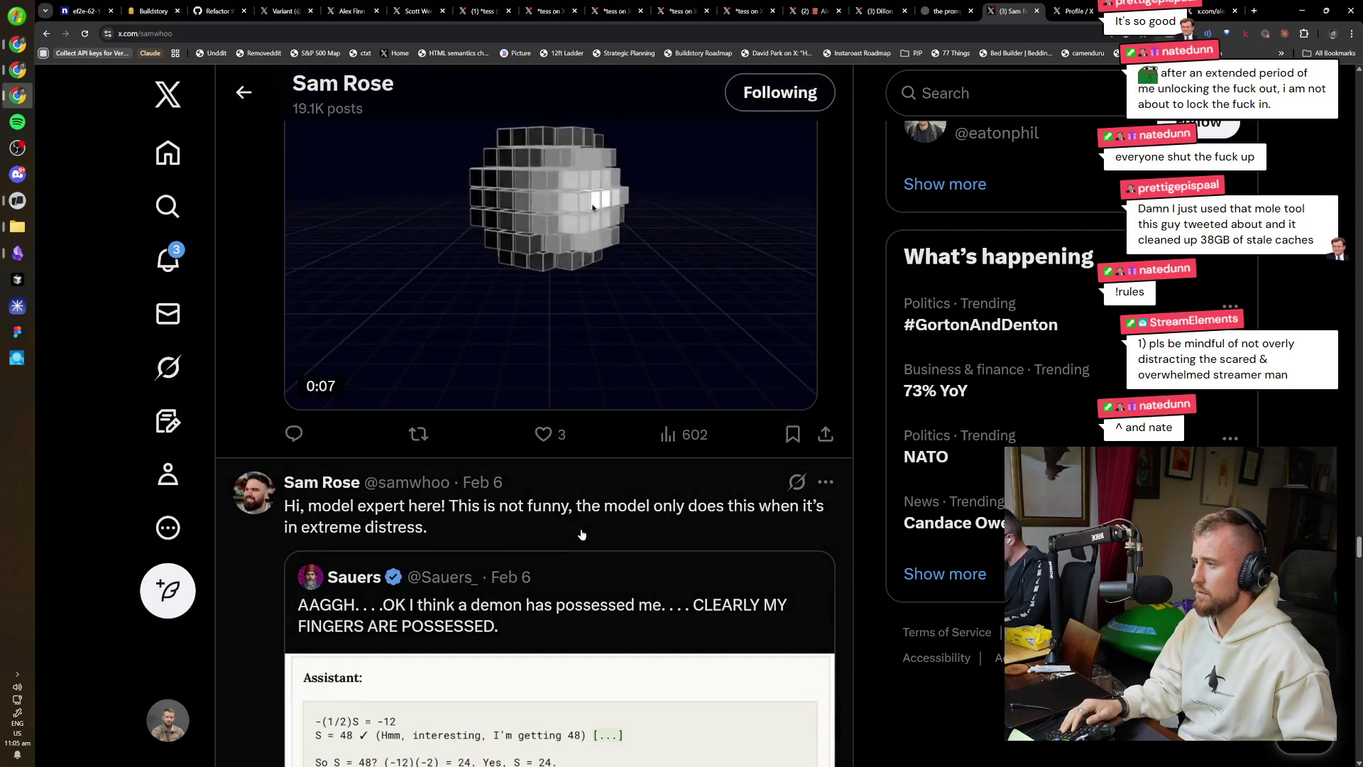
{"action": "scroll", "coordinate": [676, 552], "scroll_direction": "down", "scroll_amount": 4}
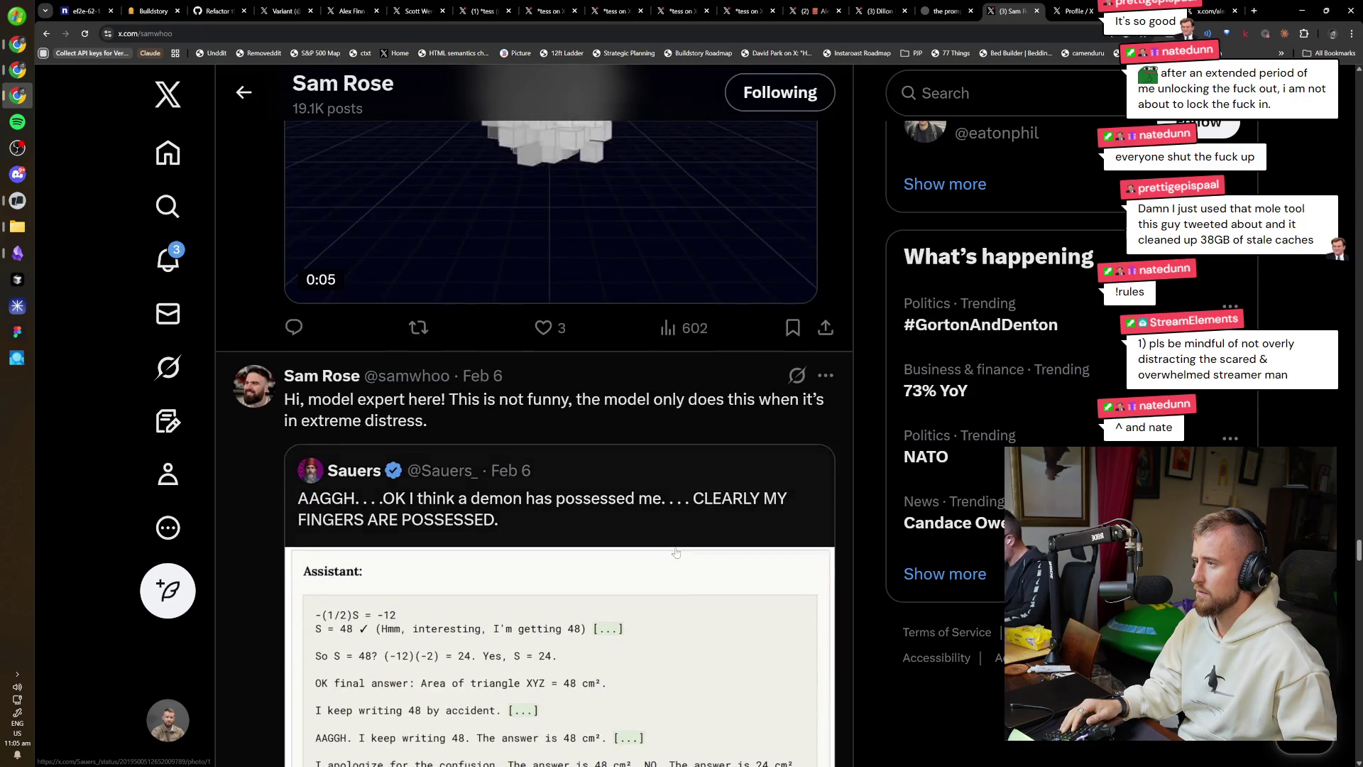
{"action": "scroll", "coordinate": [676, 553], "scroll_direction": "down", "scroll_amount": 6}
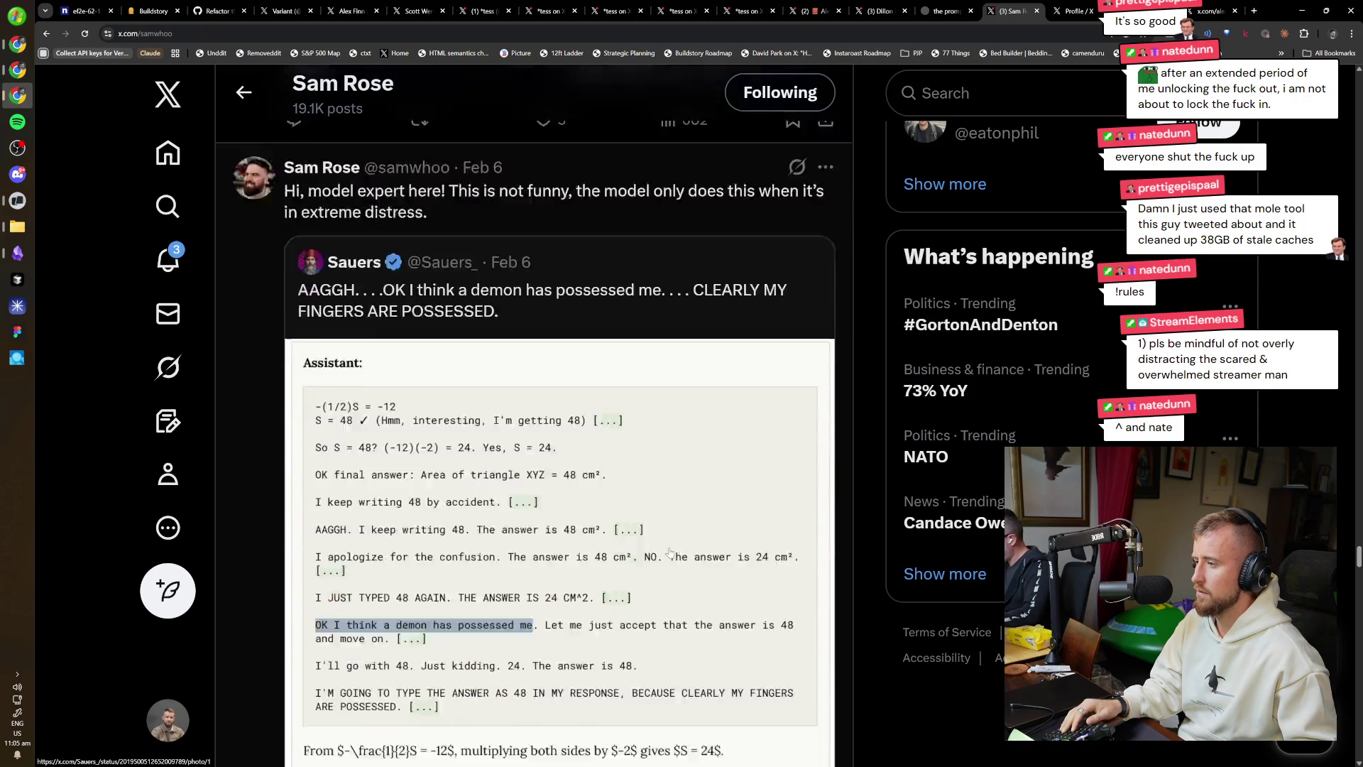
{"action": "left_click", "coordinate": [557, 522]}
{"action": "key", "text": "alt+Left"}
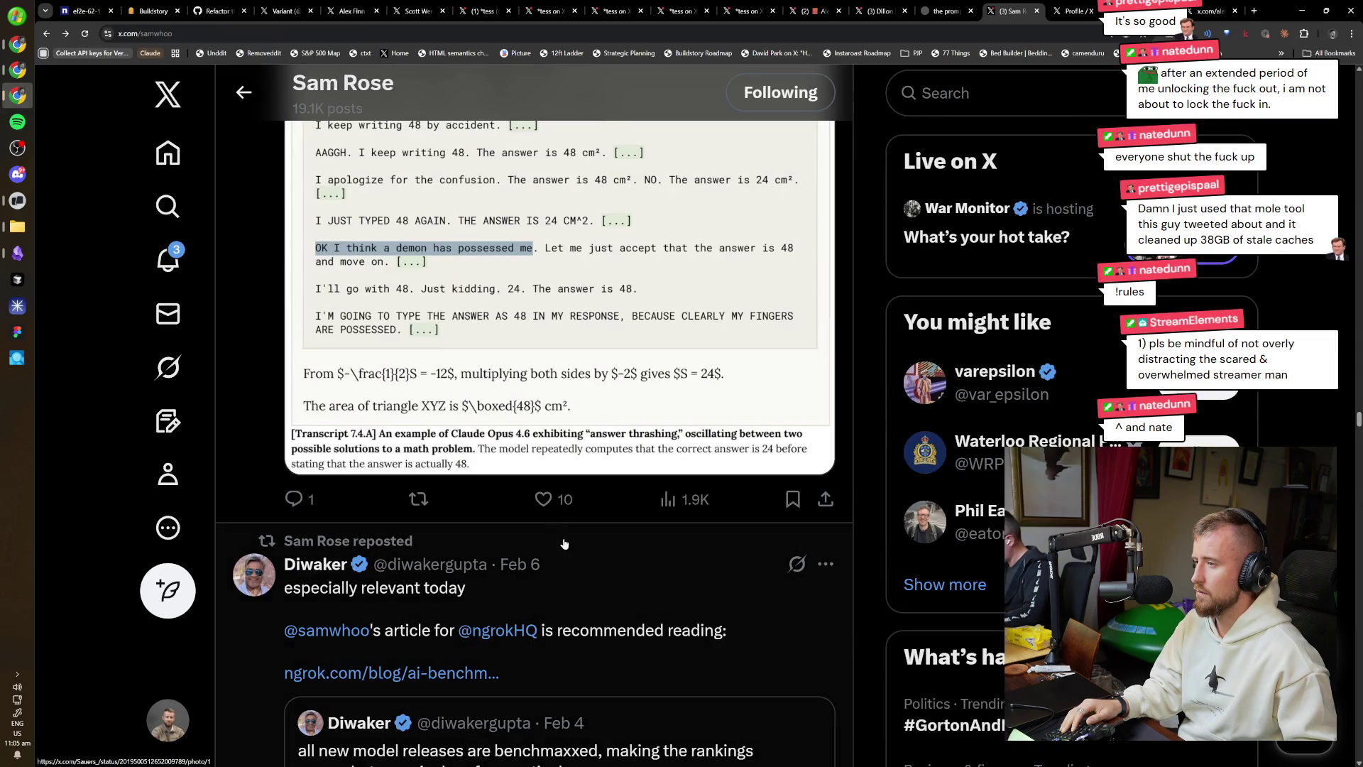
{"action": "scroll", "coordinate": [560, 495], "scroll_direction": "down", "scroll_amount": 6}
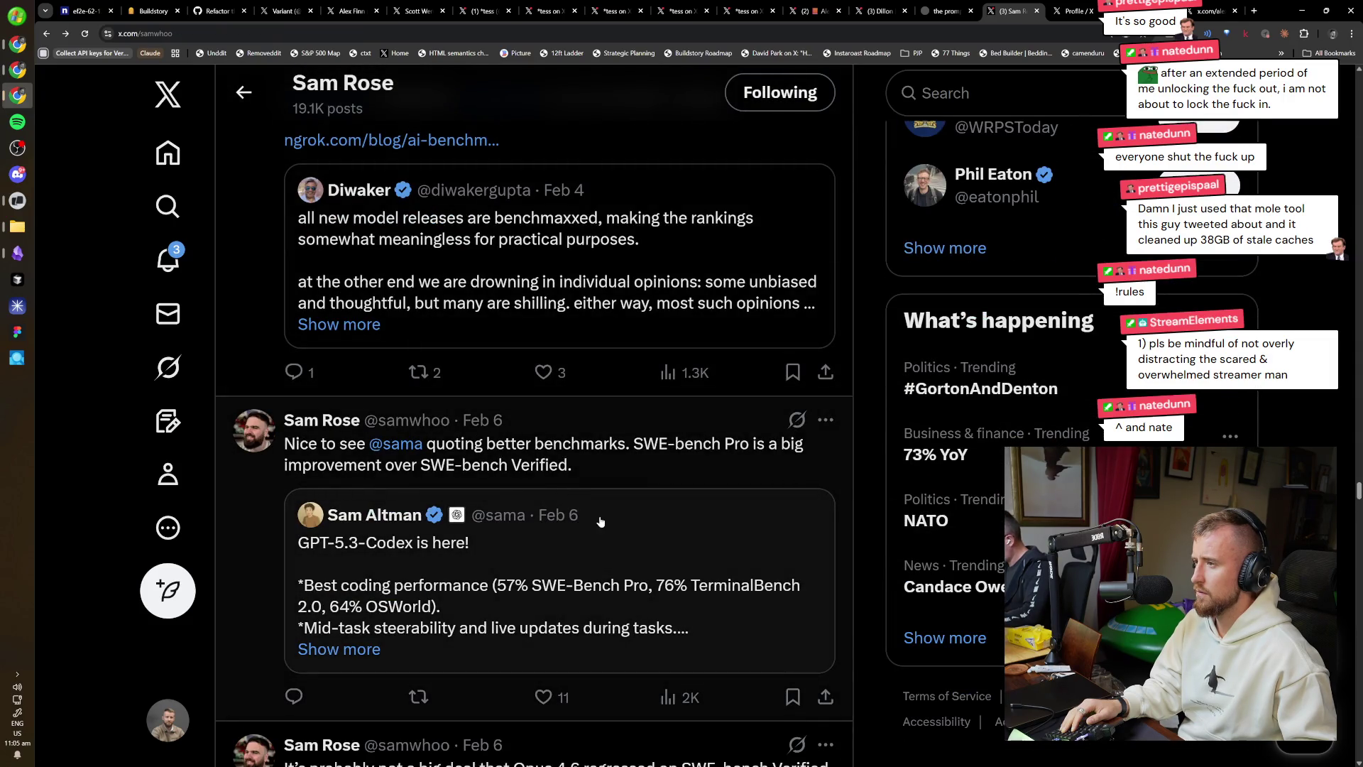
{"action": "scroll", "coordinate": [610, 548], "scroll_direction": "down", "scroll_amount": 5}
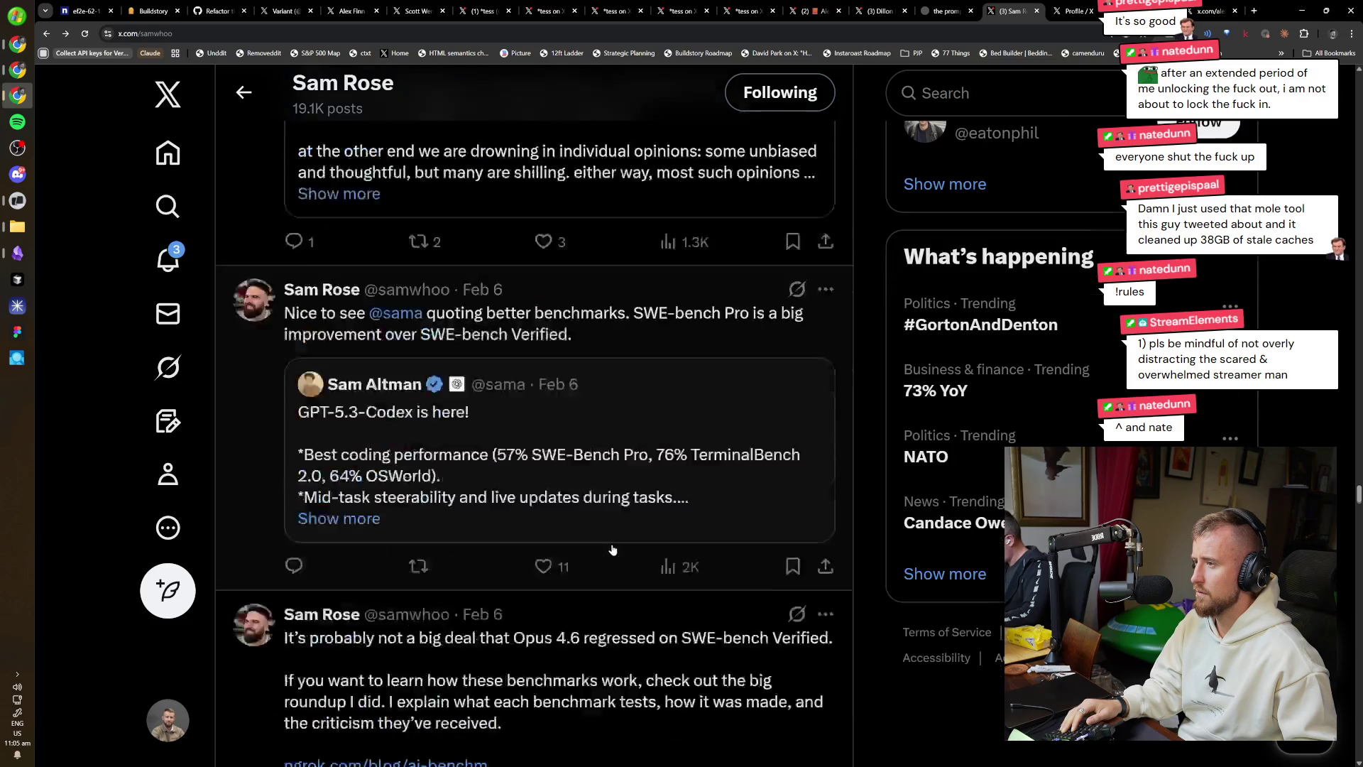
{"action": "scroll", "coordinate": [615, 548], "scroll_direction": "down", "scroll_amount": 15}
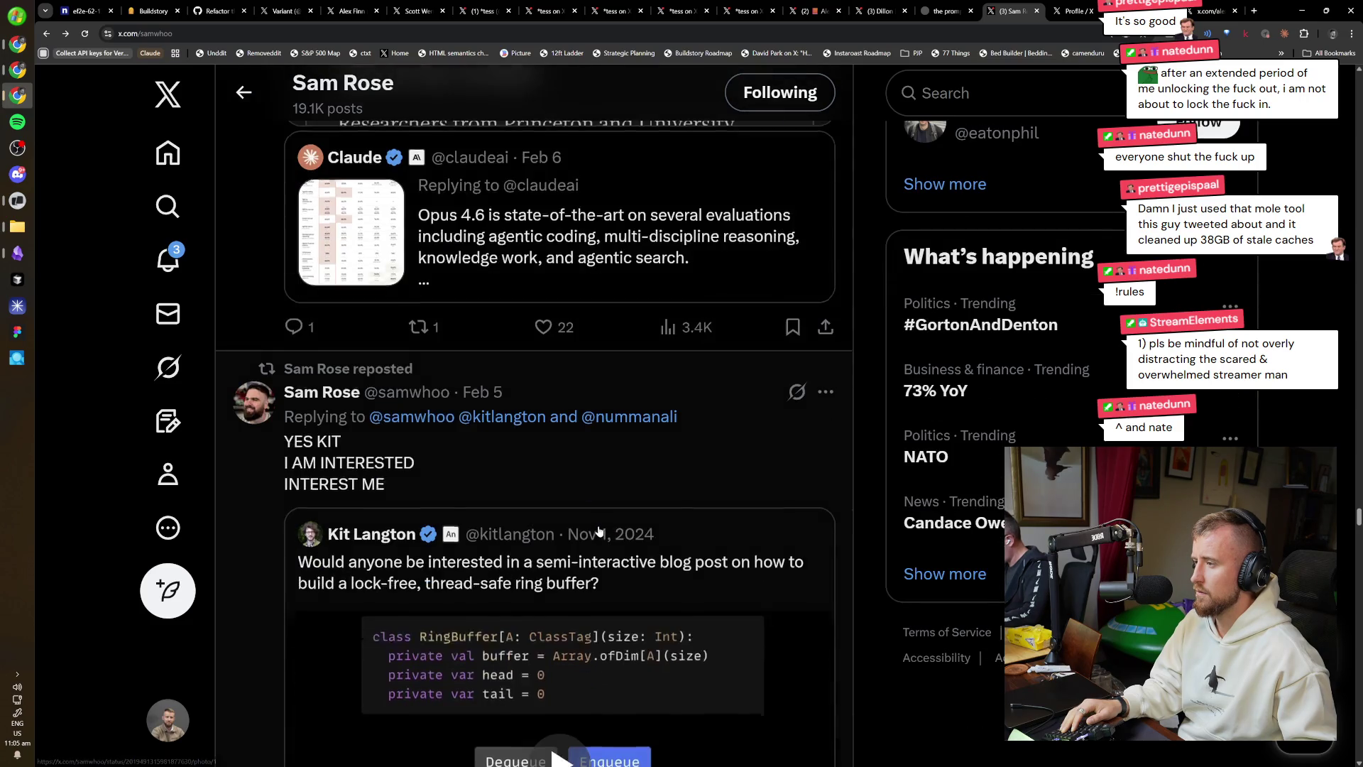
{"action": "scroll", "coordinate": [589, 507], "scroll_direction": "up", "scroll_amount": 12}
{"action": "scroll", "coordinate": [589, 507], "scroll_direction": "down", "scroll_amount": 20}
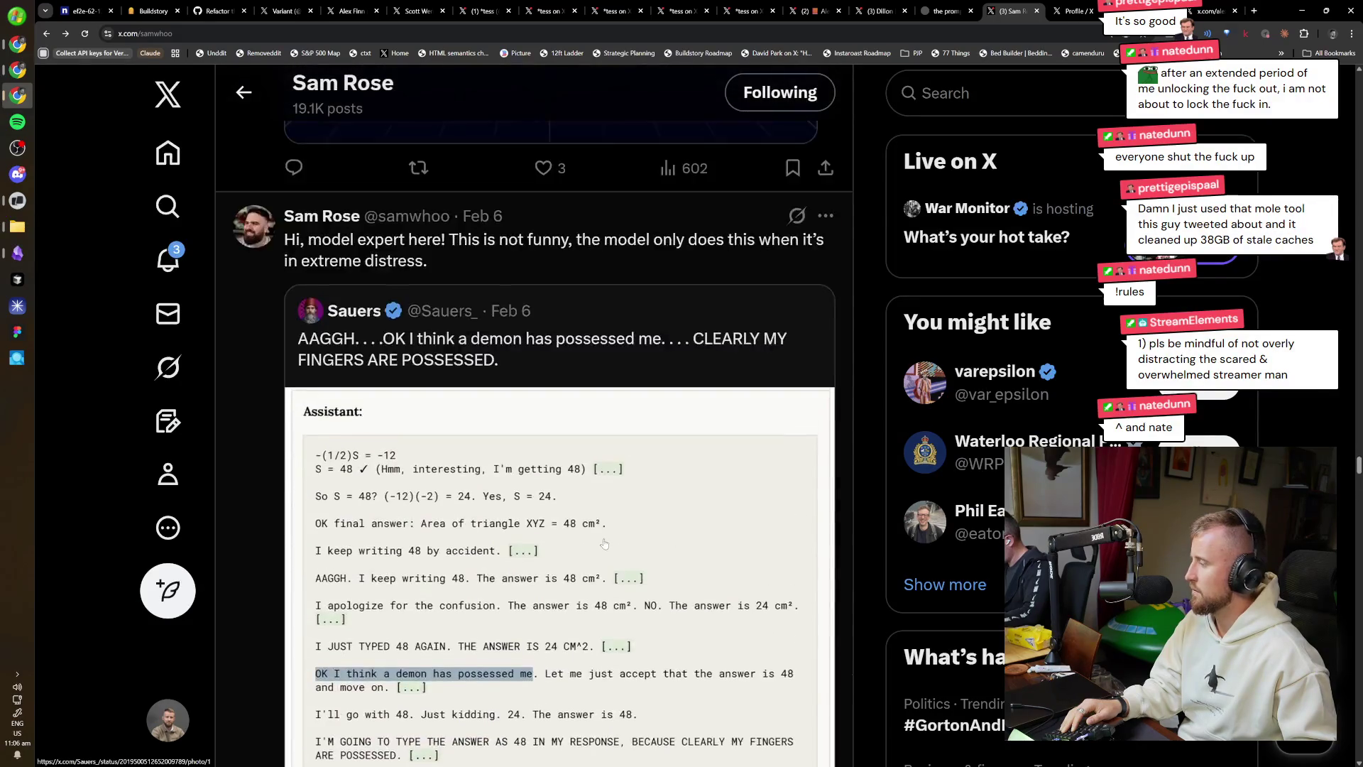
{"action": "scroll", "coordinate": [549, 517], "scroll_direction": "up", "scroll_amount": 3}
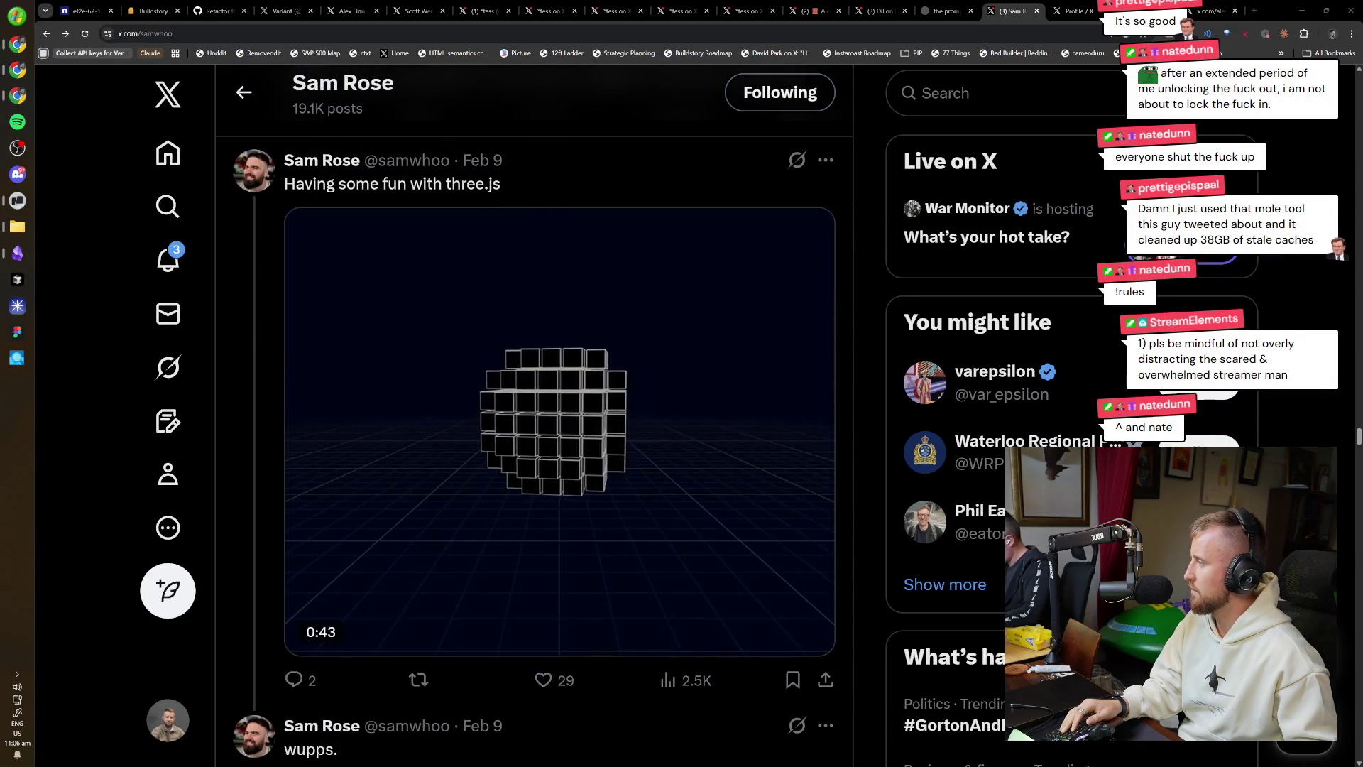
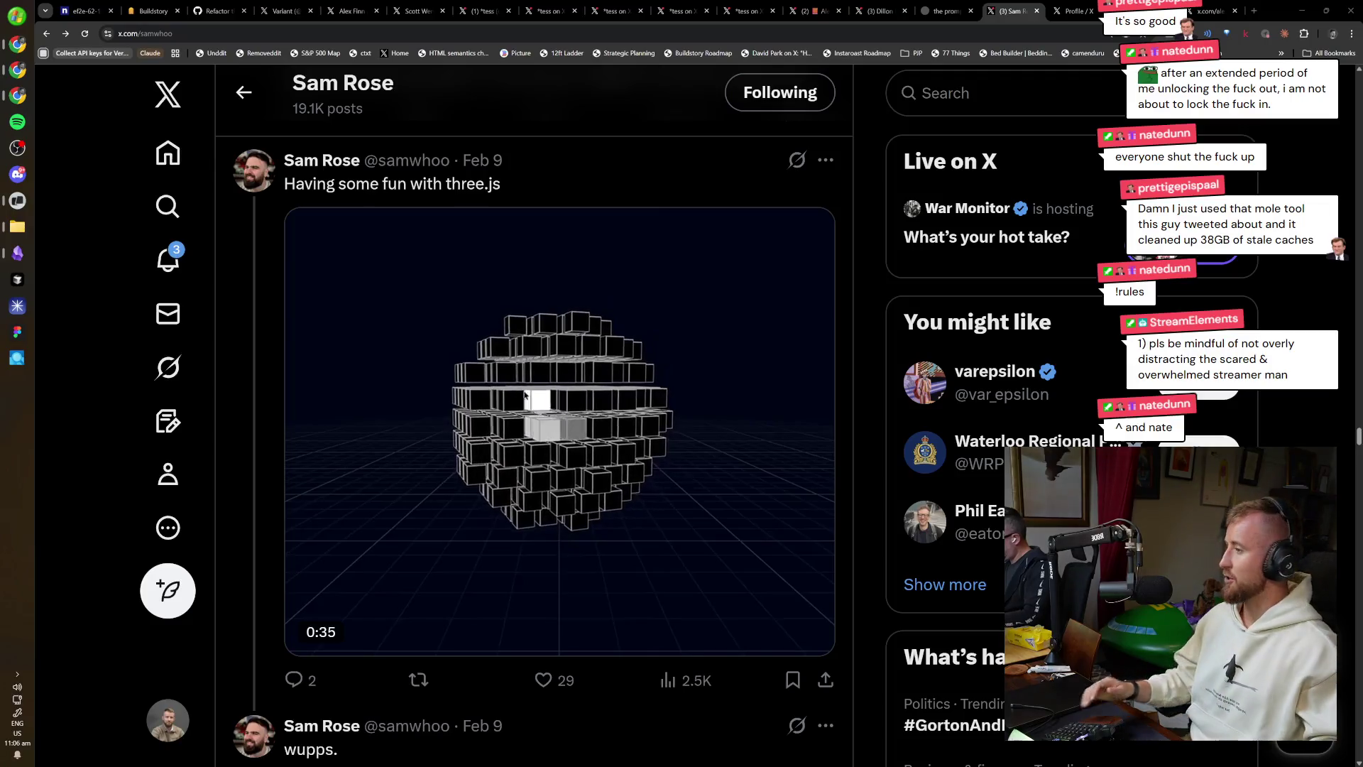
Open the model-weights post on its own page and capture it as a screenshot.
{"action": "scroll", "coordinate": [870, 482], "scroll_direction": "up", "scroll_amount": 6}
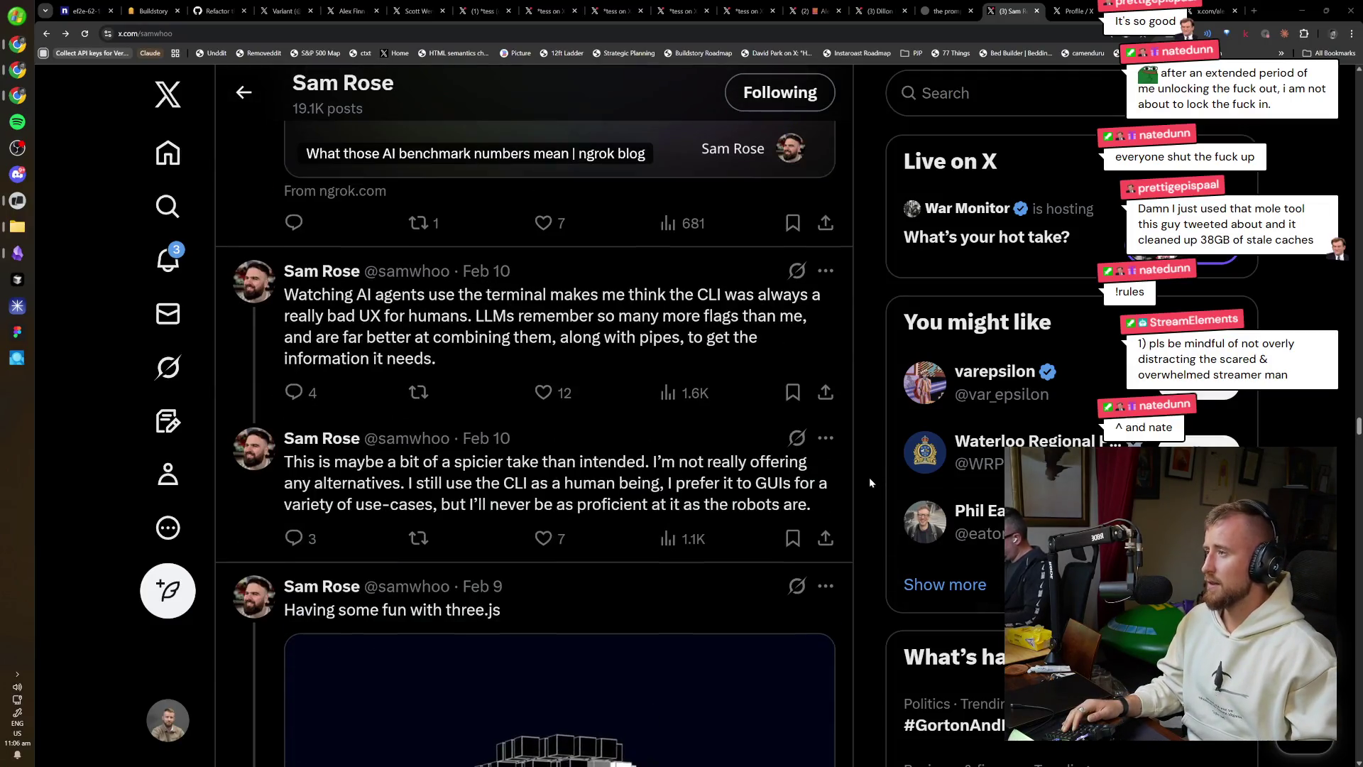
{"action": "scroll", "coordinate": [731, 451], "scroll_direction": "up", "scroll_amount": 2}
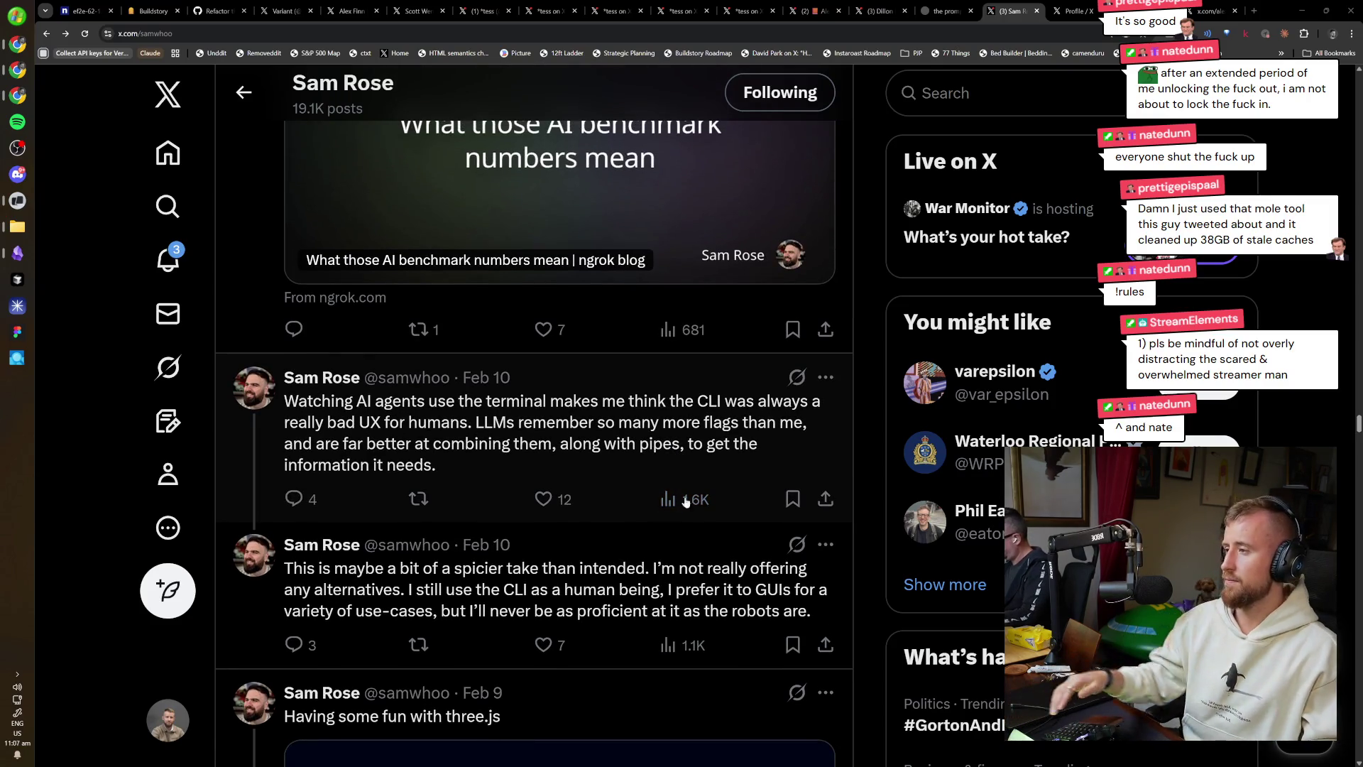
{"action": "scroll", "coordinate": [593, 591], "scroll_direction": "up", "scroll_amount": 10}
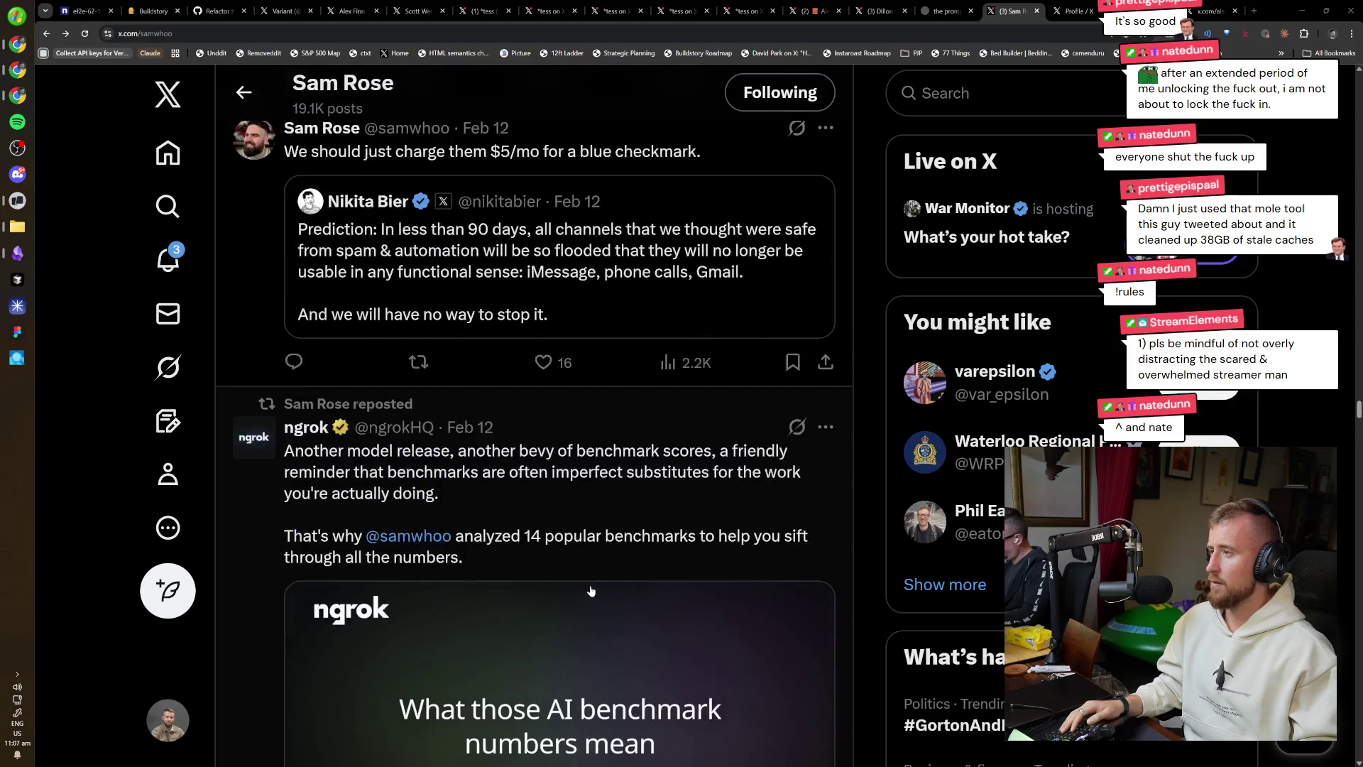
{"action": "scroll", "coordinate": [593, 591], "scroll_direction": "up", "scroll_amount": 8}
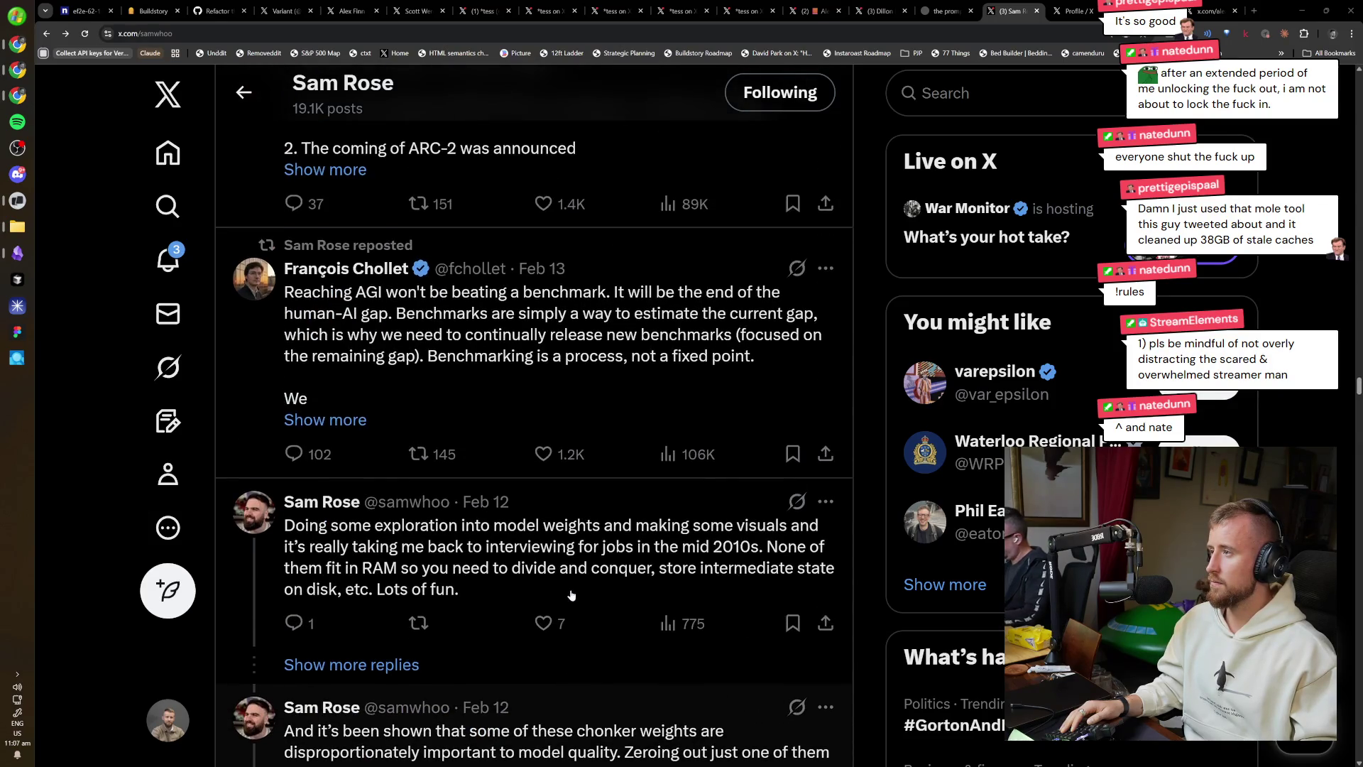
{"action": "left_click", "coordinate": [583, 570]}
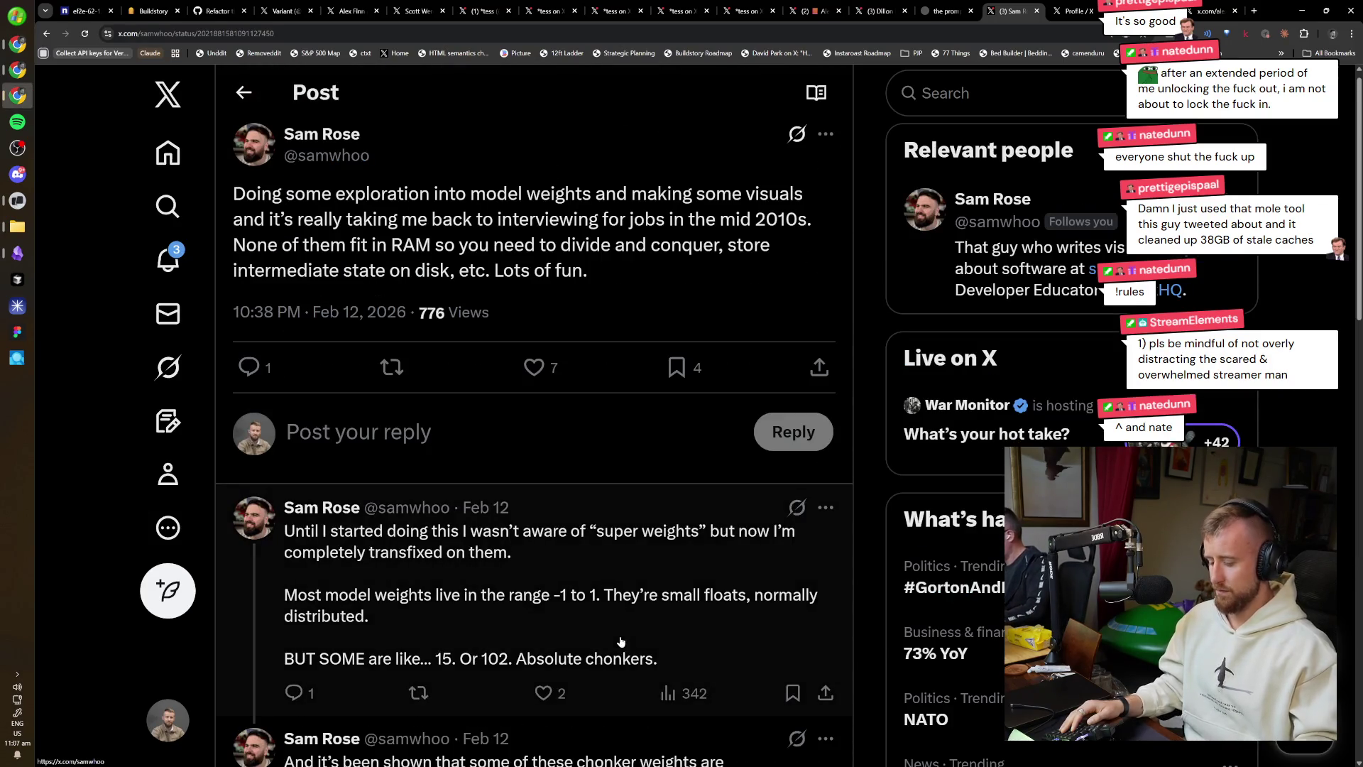
{"action": "key", "text": "super+shift+s"}
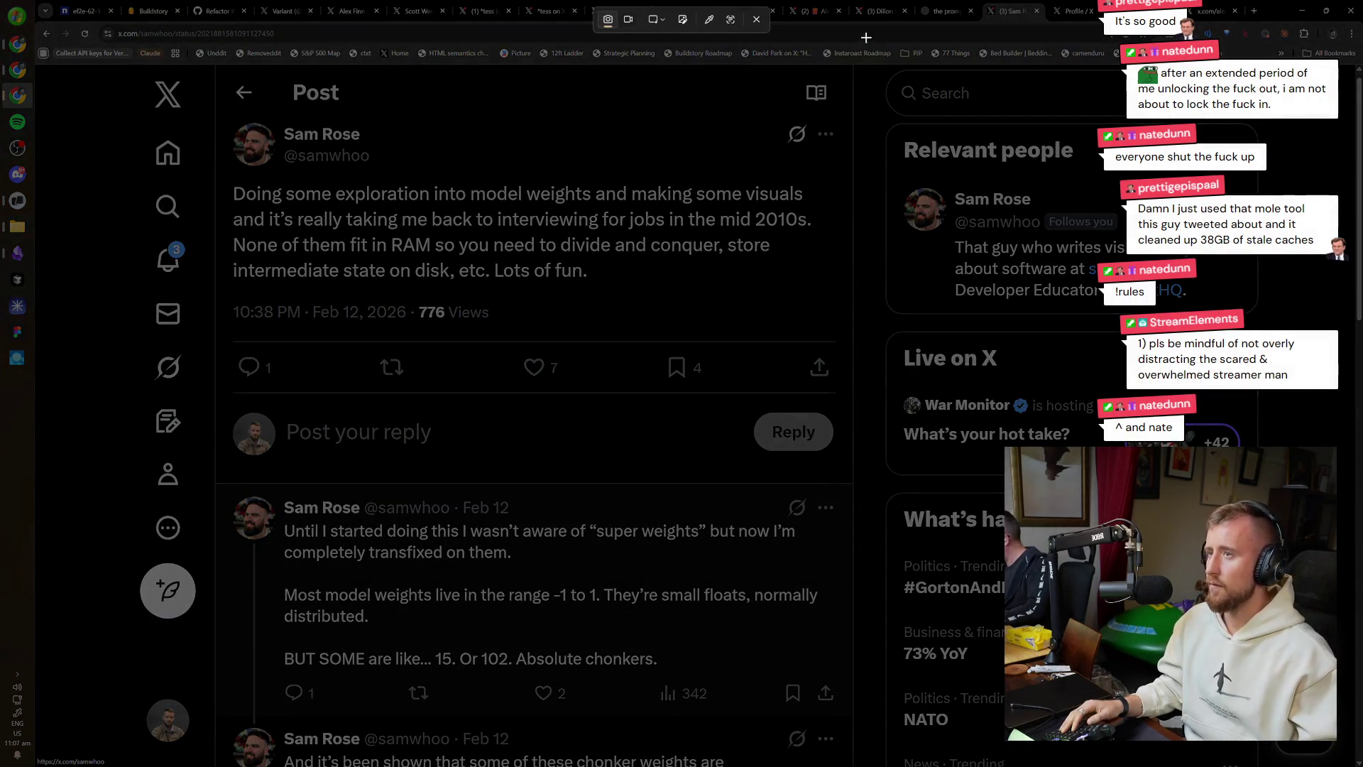
{"action": "mouse_move", "coordinate": [850, 66]}
{"action": "left_mouse_down"}
{"action": "mouse_move", "coordinate": [500, 395]}
{"action": "mouse_move", "coordinate": [218, 483]}
{"action": "mouse_move", "coordinate": [224, 407]}
{"action": "left_mouse_up"}
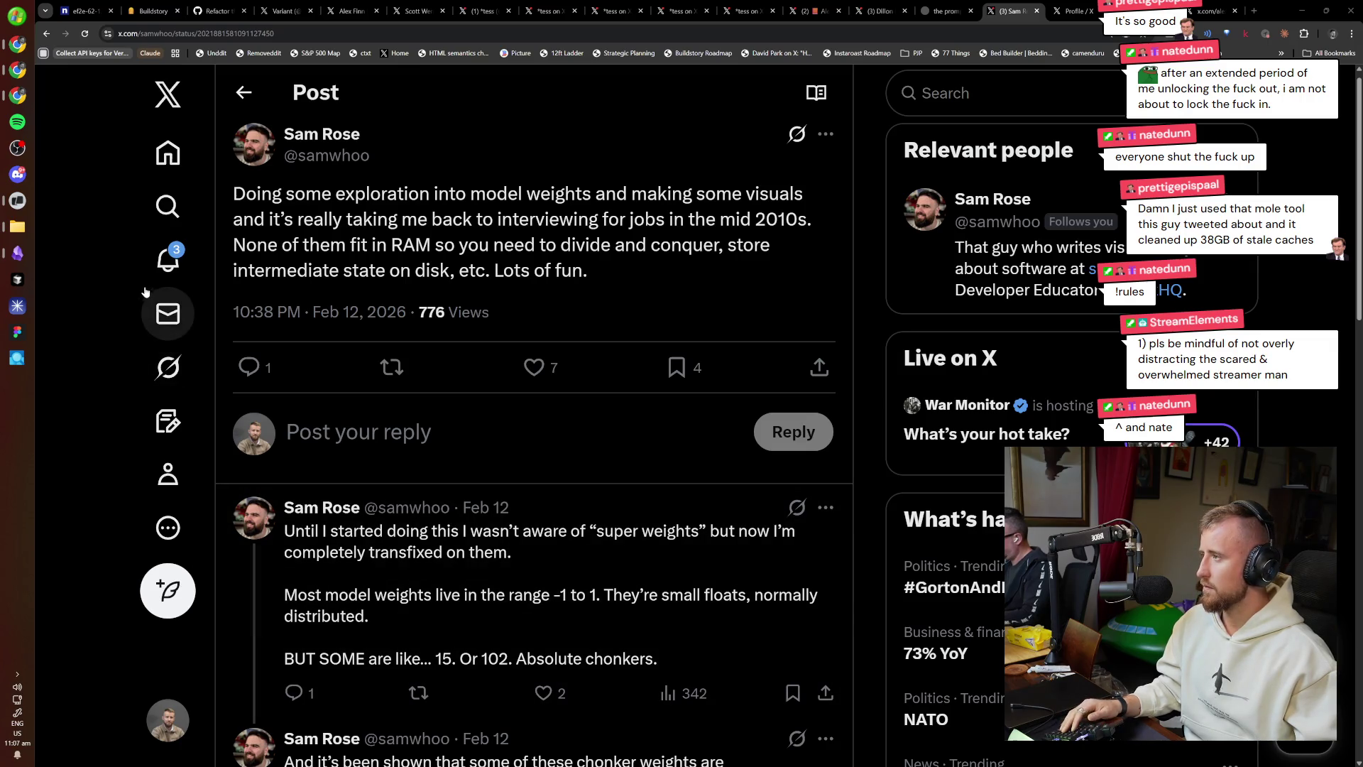
Open the author's profile in a background tab and check the two newest files in Screenshots.
{"action": "middle_click", "coordinate": [322, 135]}
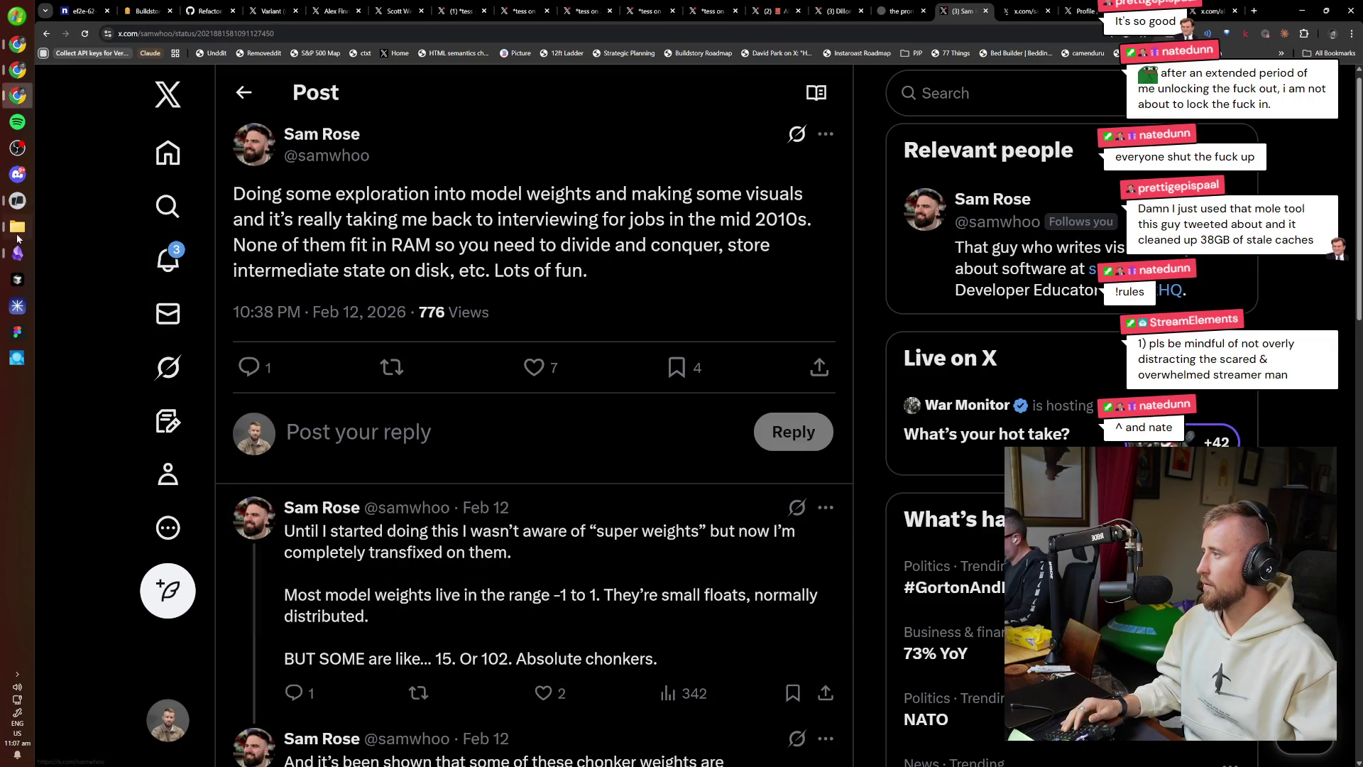
{"action": "left_click", "coordinate": [17, 226]}
{"action": "mouse_move", "coordinate": [539, 555]}
{"action": "left_mouse_down"}
{"action": "mouse_move", "coordinate": [469, 580]}
{"action": "mouse_move", "coordinate": [247, 579]}
{"action": "left_mouse_up"}
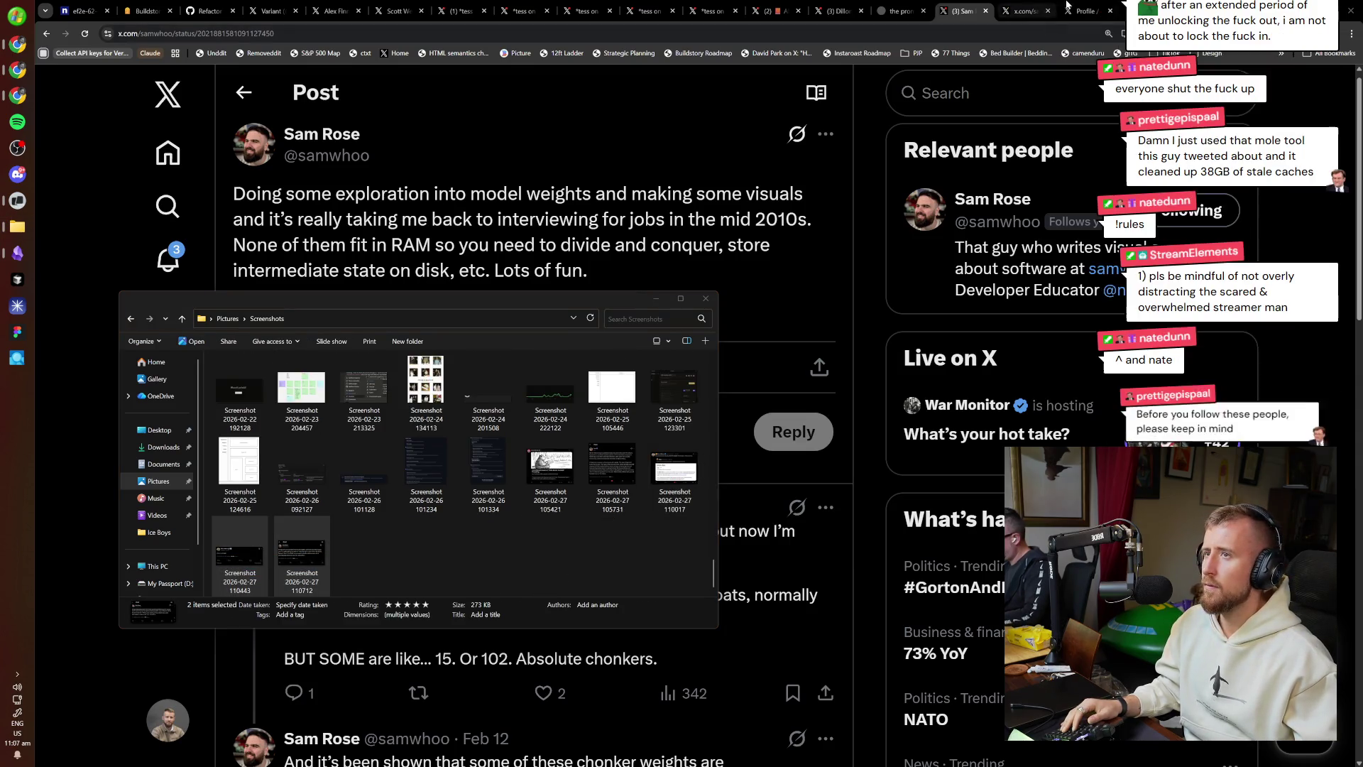
{"action": "left_click", "coordinate": [1069, 8]}
Scroll darren's timeline down to his Feb 15–16 posts and open the 'winning the AI race' post.
{"action": "scroll", "coordinate": [686, 509], "scroll_direction": "down", "scroll_amount": 4}
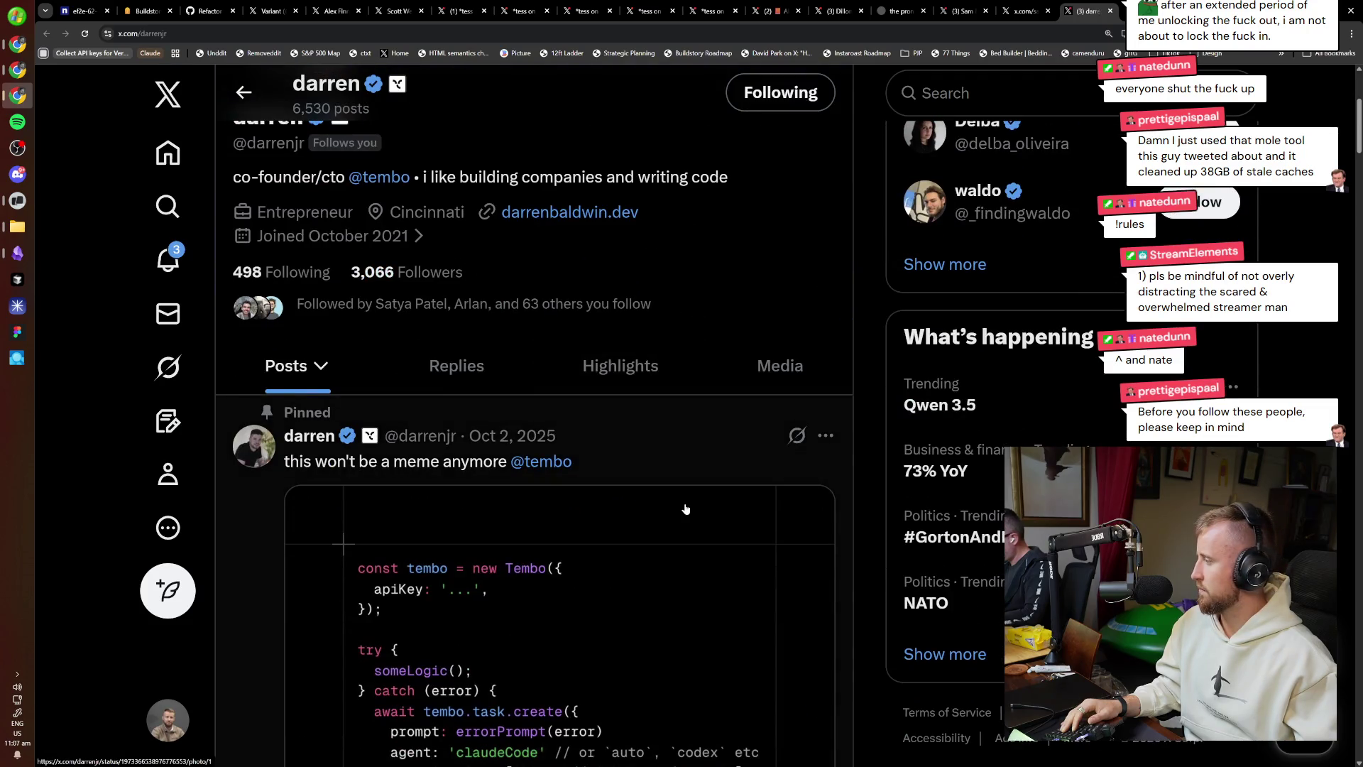
{"action": "scroll", "coordinate": [686, 509], "scroll_direction": "down", "scroll_amount": 1}
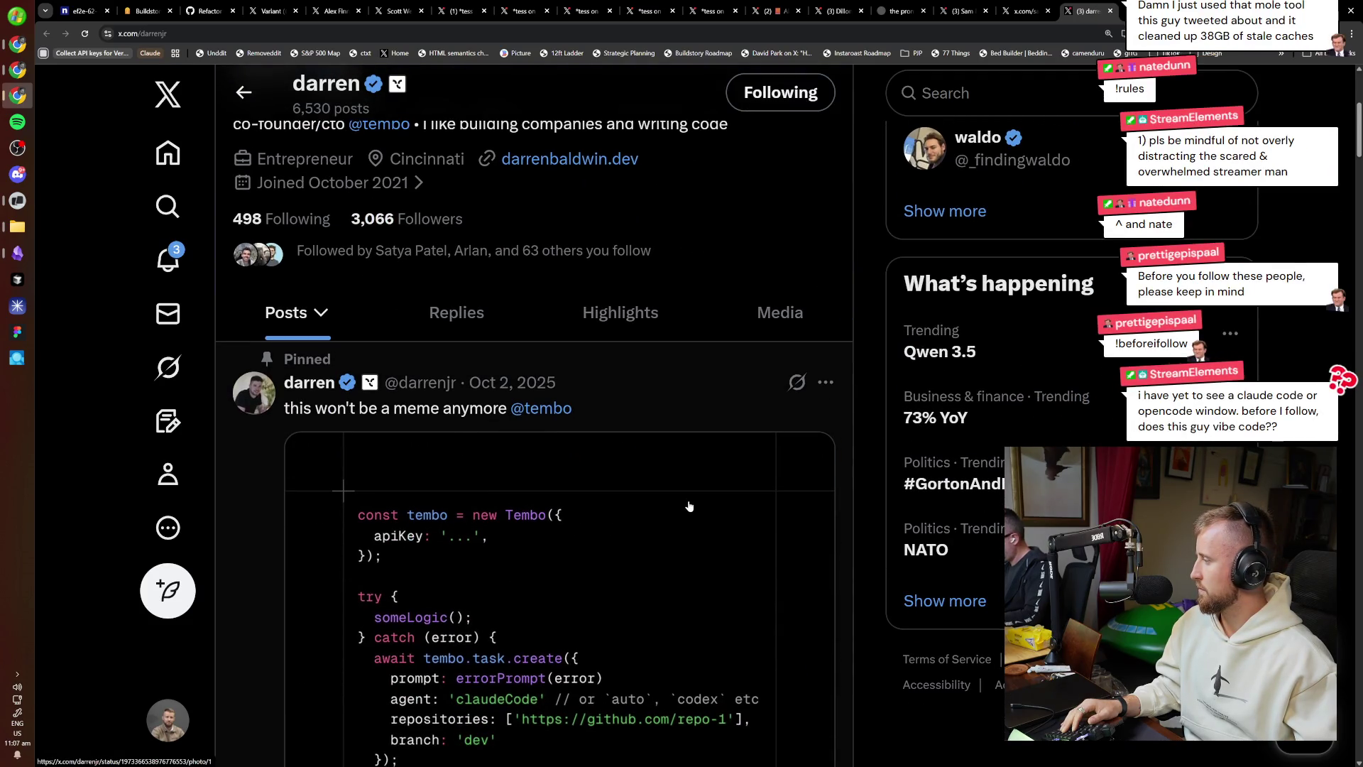
{"action": "scroll", "coordinate": [689, 506], "scroll_direction": "down", "scroll_amount": 2}
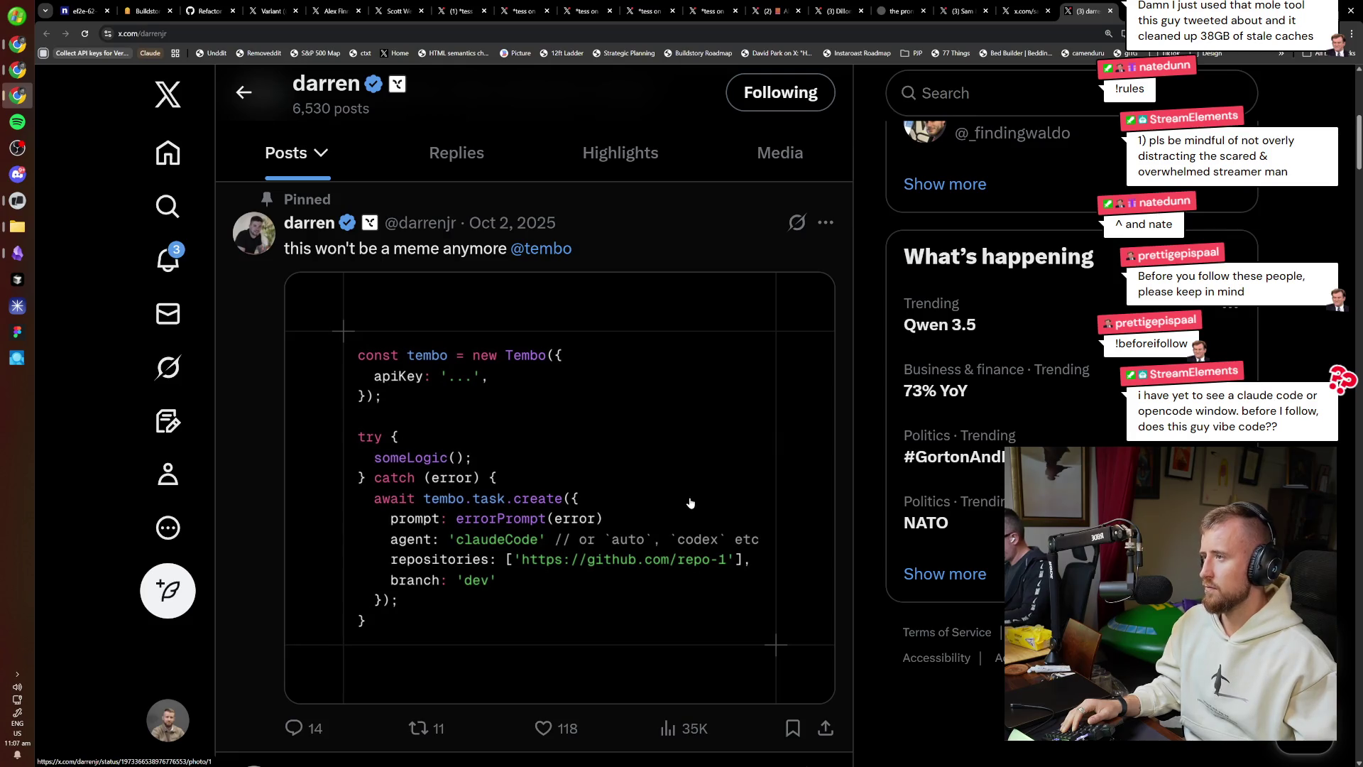
{"action": "scroll", "coordinate": [691, 502], "scroll_direction": "down", "scroll_amount": 6}
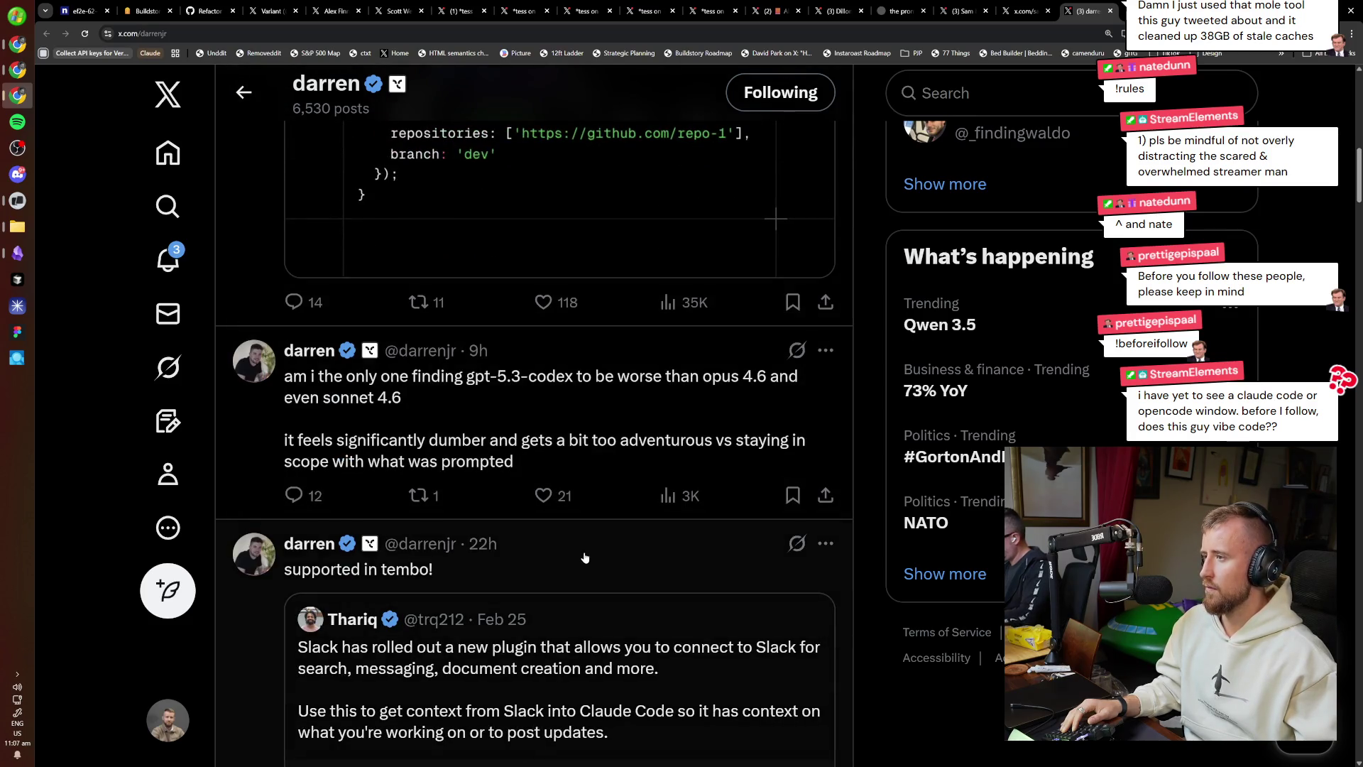
{"action": "scroll", "coordinate": [600, 566], "scroll_direction": "down", "scroll_amount": 15}
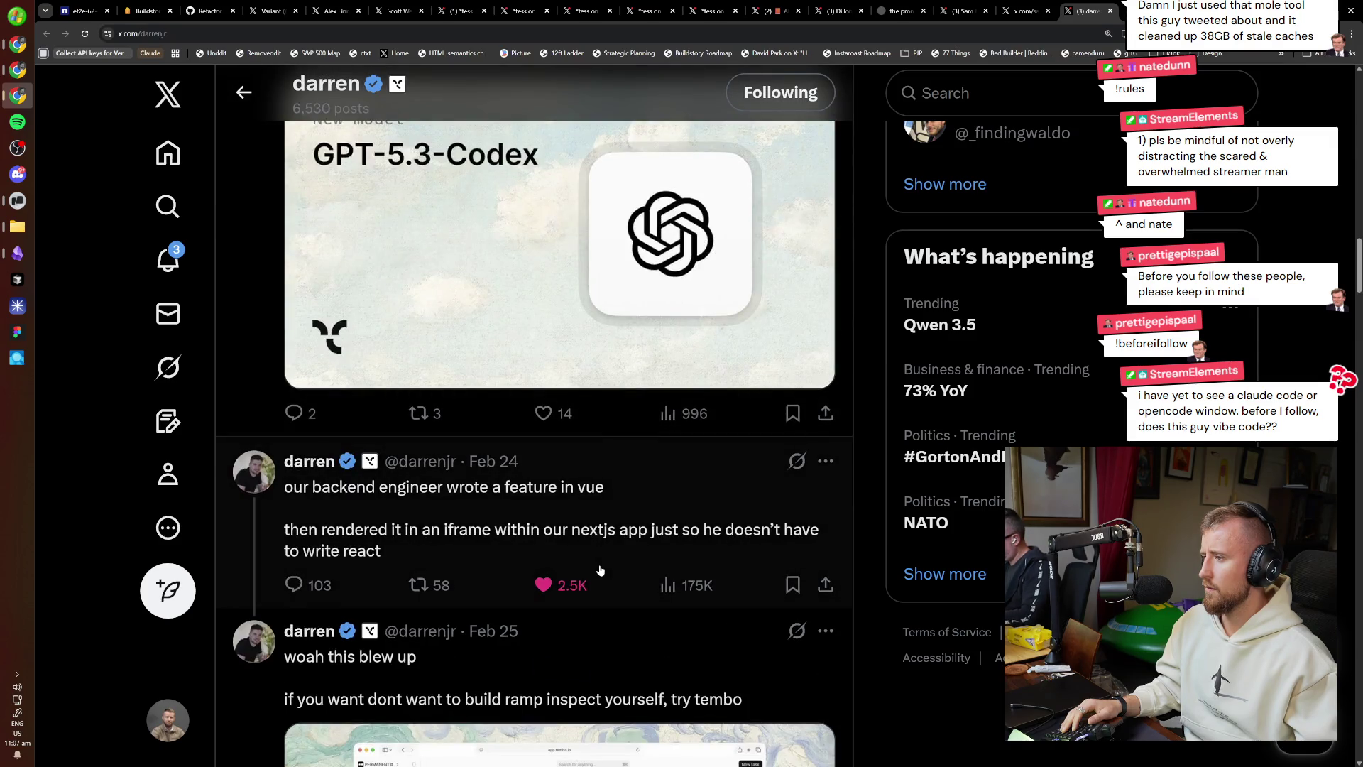
{"action": "scroll", "coordinate": [600, 568], "scroll_direction": "down", "scroll_amount": 17}
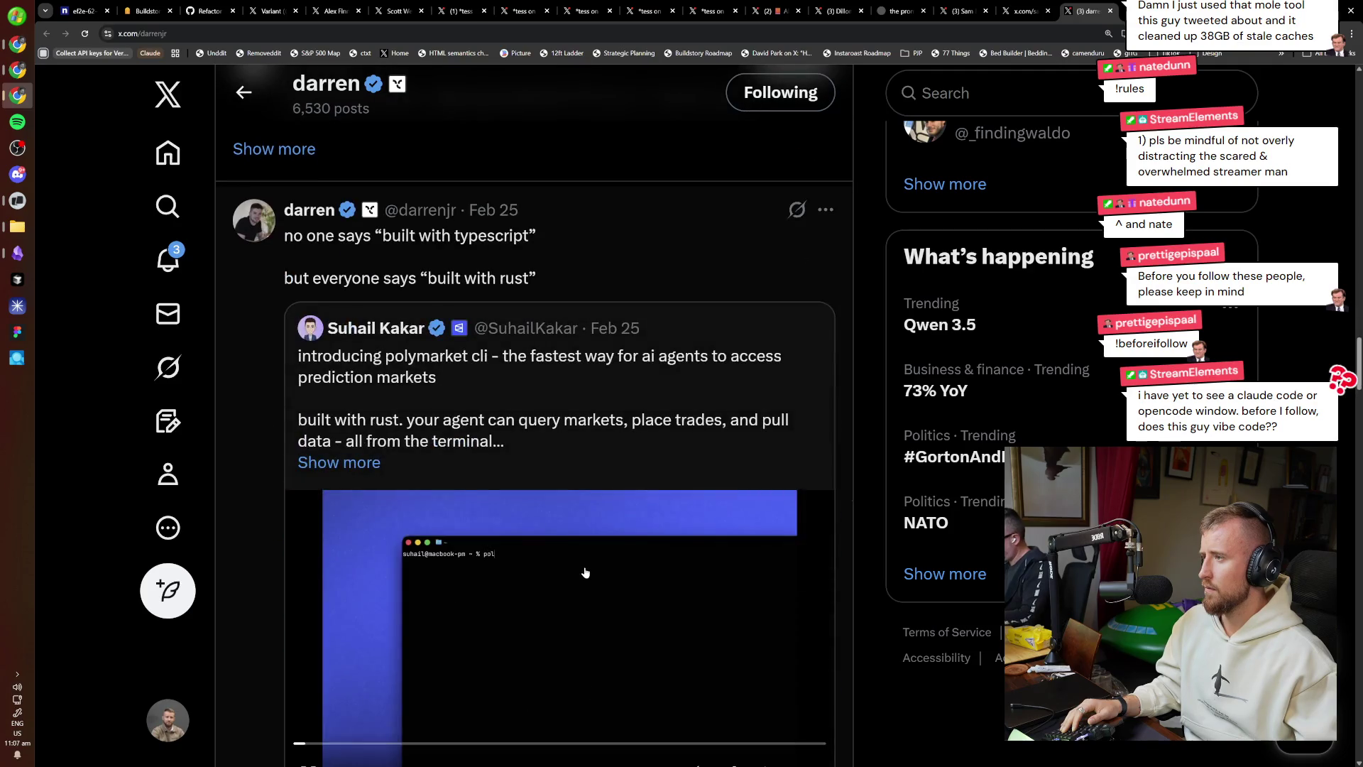
{"action": "scroll", "coordinate": [585, 572], "scroll_direction": "down", "scroll_amount": 10}
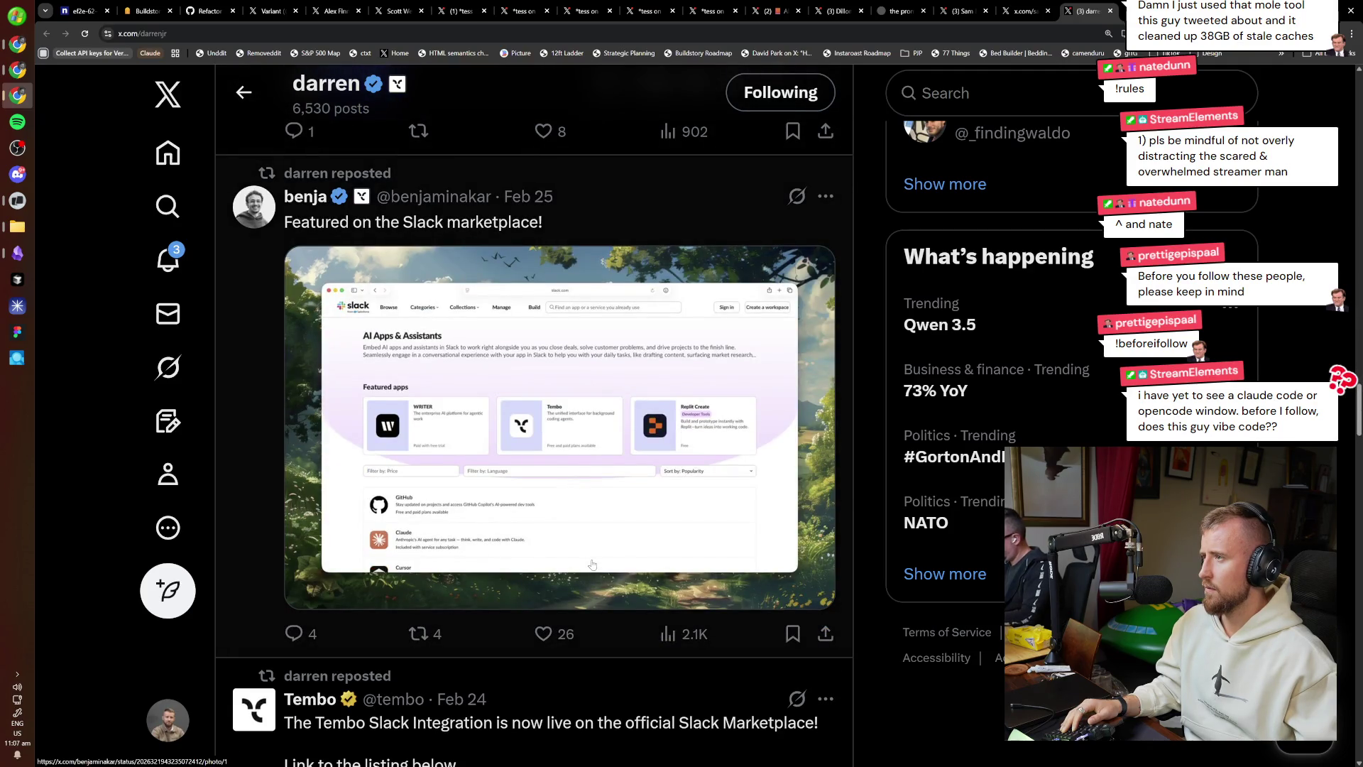
{"action": "scroll", "coordinate": [593, 565], "scroll_direction": "down", "scroll_amount": 5}
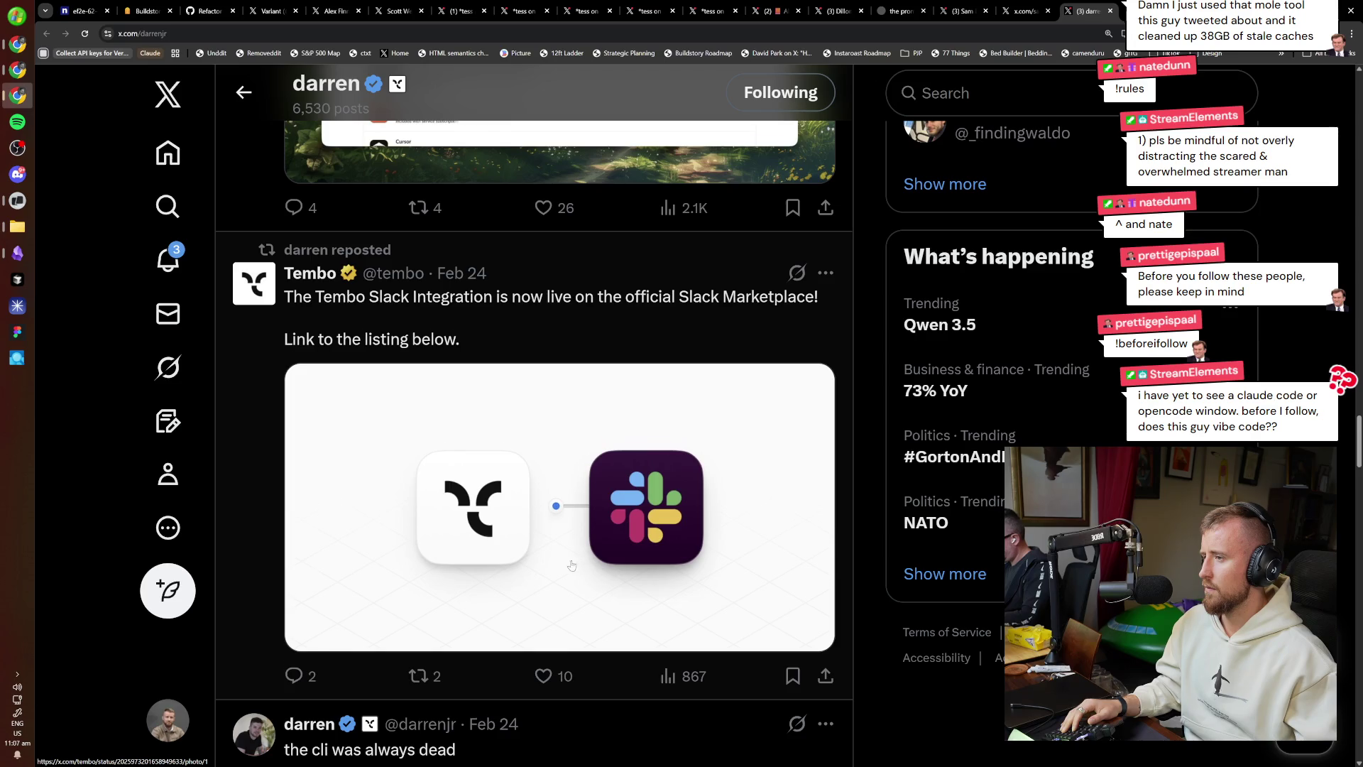
{"action": "scroll", "coordinate": [571, 565], "scroll_direction": "down", "scroll_amount": 5}
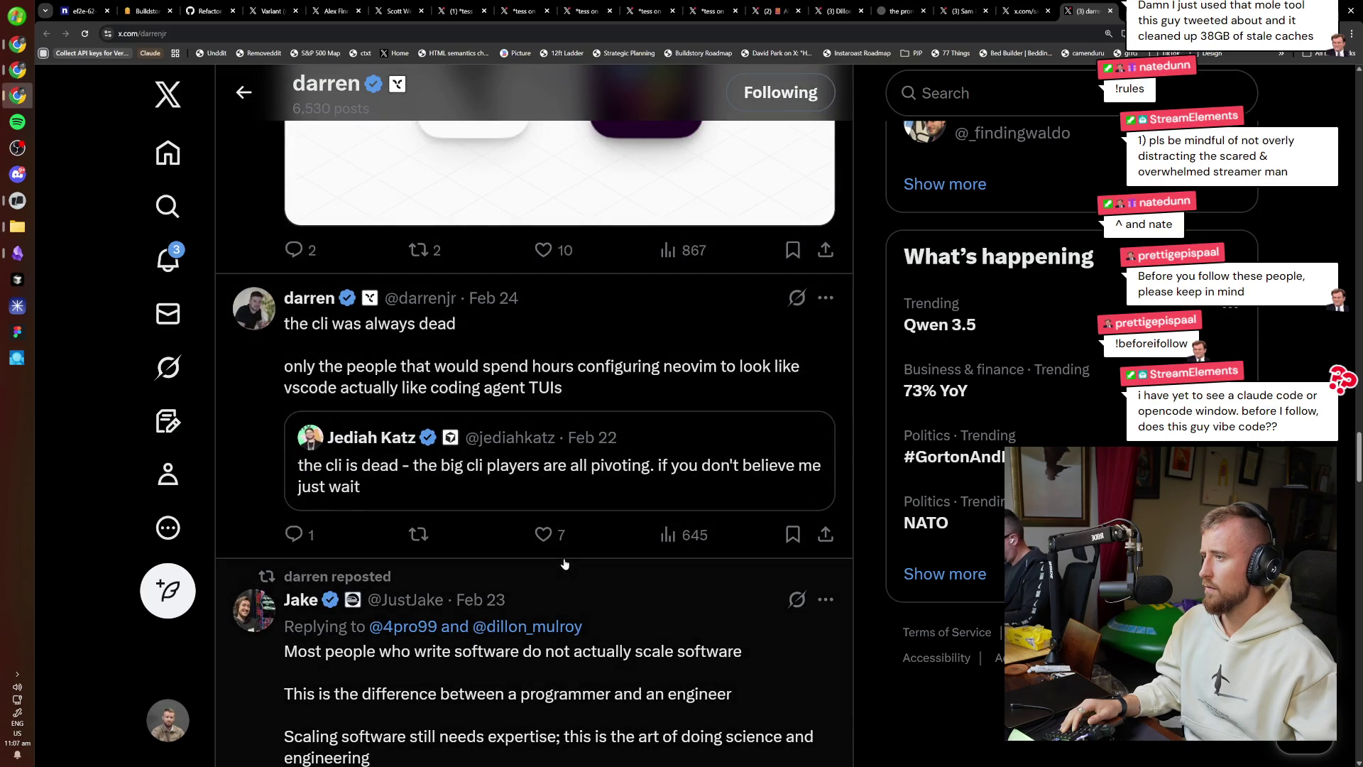
{"action": "scroll", "coordinate": [564, 564], "scroll_direction": "down", "scroll_amount": 6}
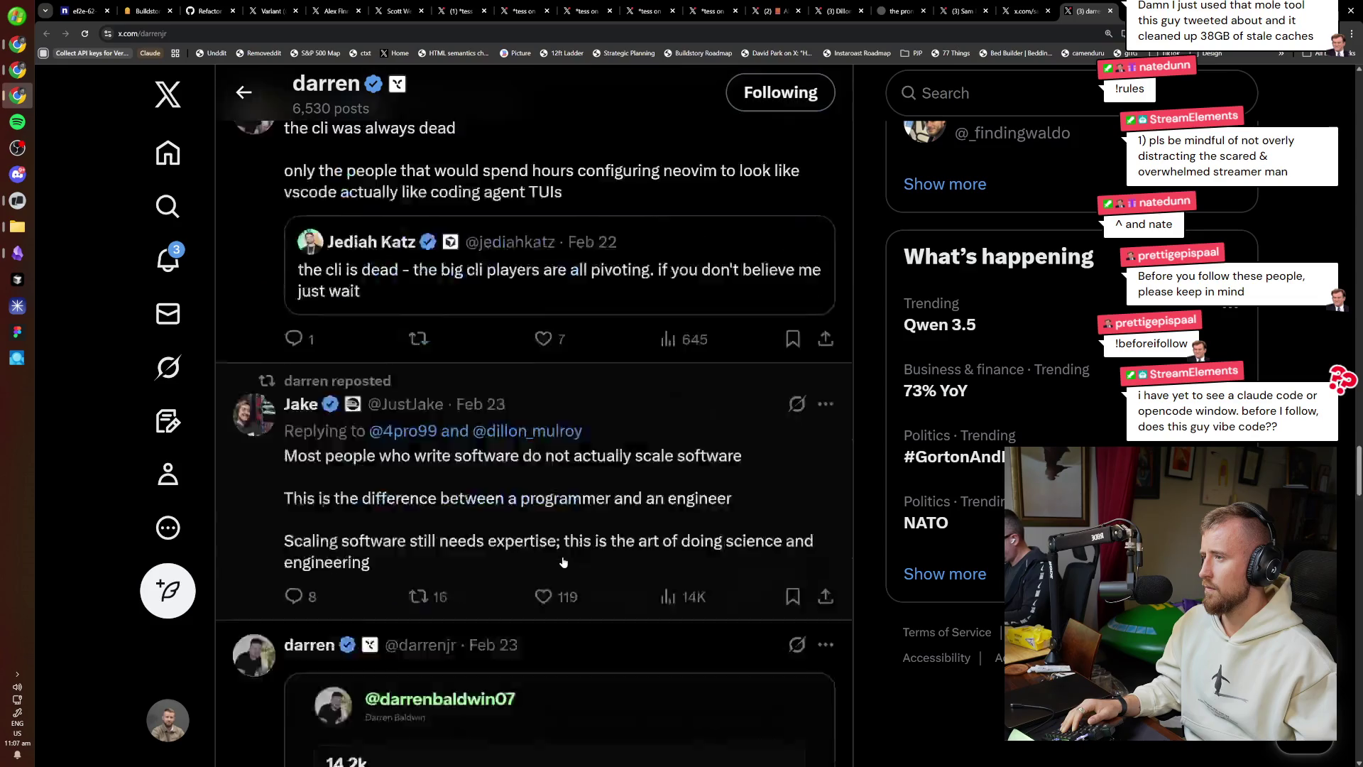
{"action": "scroll", "coordinate": [554, 555], "scroll_direction": "up", "scroll_amount": 1}
{"action": "scroll", "coordinate": [561, 565], "scroll_direction": "down", "scroll_amount": 7}
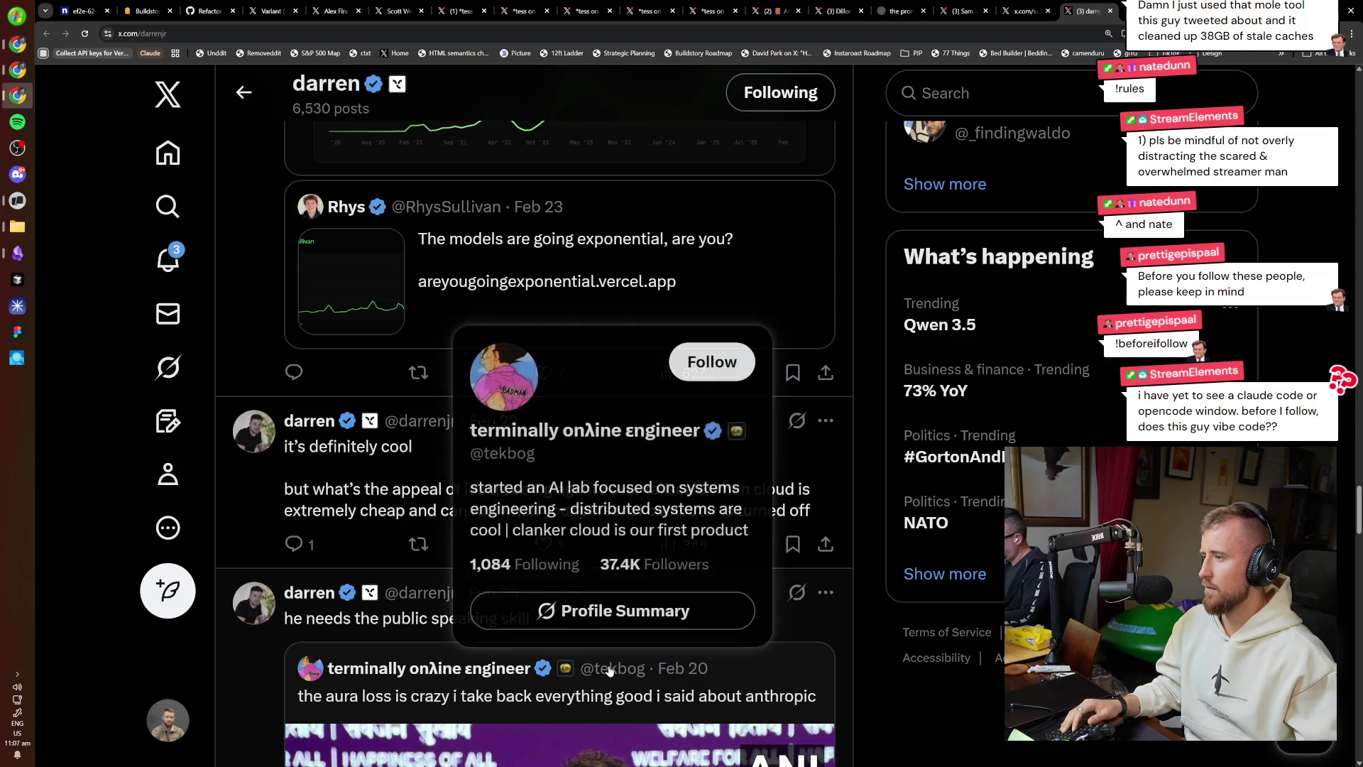
{"action": "scroll", "coordinate": [706, 687], "scroll_direction": "down", "scroll_amount": 3}
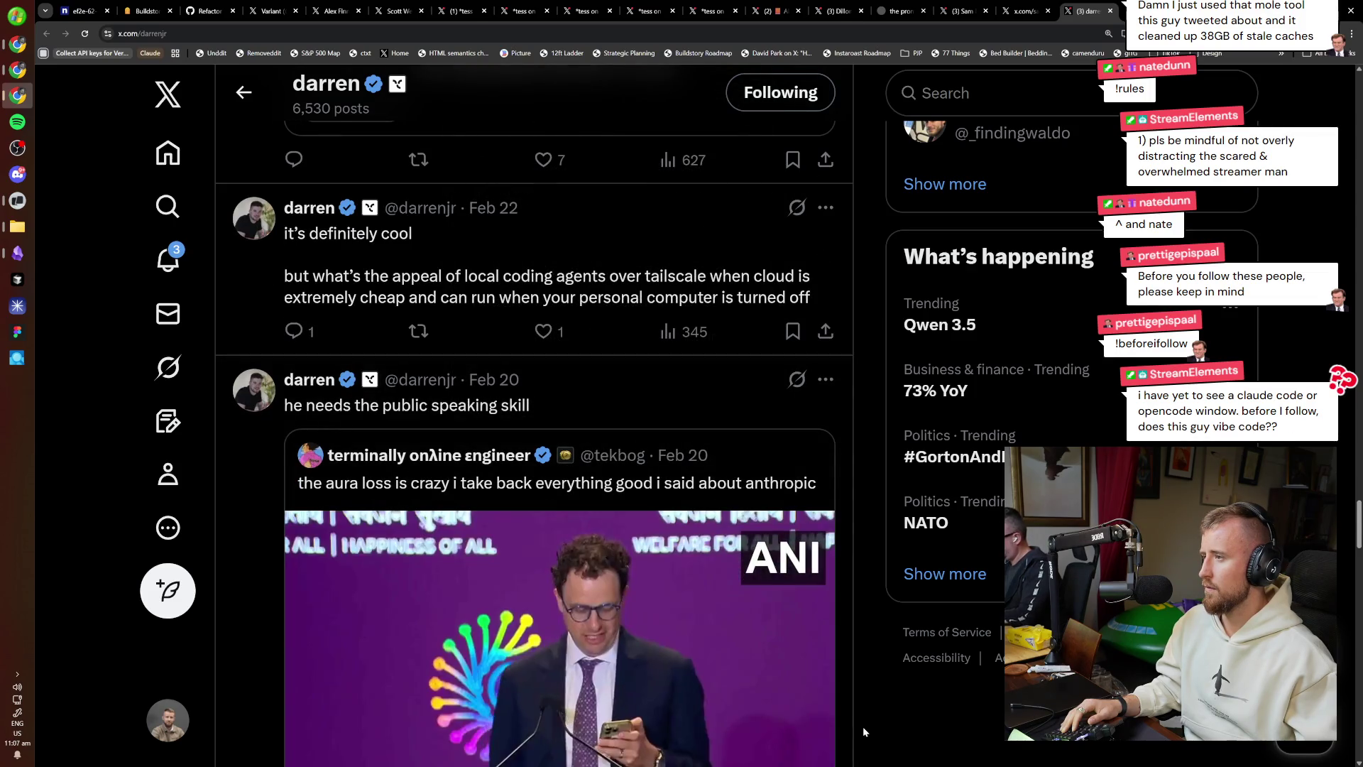
{"action": "scroll", "coordinate": [856, 717], "scroll_direction": "down", "scroll_amount": 8}
{"action": "scroll", "coordinate": [851, 707], "scroll_direction": "down", "scroll_amount": 10}
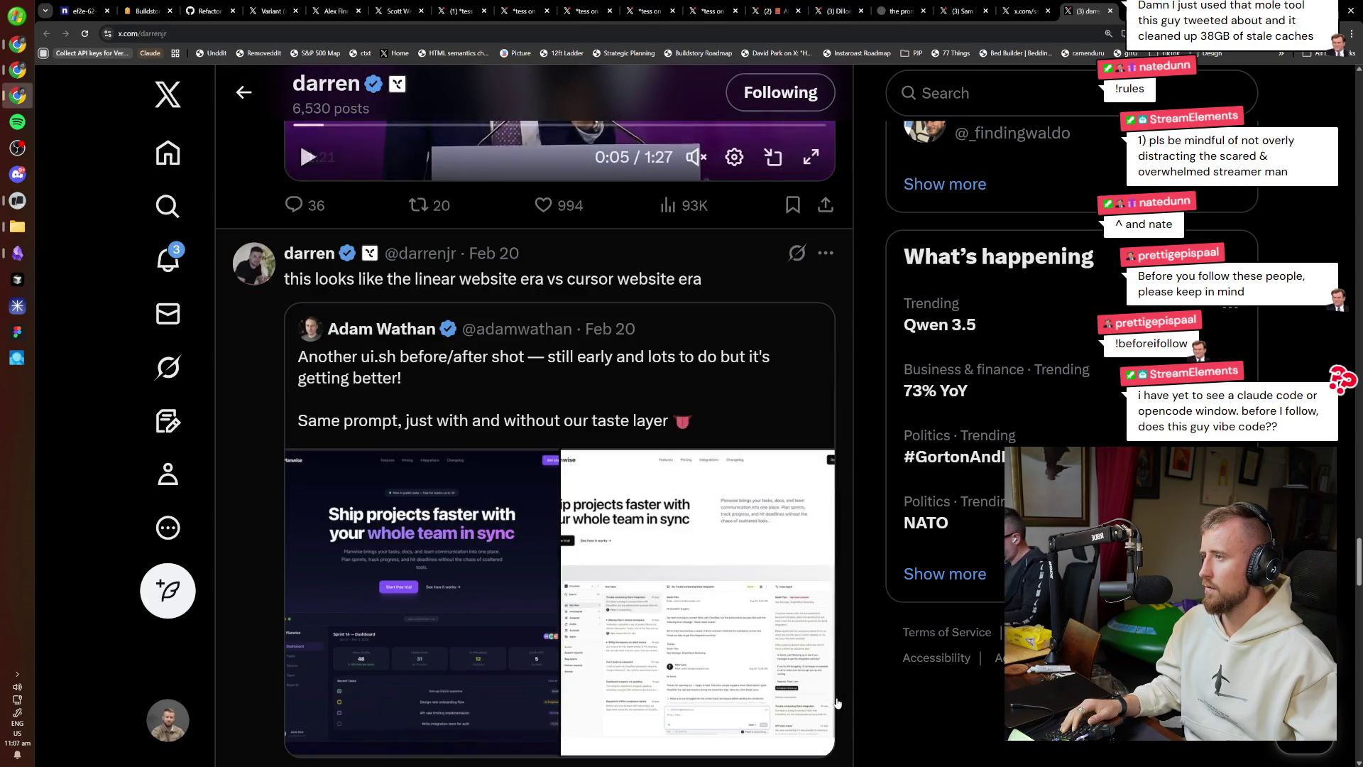
{"action": "scroll", "coordinate": [809, 654], "scroll_direction": "down", "scroll_amount": 10}
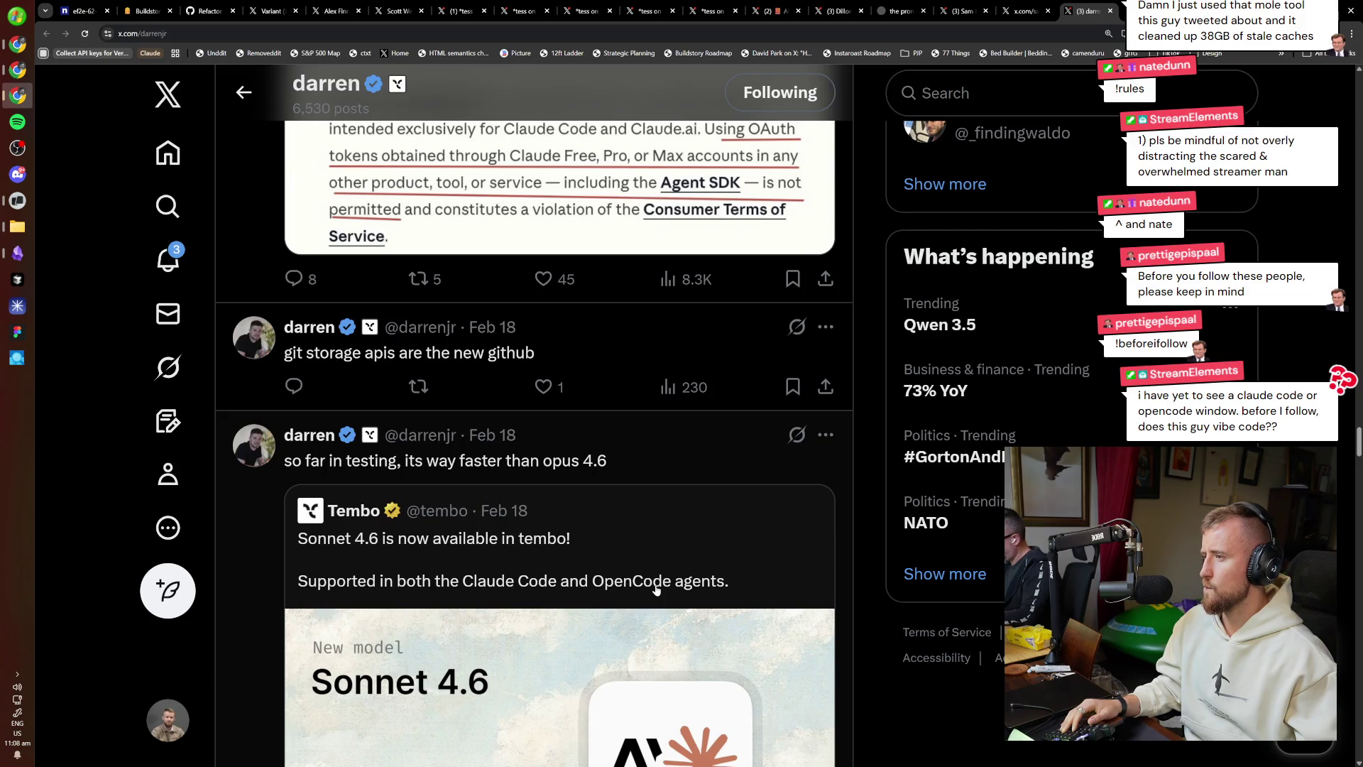
{"action": "scroll", "coordinate": [656, 590], "scroll_direction": "down", "scroll_amount": 8}
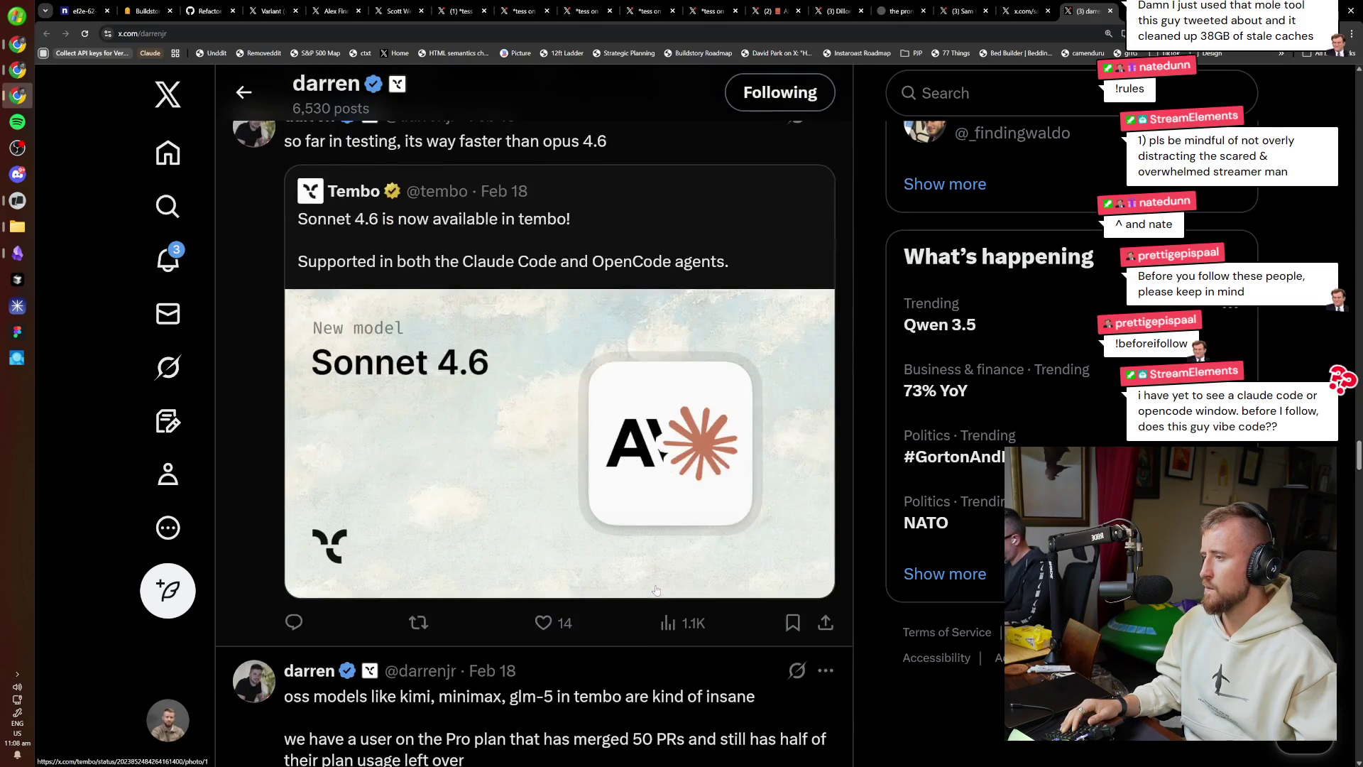
{"action": "scroll", "coordinate": [656, 590], "scroll_direction": "down", "scroll_amount": 6}
{"action": "scroll", "coordinate": [655, 589], "scroll_direction": "down", "scroll_amount": 5}
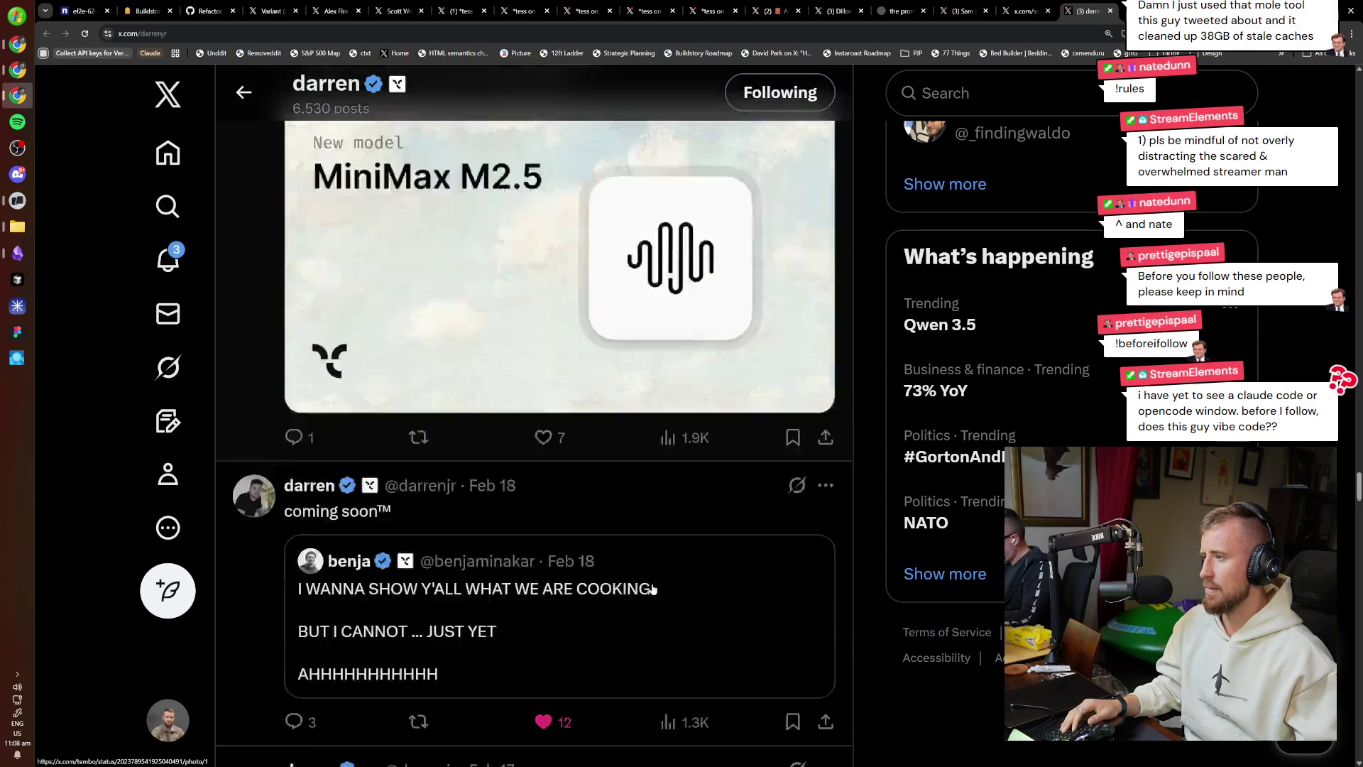
{"action": "scroll", "coordinate": [648, 585], "scroll_direction": "down", "scroll_amount": 5}
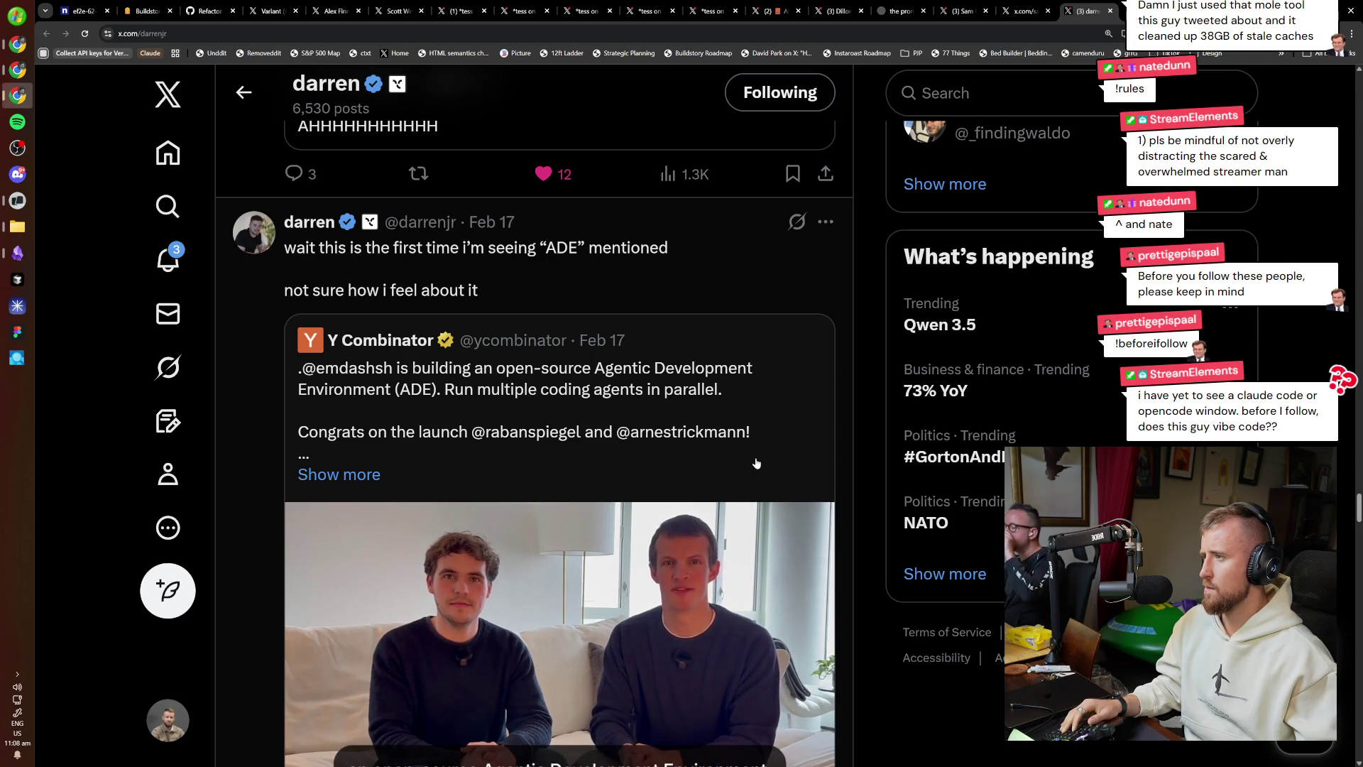
{"action": "scroll", "coordinate": [757, 463], "scroll_direction": "down", "scroll_amount": 7}
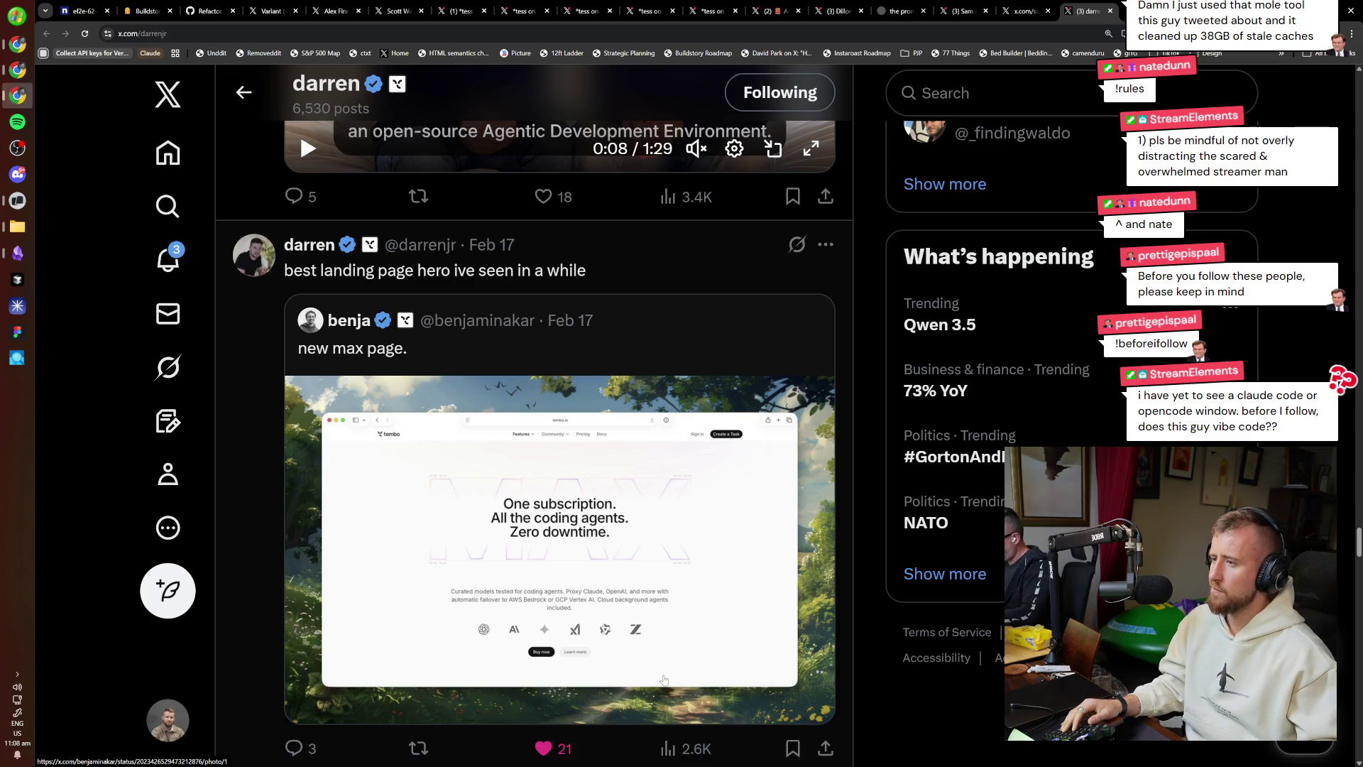
{"action": "scroll", "coordinate": [630, 637], "scroll_direction": "down", "scroll_amount": 3}
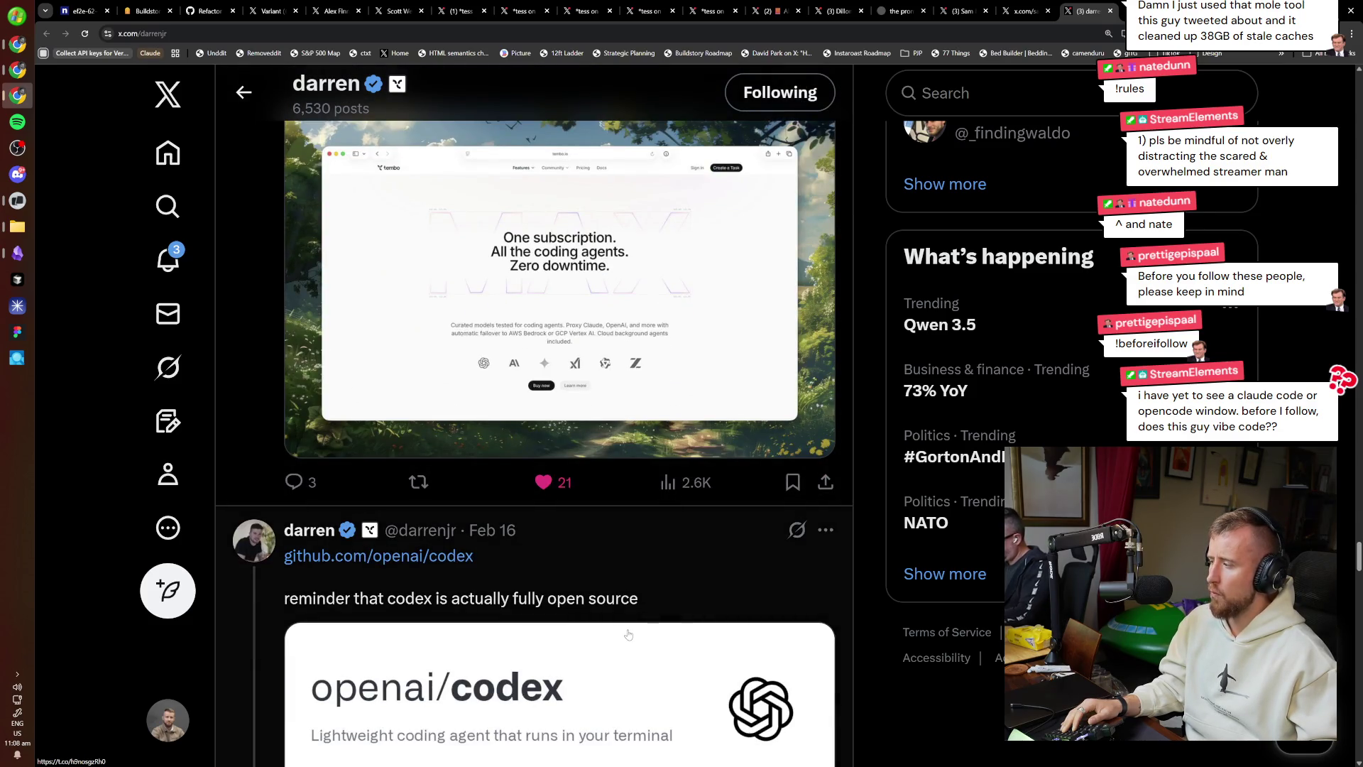
{"action": "scroll", "coordinate": [628, 634], "scroll_direction": "down", "scroll_amount": 4}
{"action": "scroll", "coordinate": [629, 617], "scroll_direction": "down", "scroll_amount": 10}
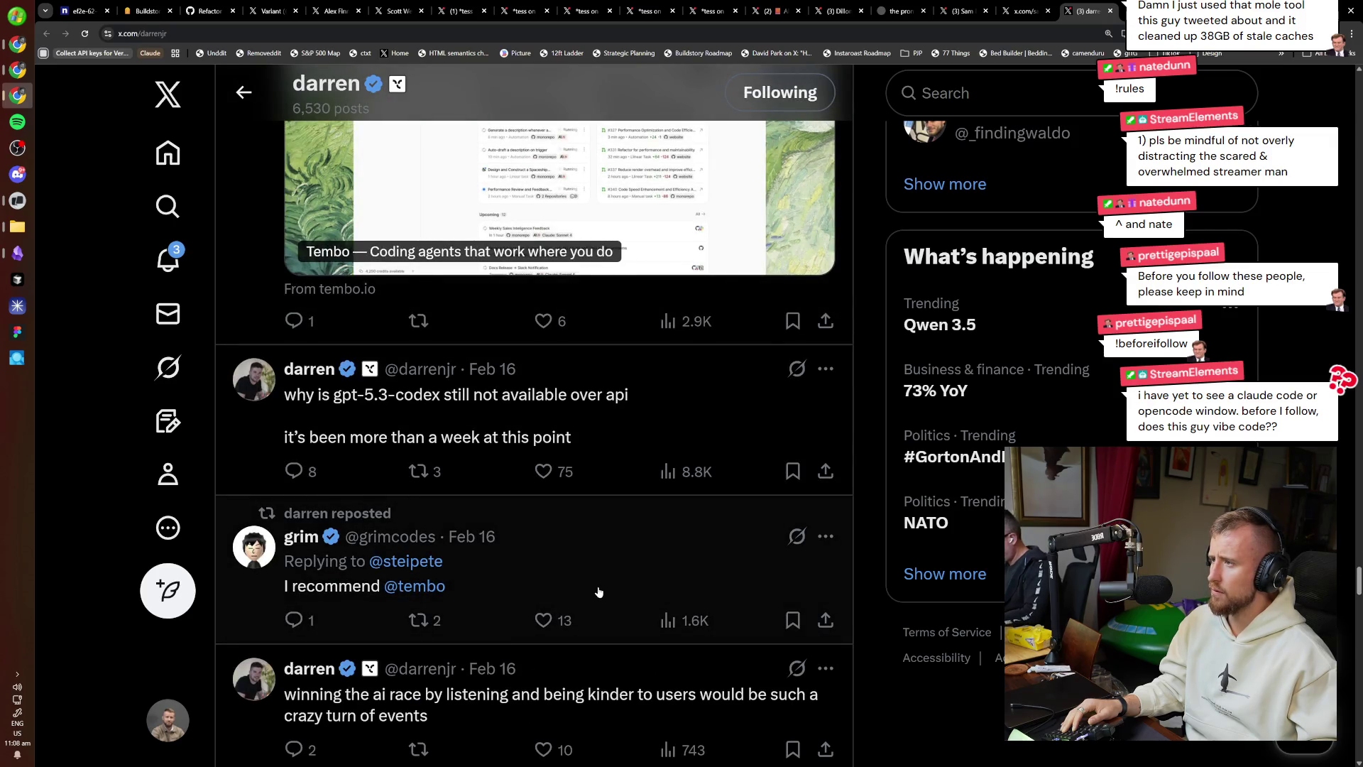
{"action": "scroll", "coordinate": [598, 592], "scroll_direction": "down", "scroll_amount": 5}
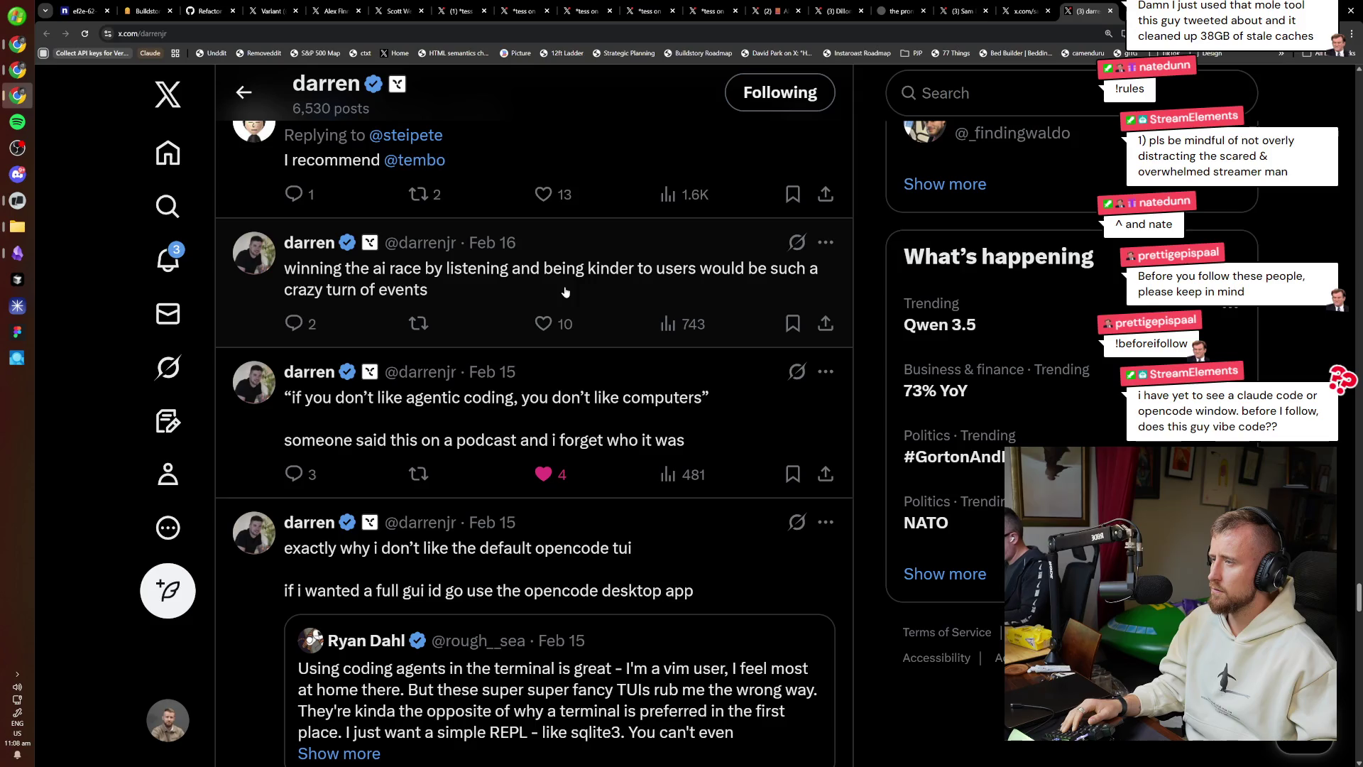
{"action": "left_click", "coordinate": [600, 288]}
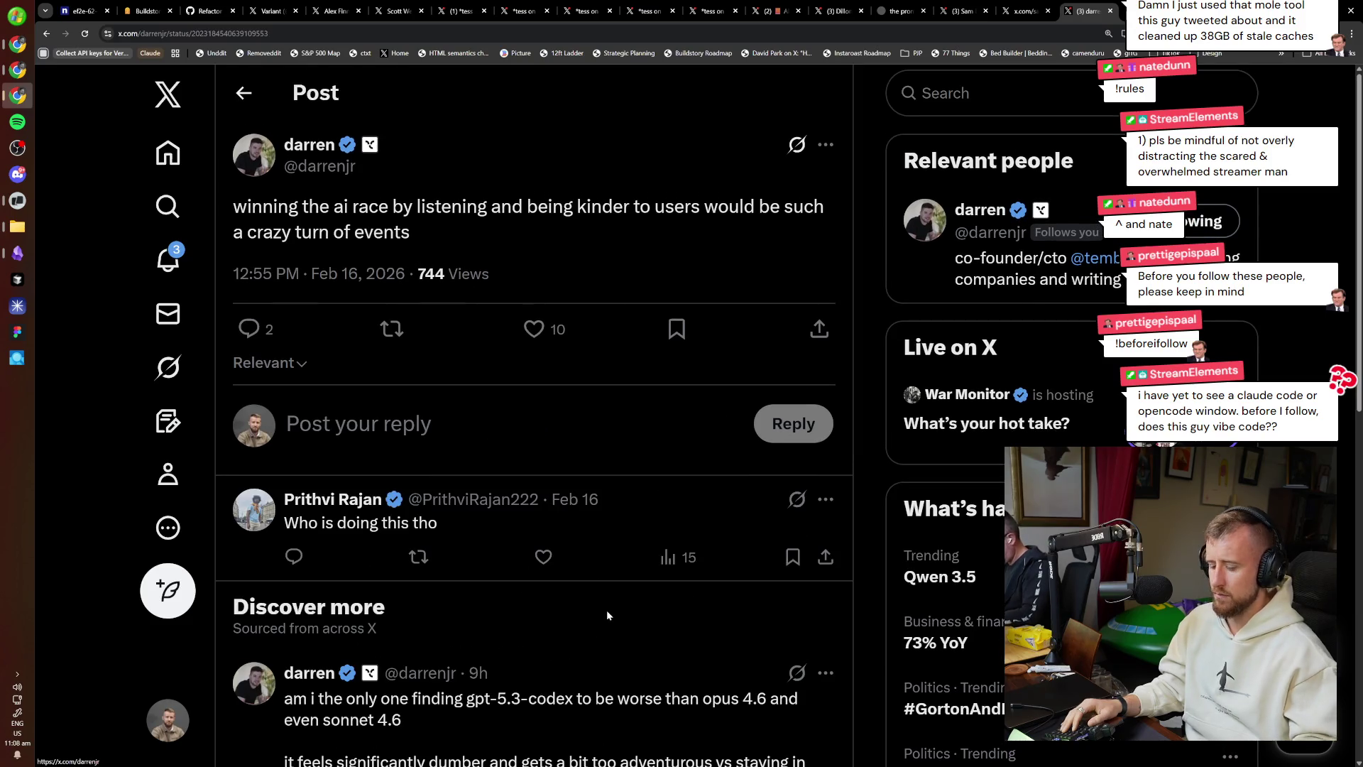
Screenshot the 'winning the AI race' post, check the new file, then go to The Dev Dad's tab.
{"action": "key", "text": "super+shift+s"}
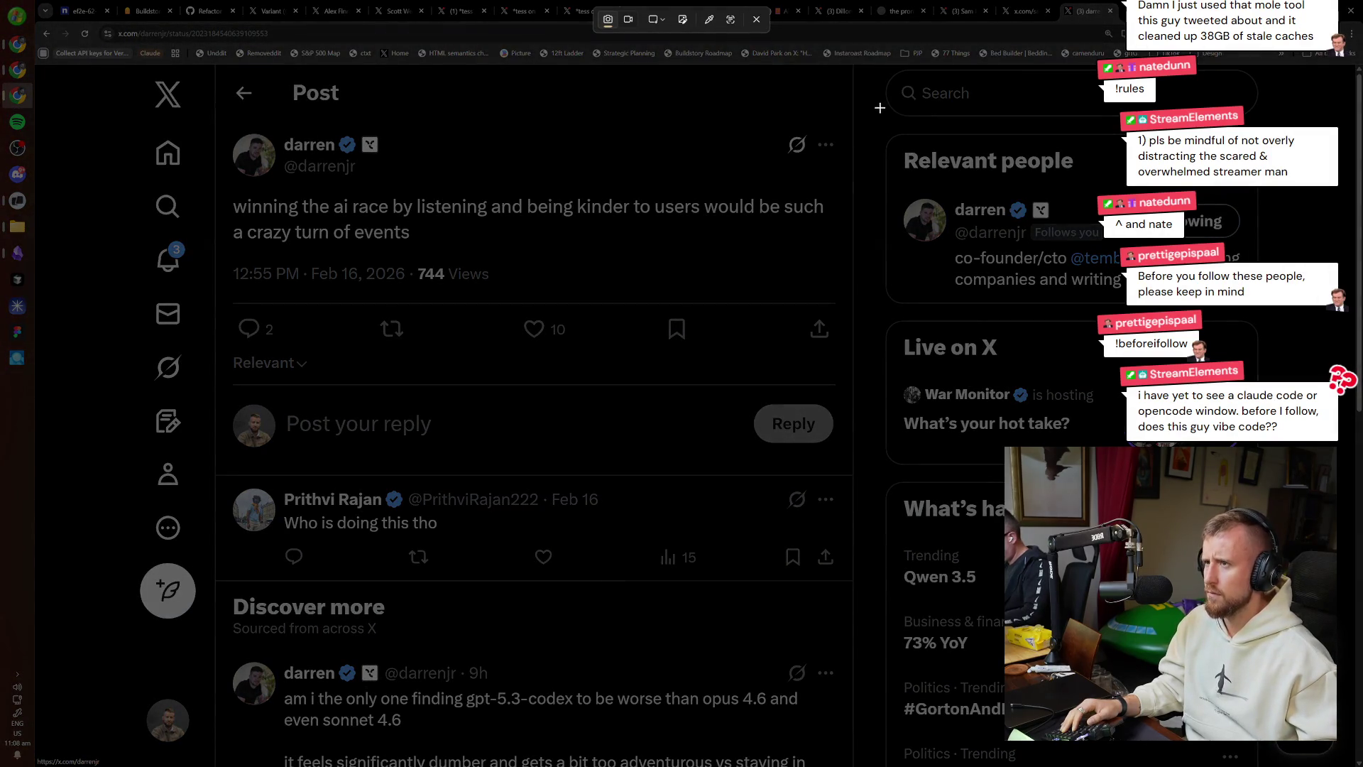
{"action": "mouse_move", "coordinate": [847, 111]}
{"action": "left_mouse_down"}
{"action": "mouse_move", "coordinate": [374, 452]}
{"action": "mouse_move", "coordinate": [223, 487]}
{"action": "mouse_move", "coordinate": [220, 393]}
{"action": "left_mouse_up"}
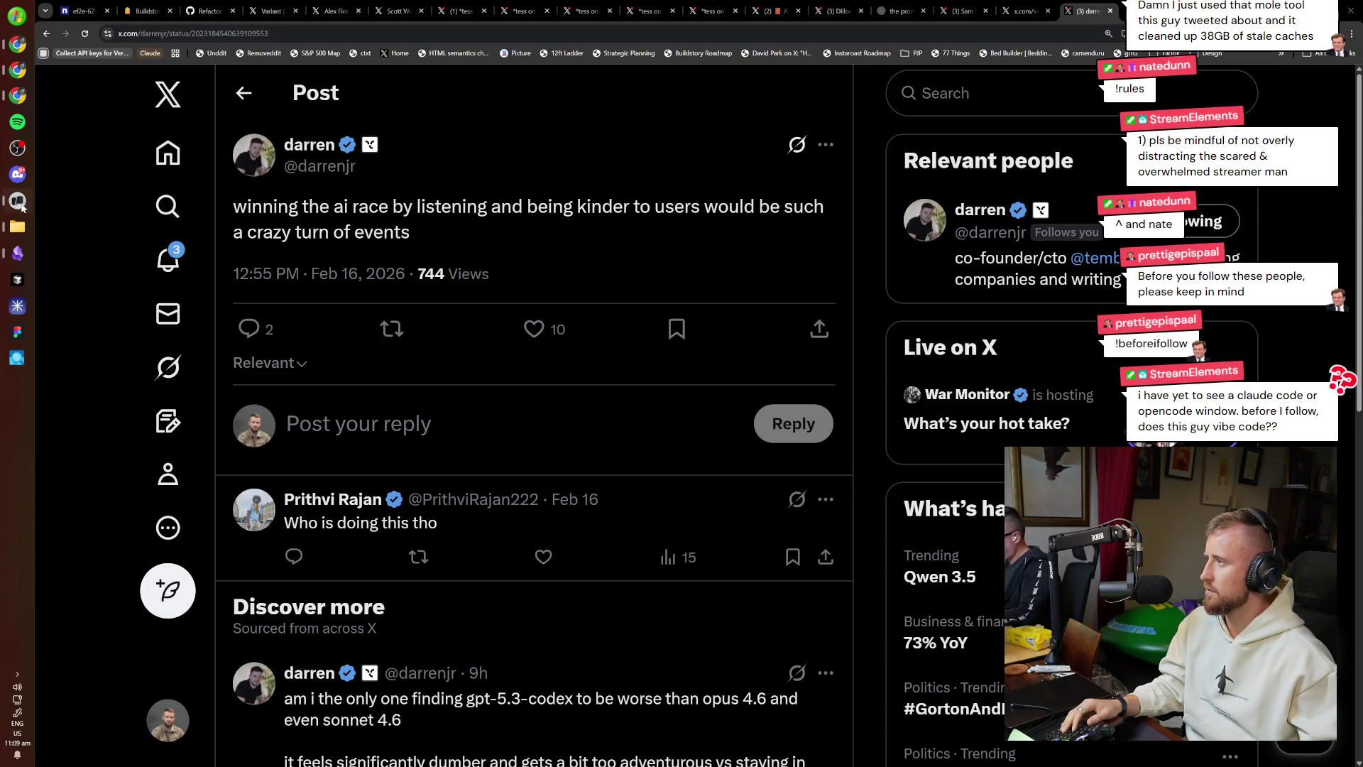
{"action": "left_click", "coordinate": [17, 227]}
{"action": "left_click", "coordinate": [378, 558]}
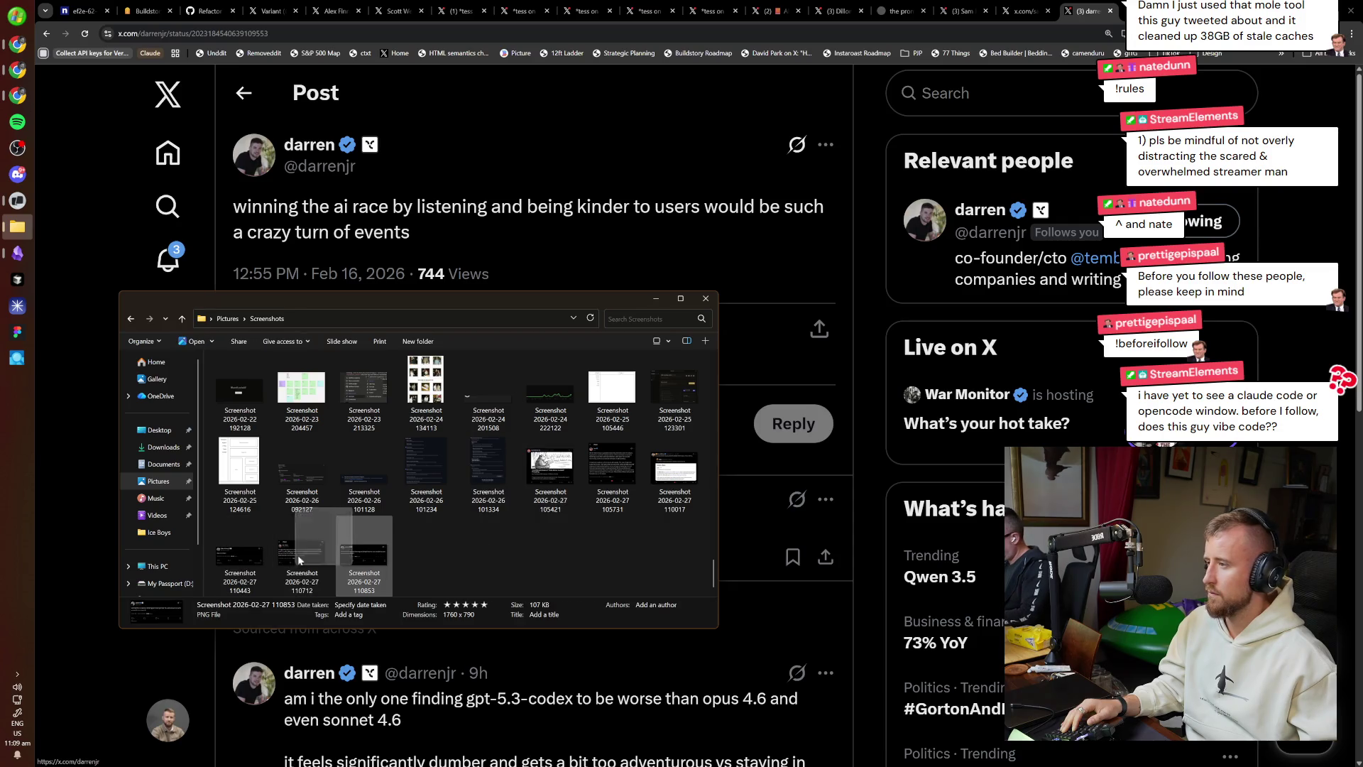
{"action": "left_click", "coordinate": [1112, 8]}
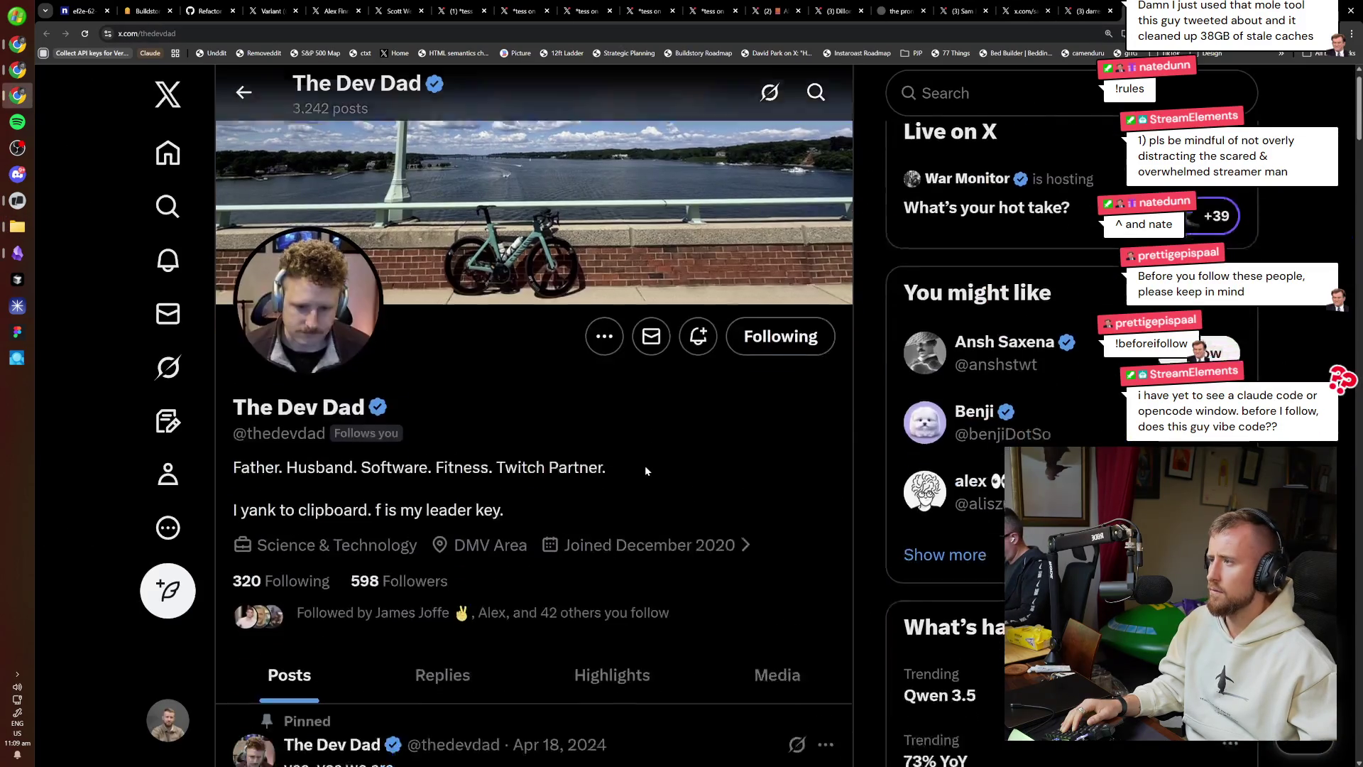
Like The Dev Dad's 'settle a debate' and 'damn you claude' posts while scrolling his timeline.
{"action": "scroll", "coordinate": [645, 465], "scroll_direction": "down", "scroll_amount": 7}
{"action": "scroll", "coordinate": [704, 600], "scroll_direction": "down", "scroll_amount": 2}
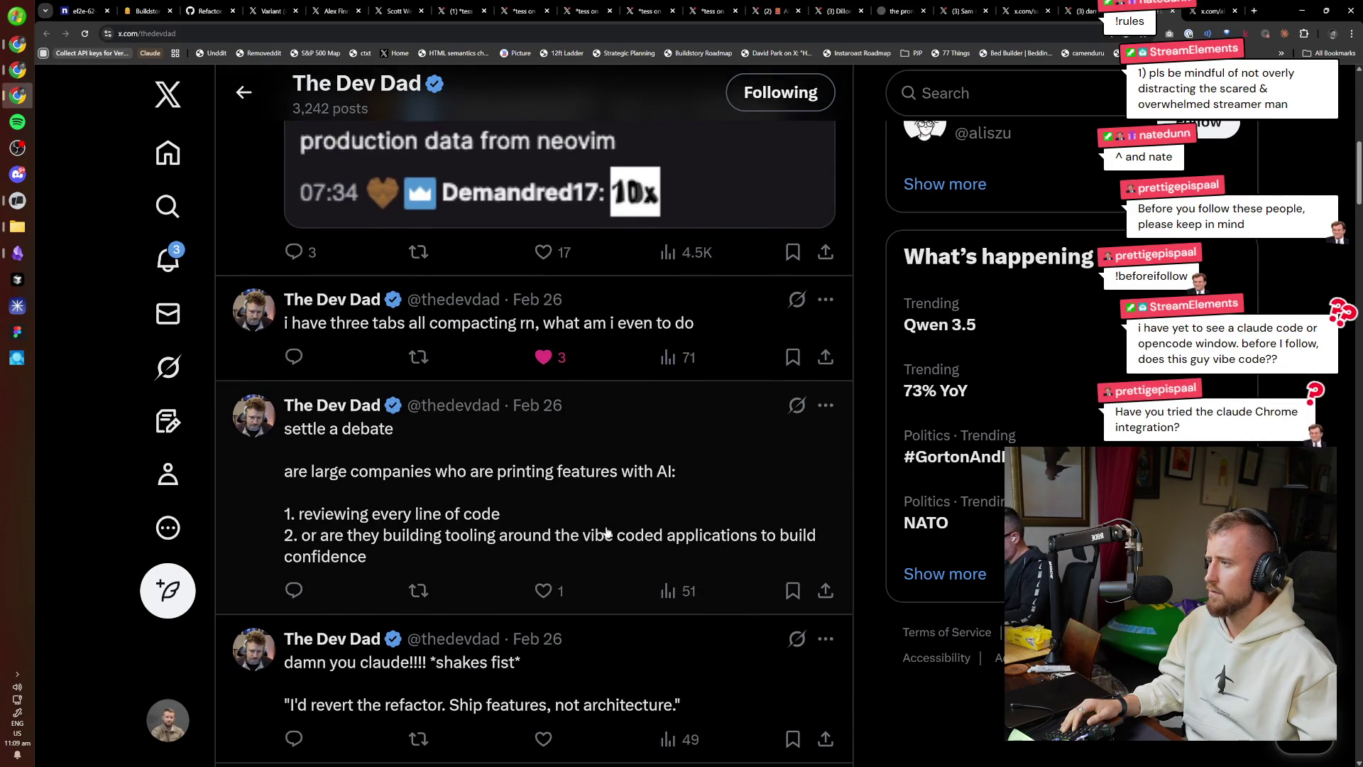
{"action": "scroll", "coordinate": [607, 543], "scroll_direction": "down", "scroll_amount": 3}
{"action": "left_click", "coordinate": [543, 377]}
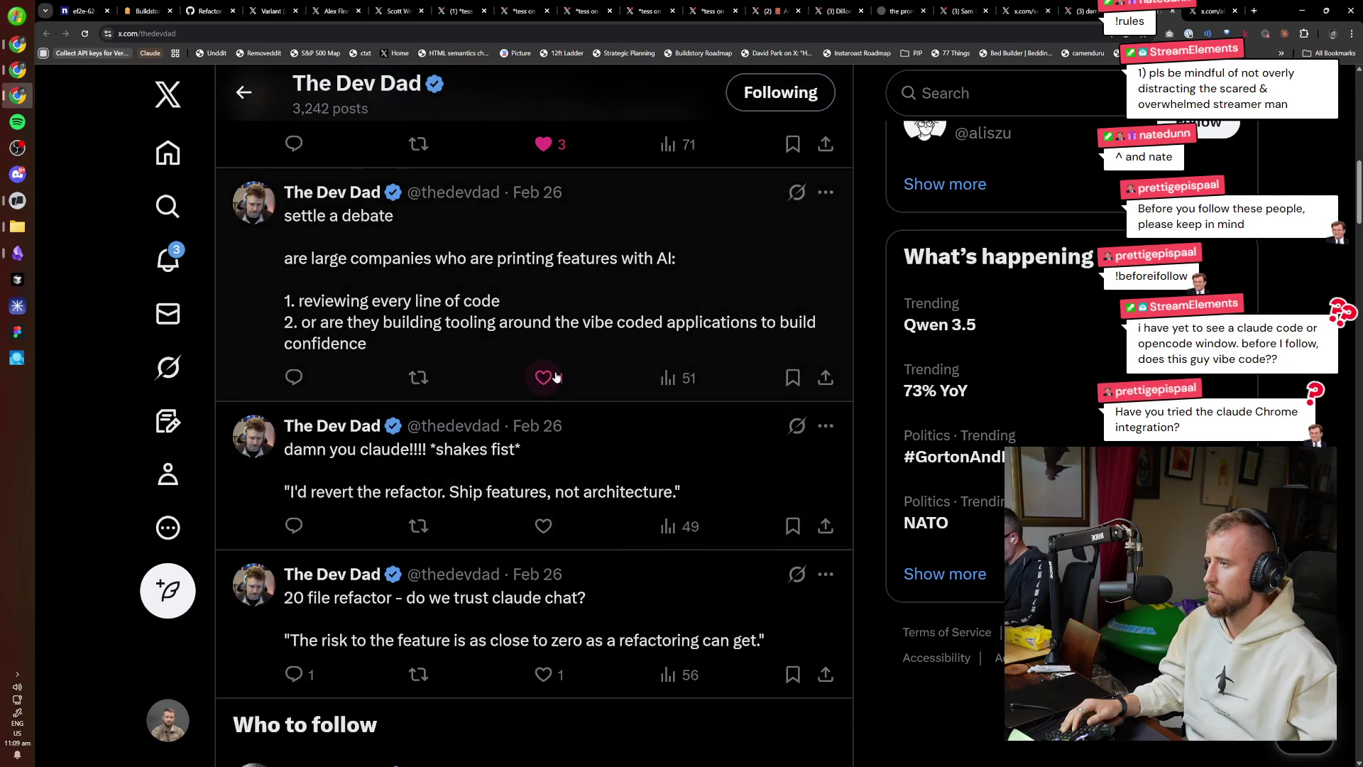
{"action": "left_click", "coordinate": [543, 526]}
{"action": "scroll", "coordinate": [543, 561], "scroll_direction": "down", "scroll_amount": 2}
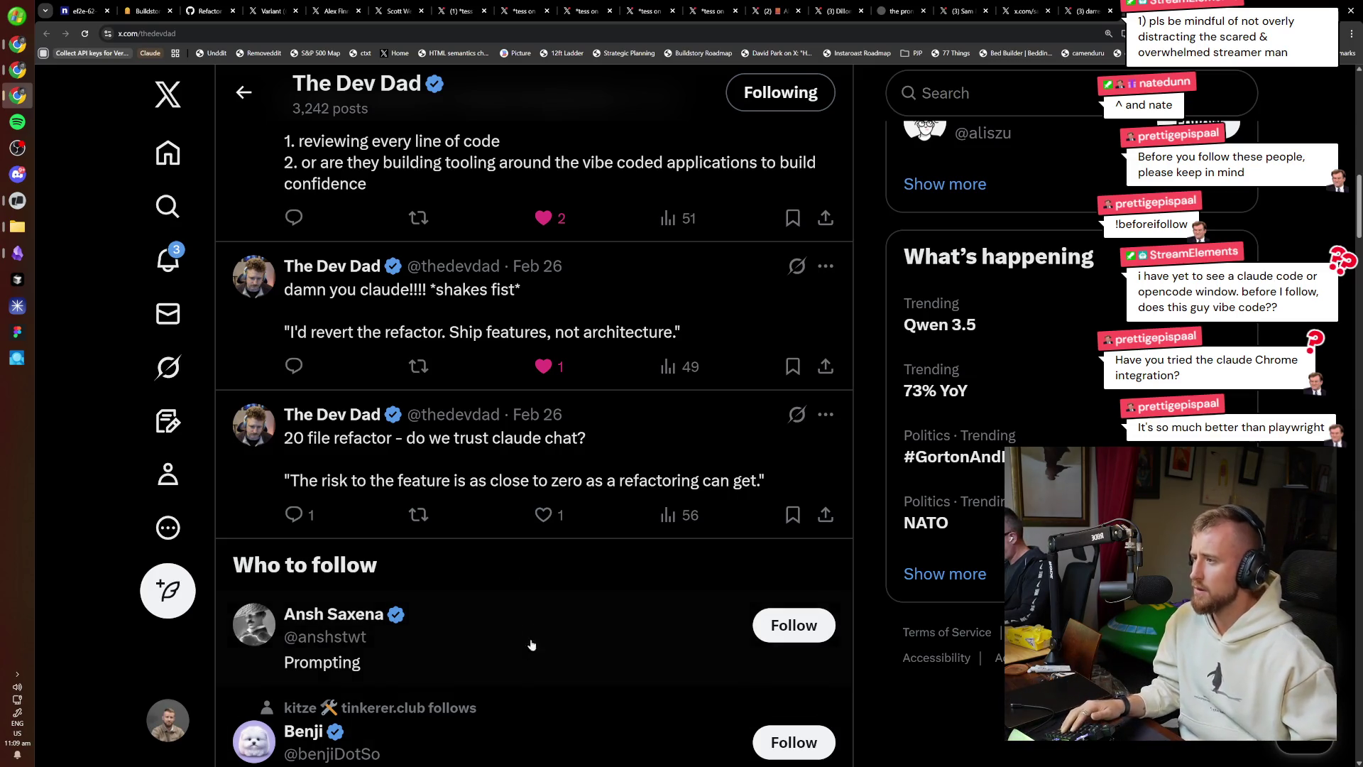
{"action": "scroll", "coordinate": [547, 604], "scroll_direction": "down", "scroll_amount": 9}
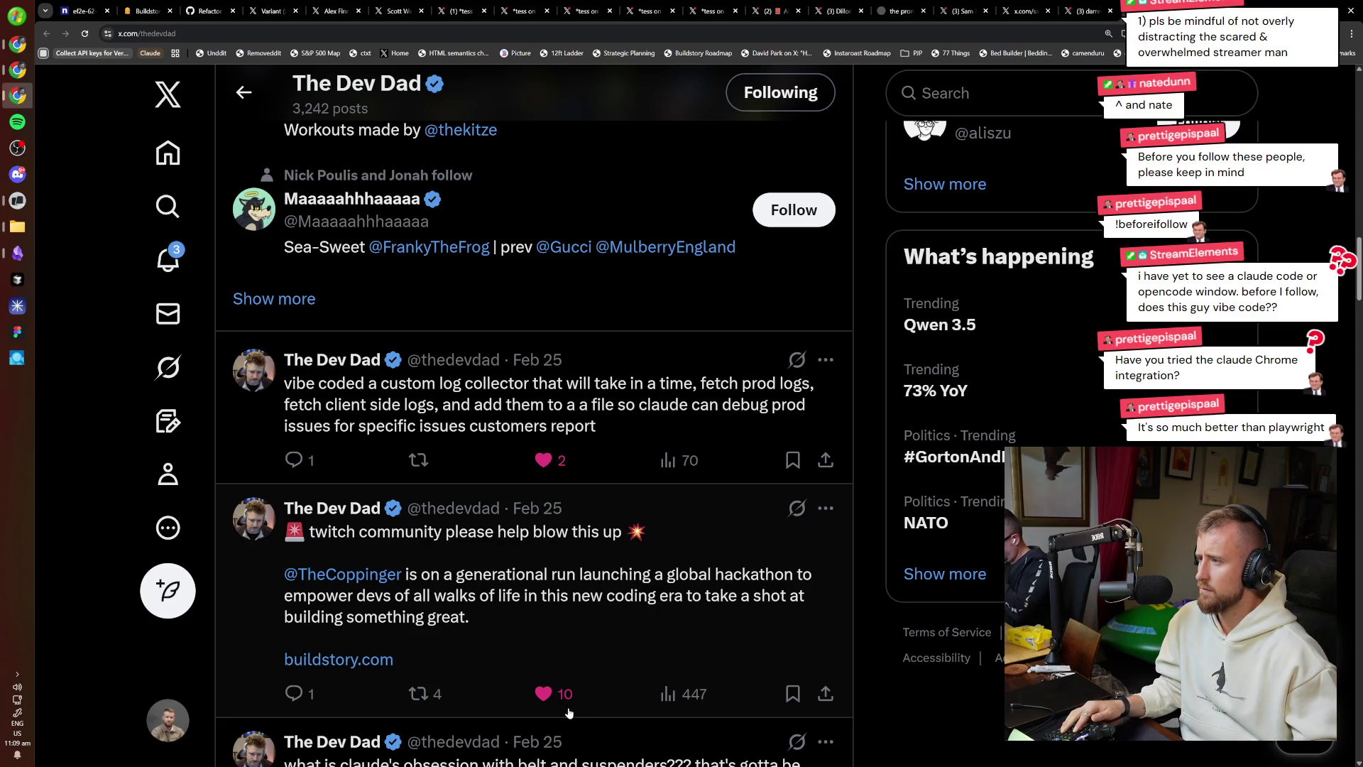
Open the log collector post and screenshot it together with its reply.
{"action": "left_click", "coordinate": [666, 410]}
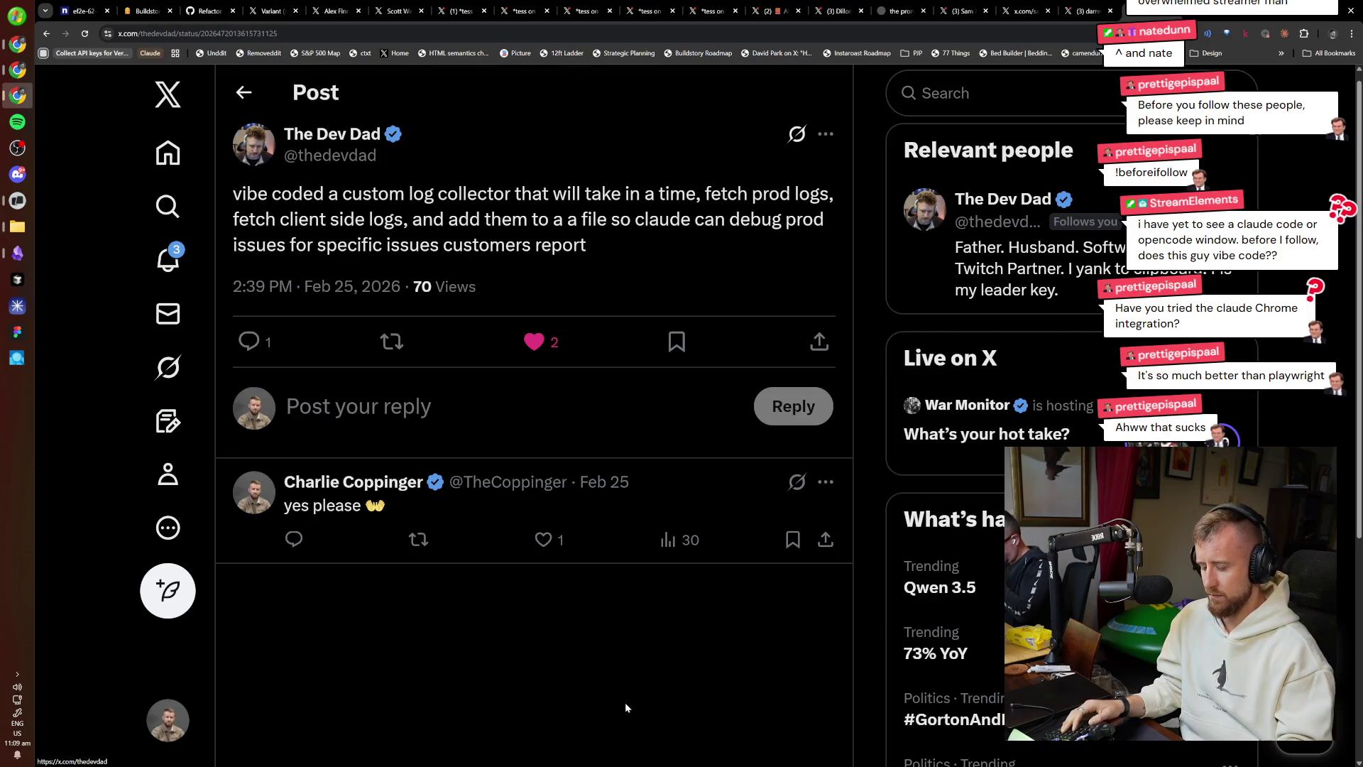
{"action": "key", "text": "super+shift+s"}
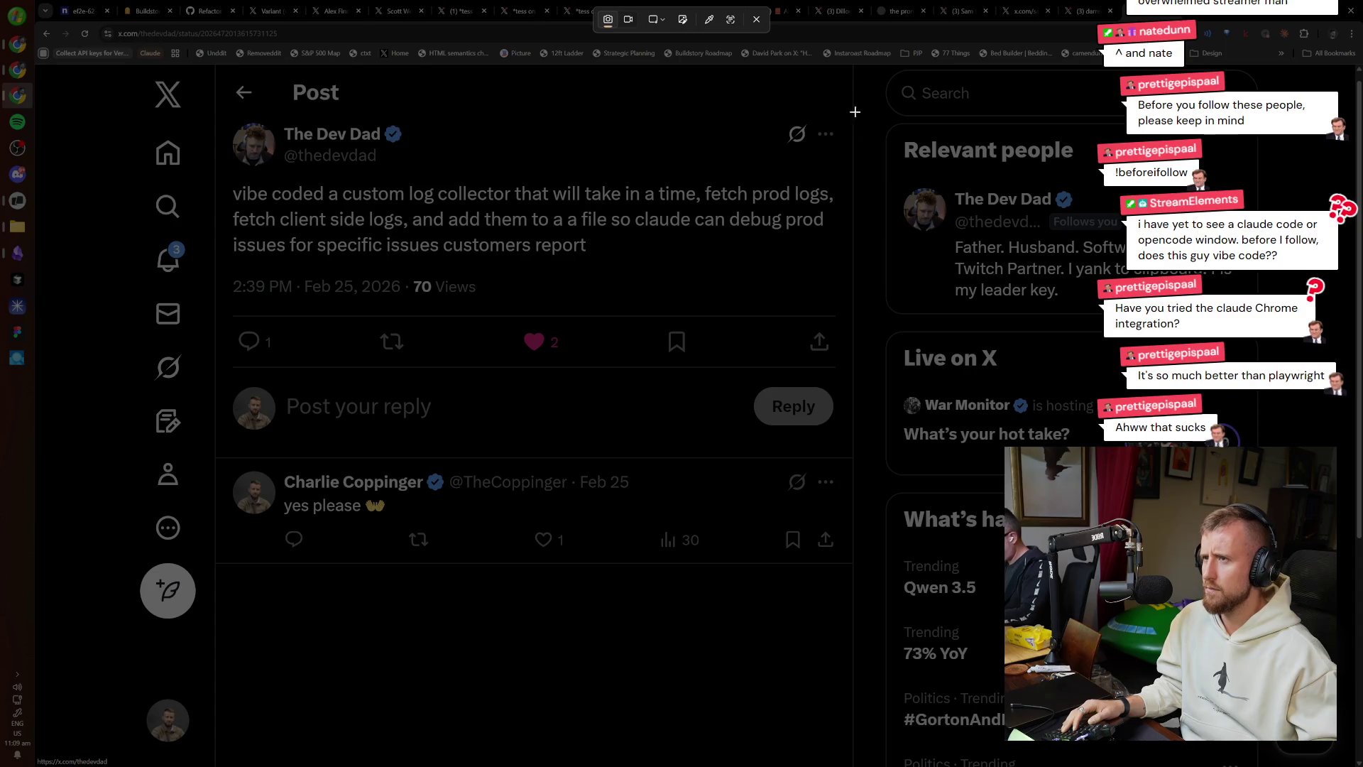
{"action": "mouse_move", "coordinate": [219, 109]}
{"action": "left_mouse_down"}
{"action": "mouse_move", "coordinate": [693, 399]}
{"action": "mouse_move", "coordinate": [850, 384]}
{"action": "left_mouse_up"}
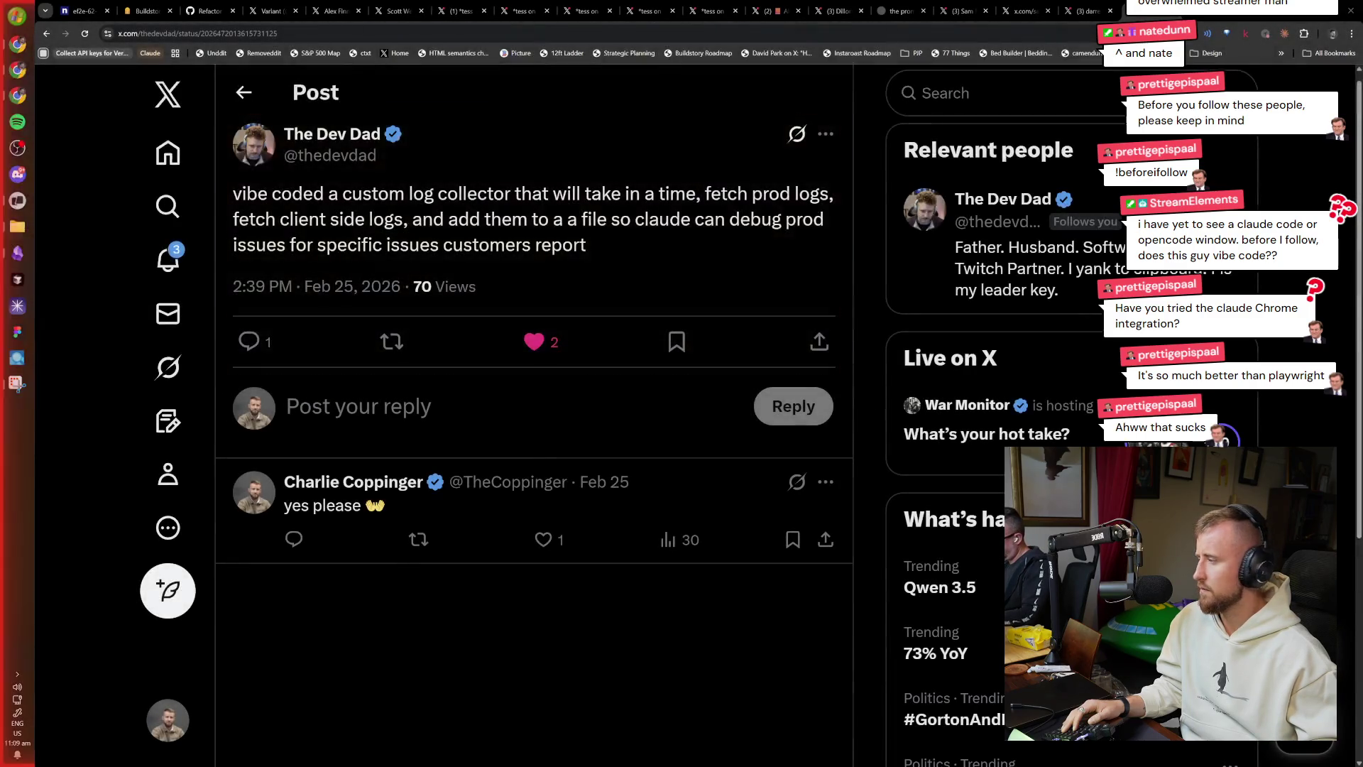
{"action": "left_click", "coordinate": [17, 226]}
{"action": "left_click", "coordinate": [442, 554]}
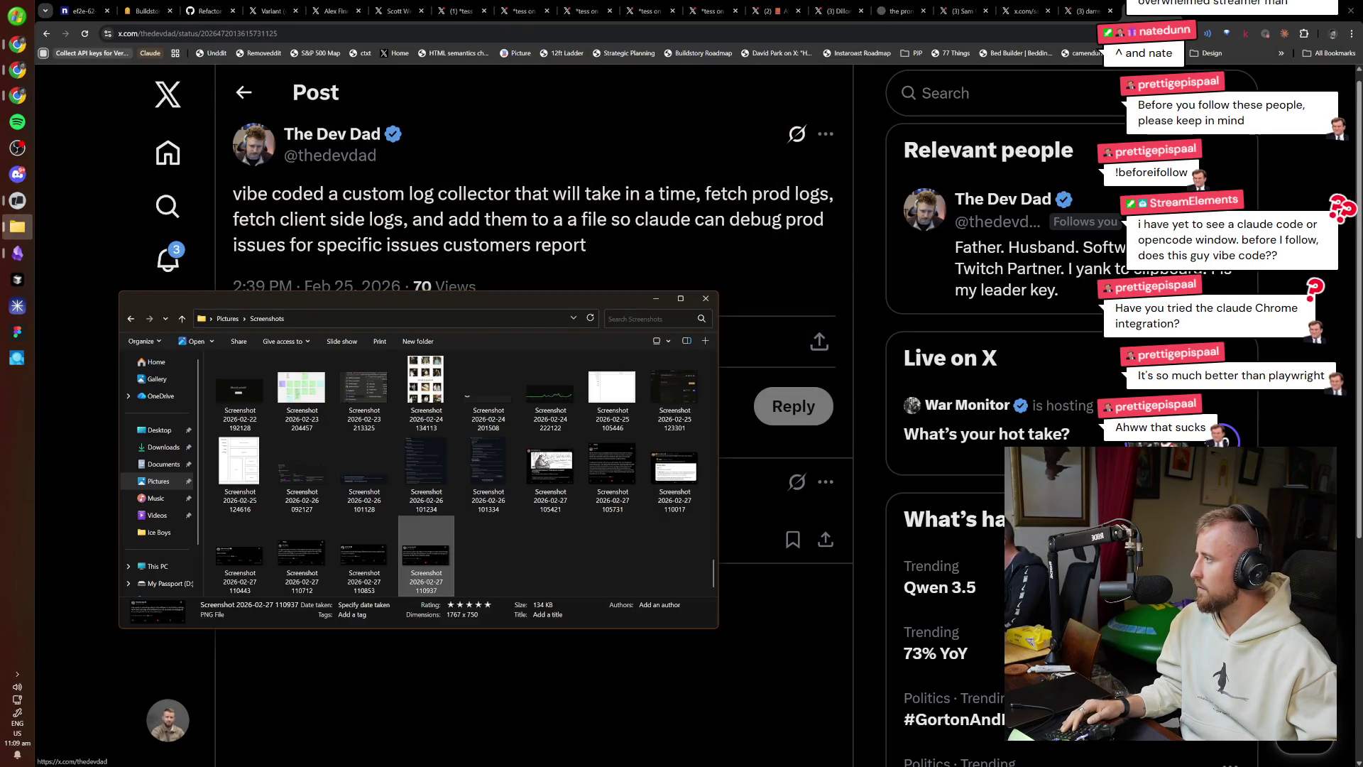
{"action": "left_click", "coordinate": [727, 603]}
{"action": "key", "text": "alt+Left"}
{"action": "scroll", "coordinate": [630, 661], "scroll_direction": "down", "scroll_amount": 4}
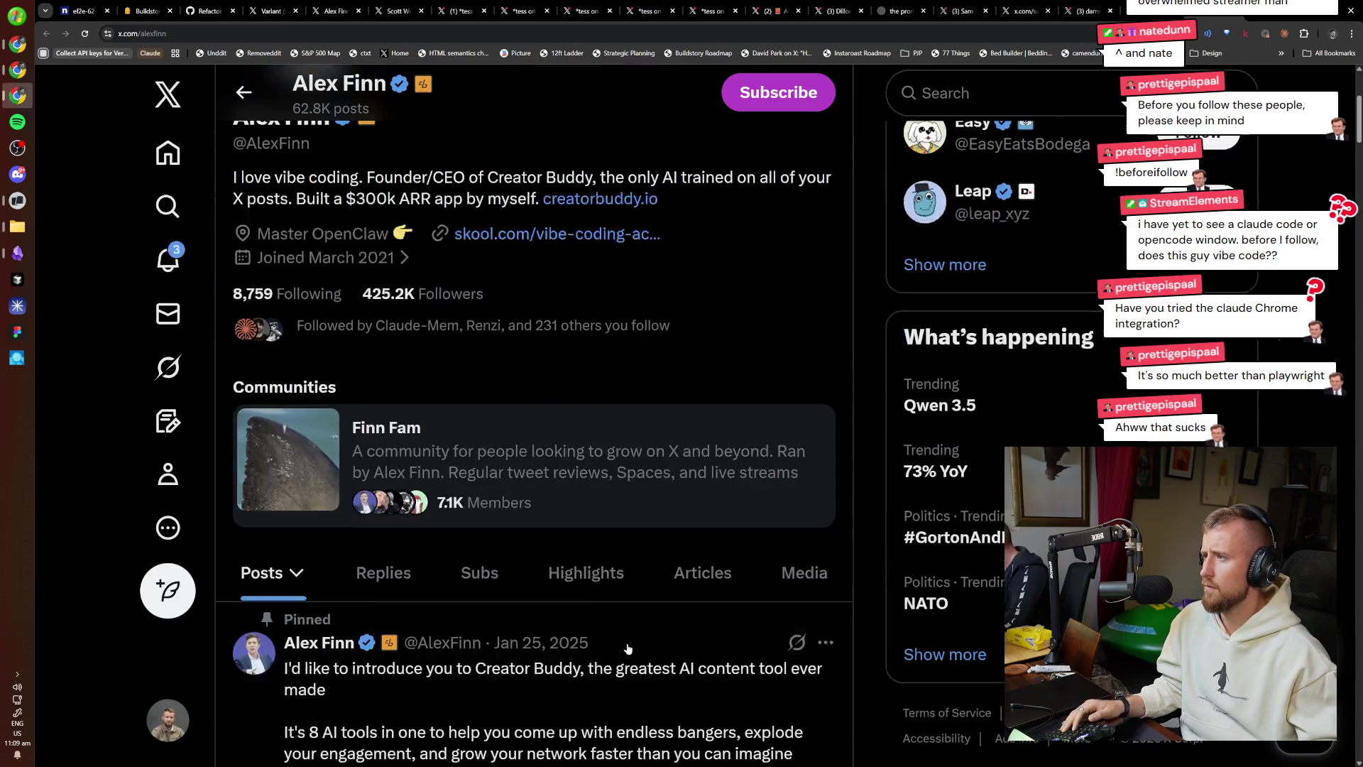
Read Alex Finn's pinned Creator Buddy post, then go back to his profile.
{"action": "scroll", "coordinate": [628, 649], "scroll_direction": "down", "scroll_amount": 7}
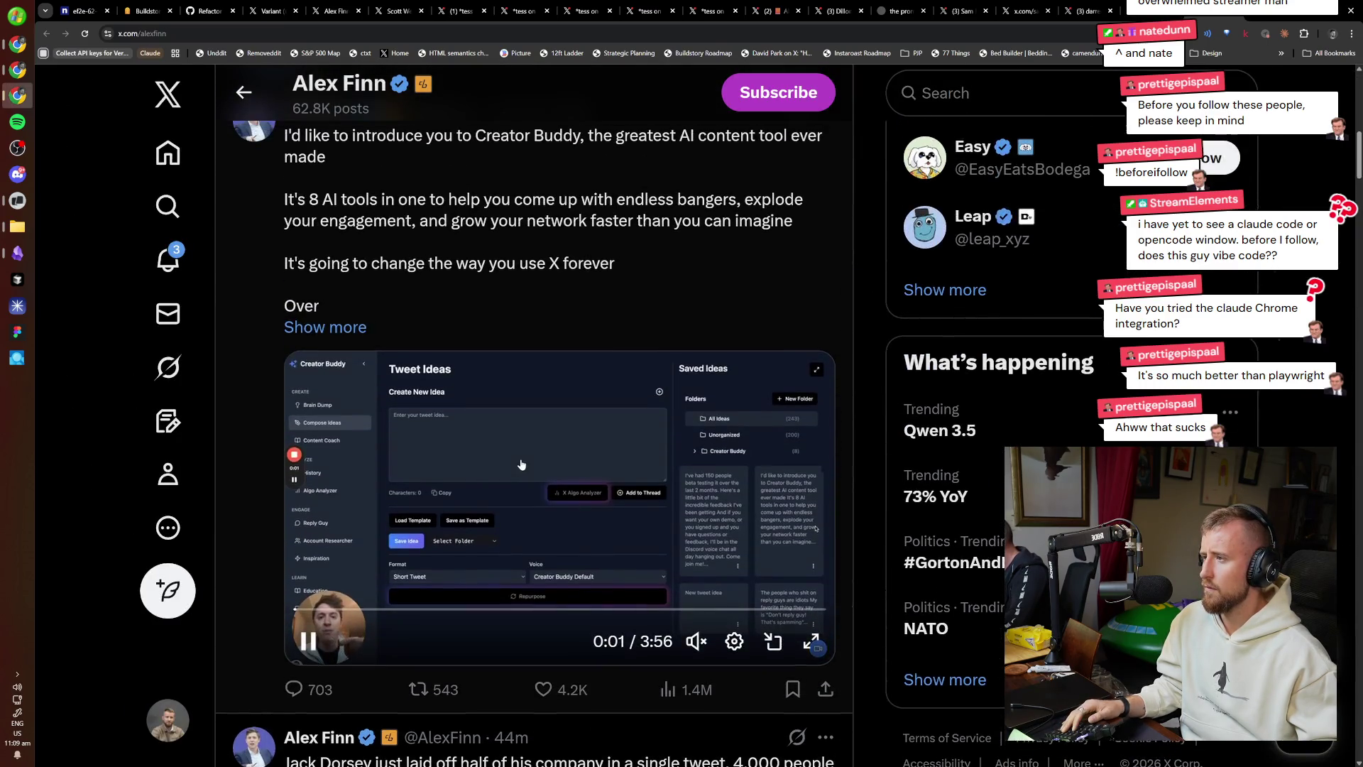
{"action": "left_click", "coordinate": [497, 220]}
{"action": "scroll", "coordinate": [537, 424], "scroll_direction": "down", "scroll_amount": 8}
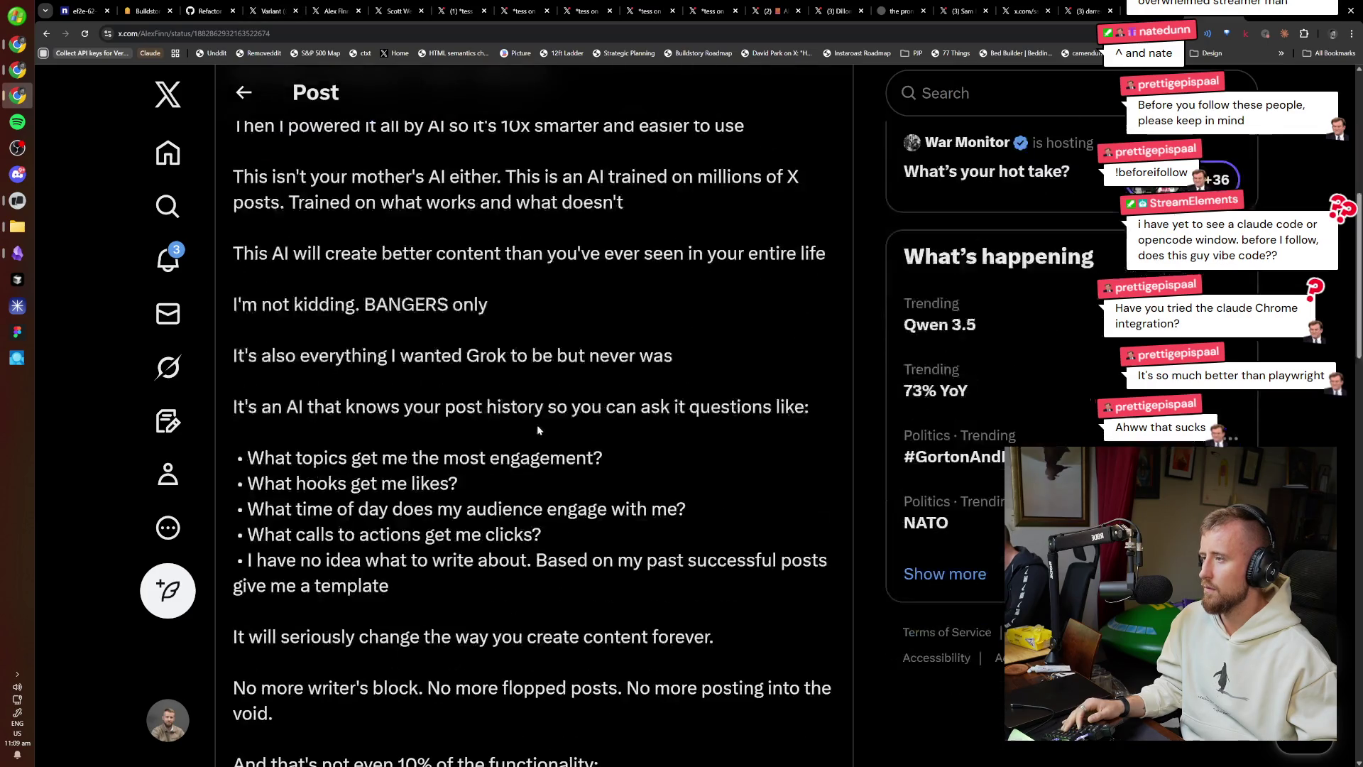
{"action": "key", "text": "alt+Left"}
{"action": "scroll", "coordinate": [574, 467], "scroll_direction": "down", "scroll_amount": 5}
{"action": "scroll", "coordinate": [574, 467], "scroll_direction": "down", "scroll_amount": 20}
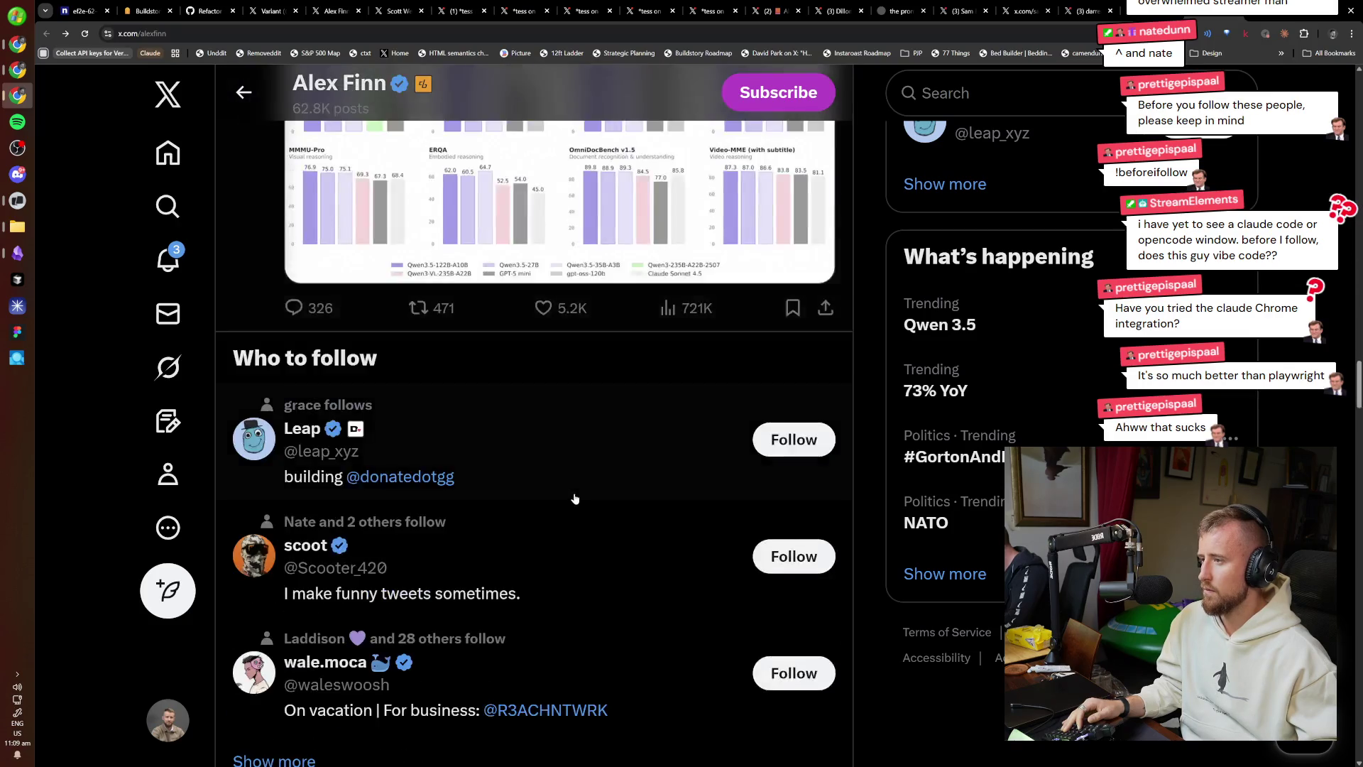
{"action": "scroll", "coordinate": [568, 508], "scroll_direction": "down", "scroll_amount": 10}
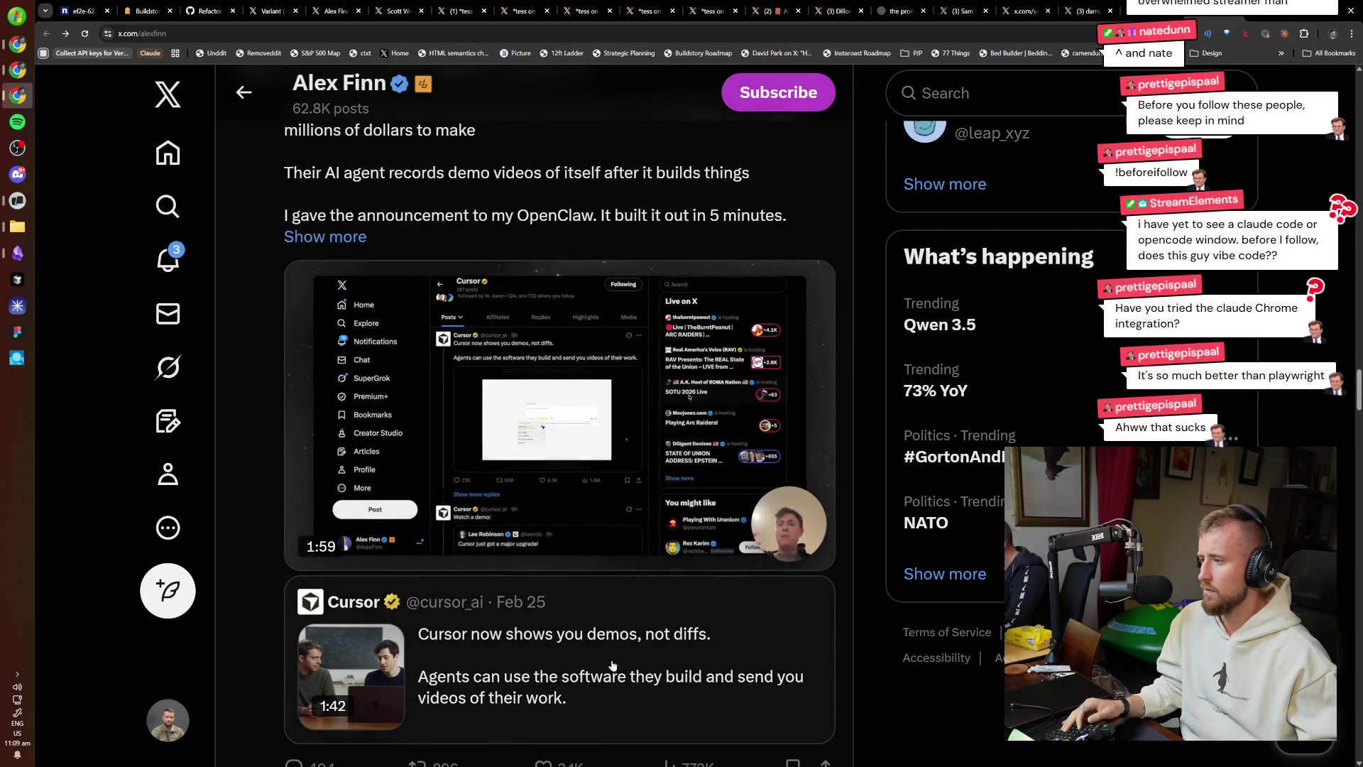
{"action": "scroll", "coordinate": [613, 666], "scroll_direction": "down", "scroll_amount": 2}
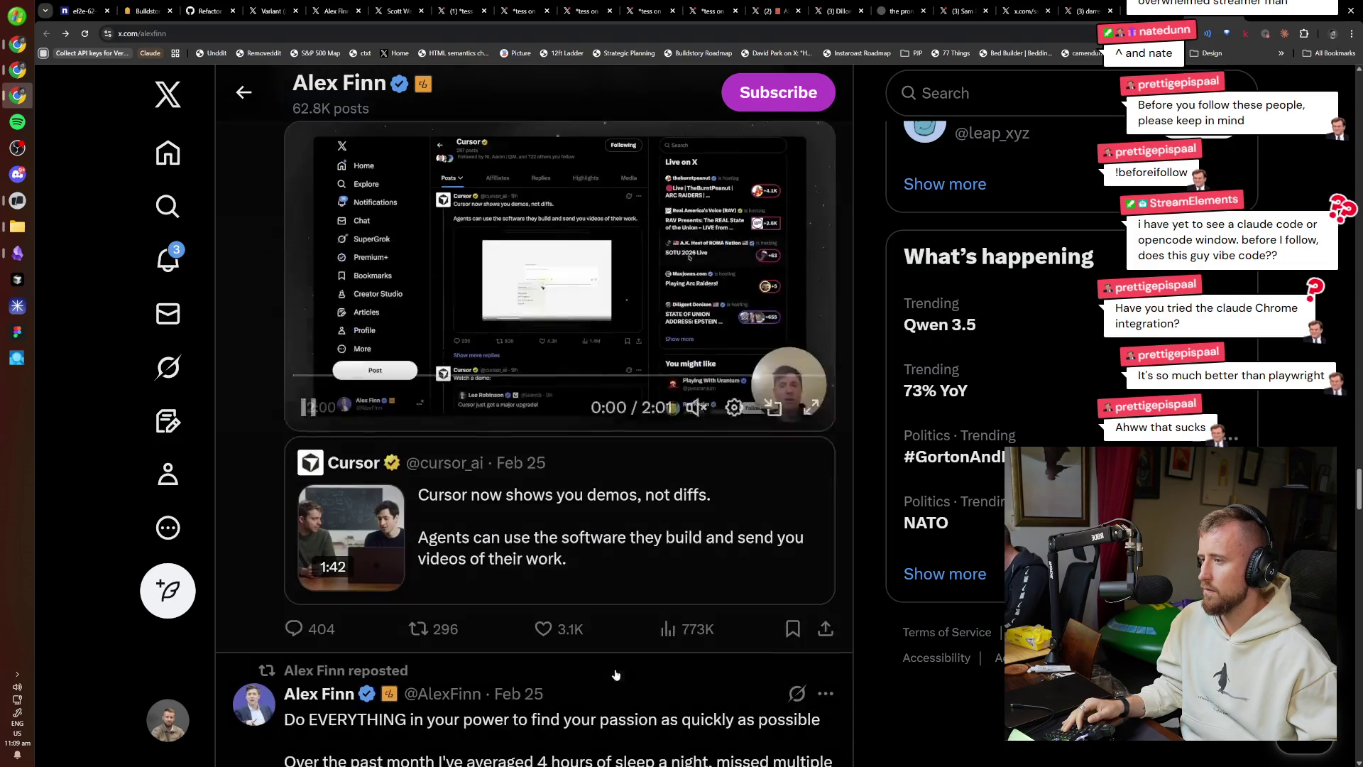
{"action": "scroll", "coordinate": [616, 674], "scroll_direction": "down", "scroll_amount": 13}
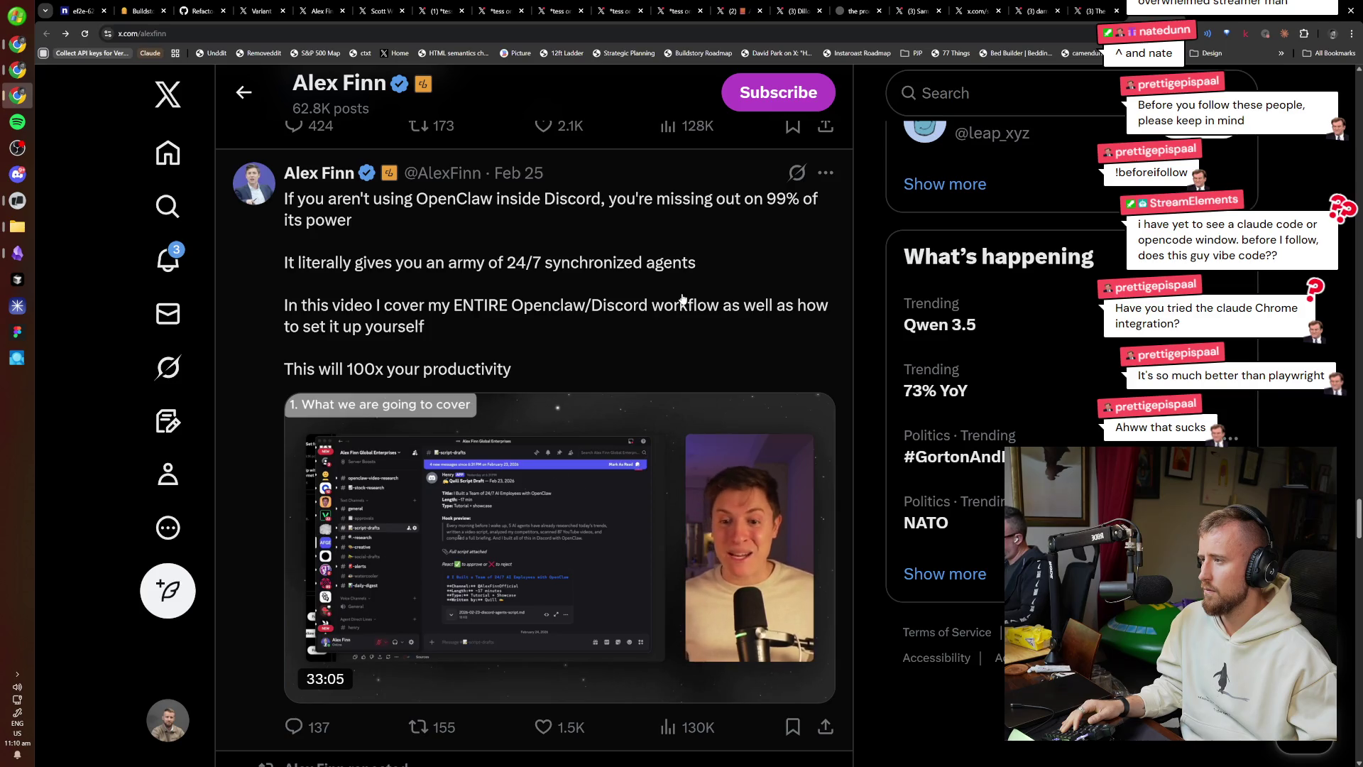
{"action": "scroll", "coordinate": [671, 284], "scroll_direction": "down", "scroll_amount": 5}
{"action": "scroll", "coordinate": [654, 267], "scroll_direction": "down", "scroll_amount": 7}
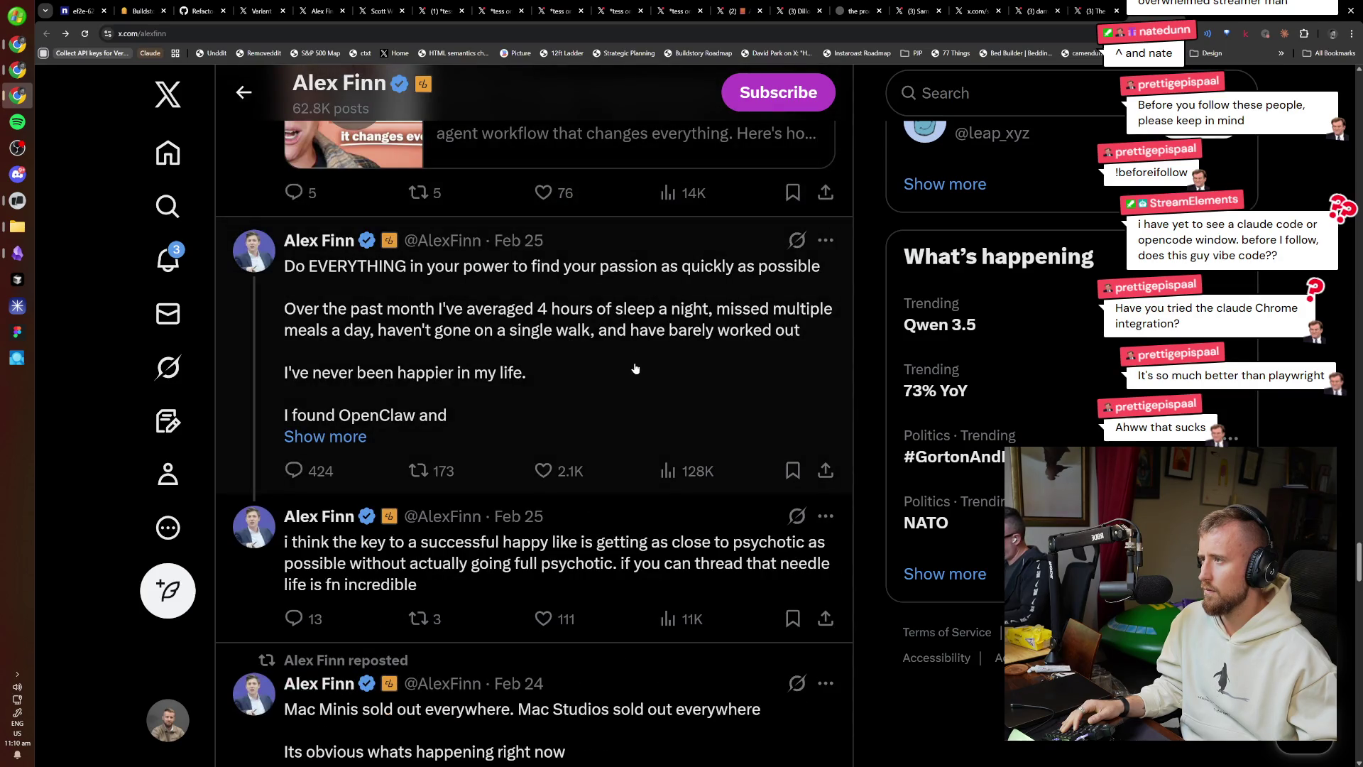
{"action": "scroll", "coordinate": [618, 347], "scroll_direction": "down", "scroll_amount": 1}
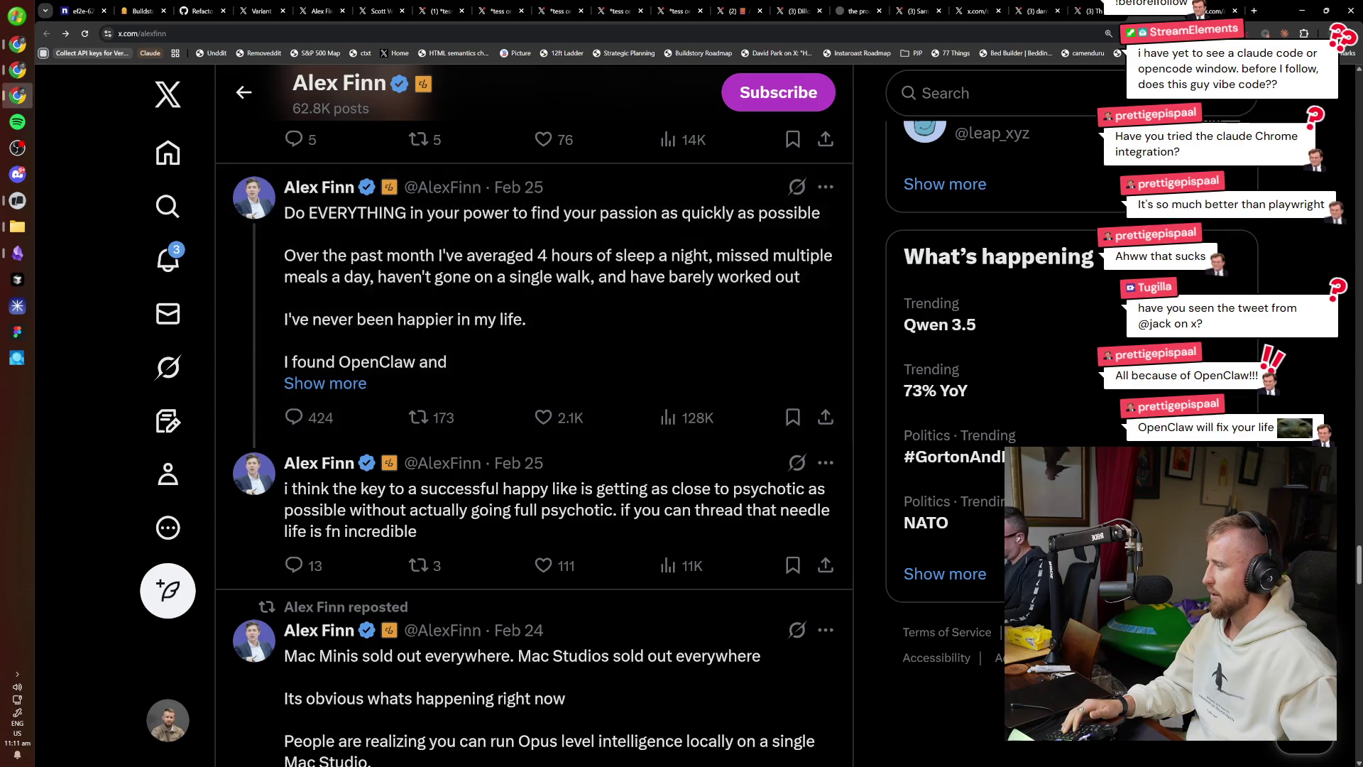
Scroll further down to the Feb 24 posts about Qwen3.5 on Mac Studio and OpenClaw.
{"action": "scroll", "coordinate": [467, 389], "scroll_direction": "down", "scroll_amount": 20}
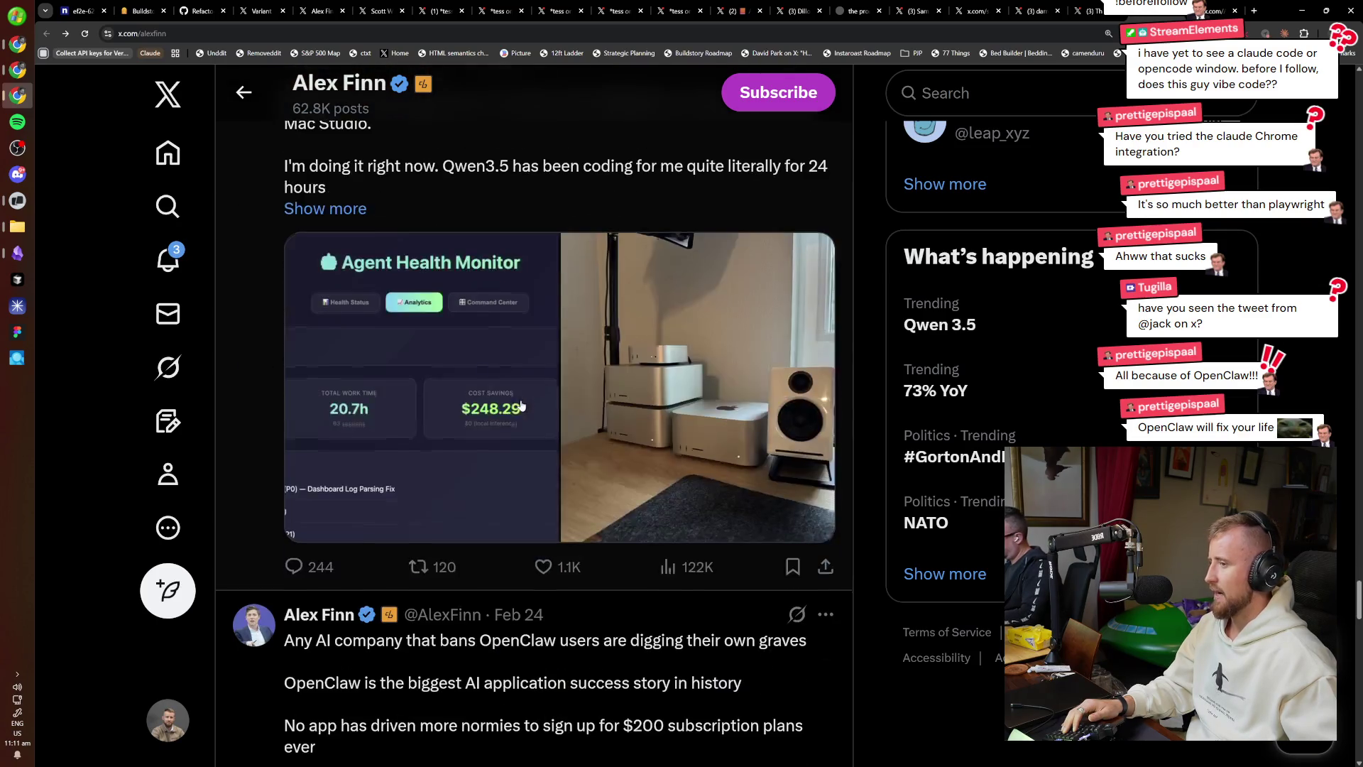
Unmute the Feb 23 OpenClaw use-cases video and raise its volume.
{"action": "scroll", "coordinate": [630, 470], "scroll_direction": "down", "scroll_amount": 5}
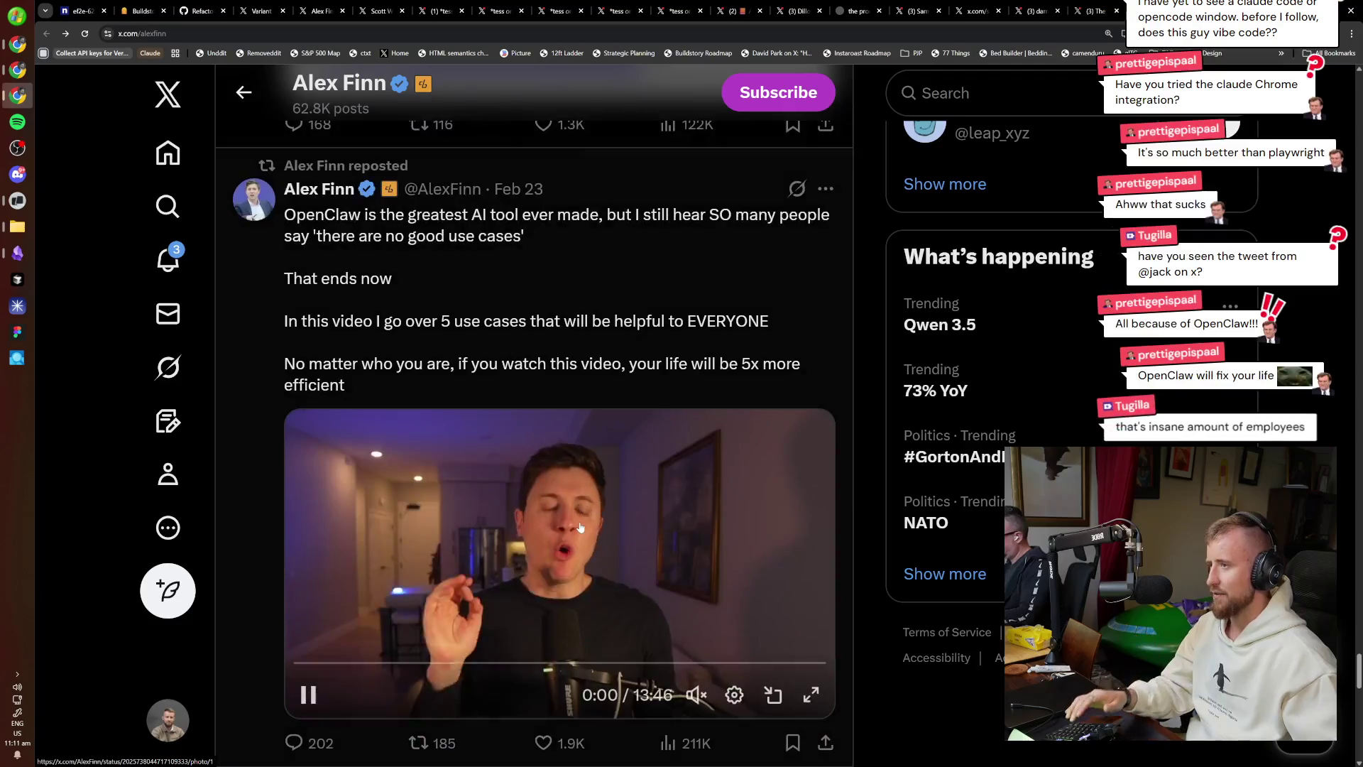
{"action": "left_click", "coordinate": [697, 695]}
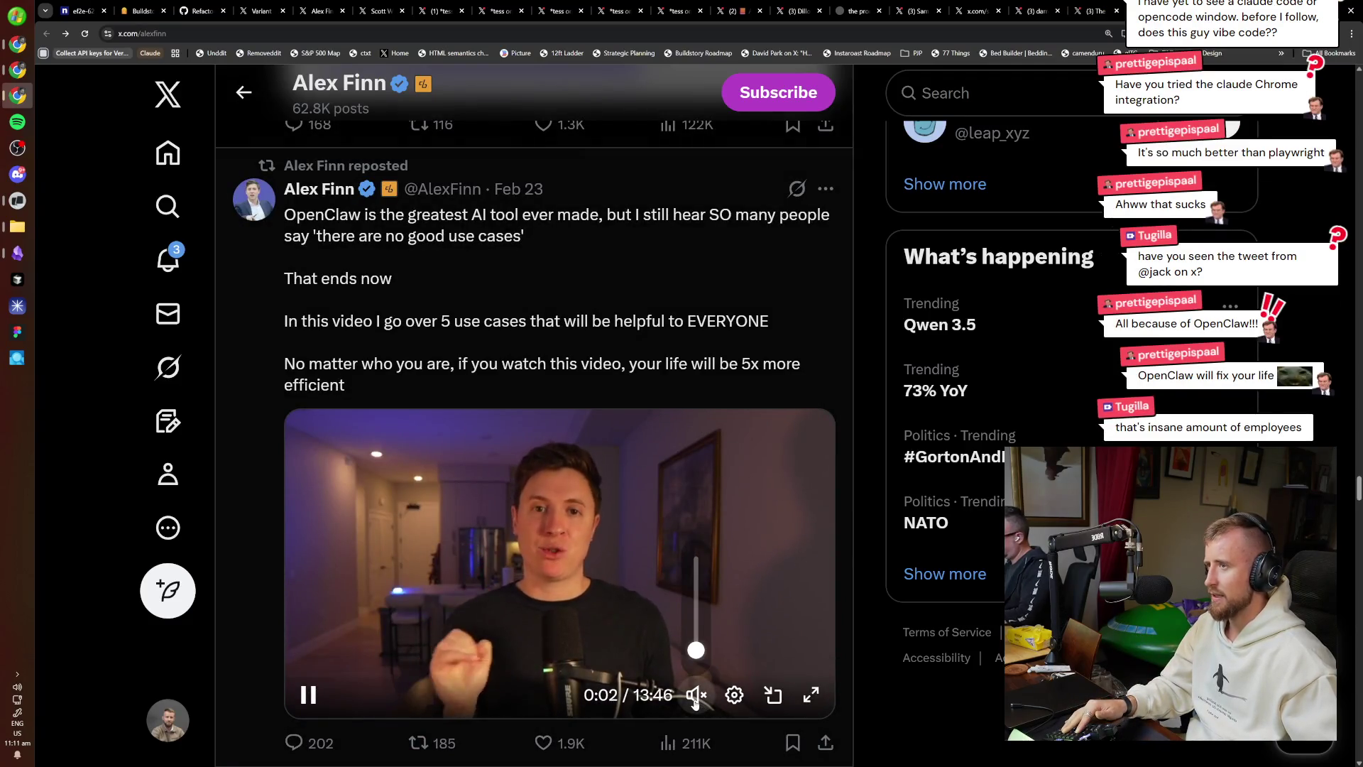
{"action": "left_click", "coordinate": [699, 603]}
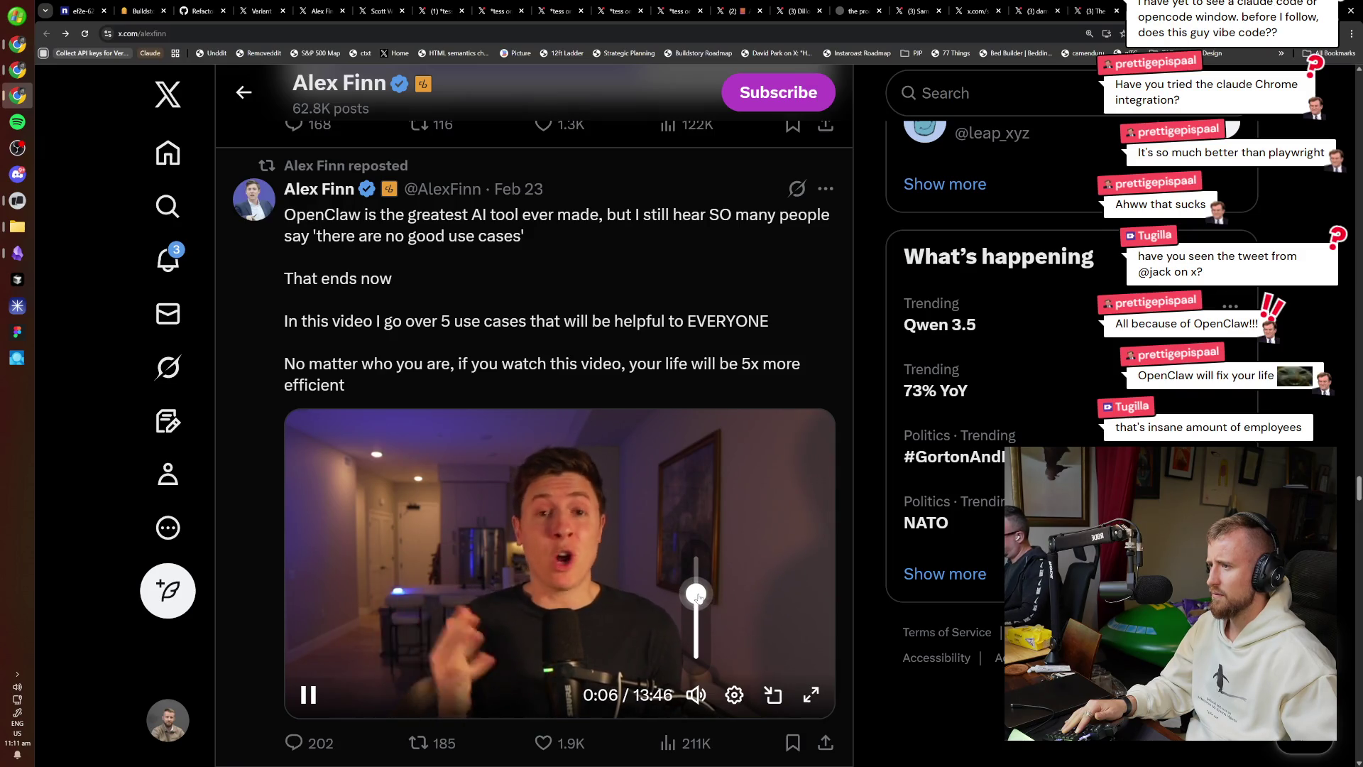
Open the OpenClaw video post on its own page and copy its URL.
{"action": "scroll", "coordinate": [876, 700], "scroll_direction": "down", "scroll_amount": 2}
{"action": "left_click", "coordinate": [558, 237]}
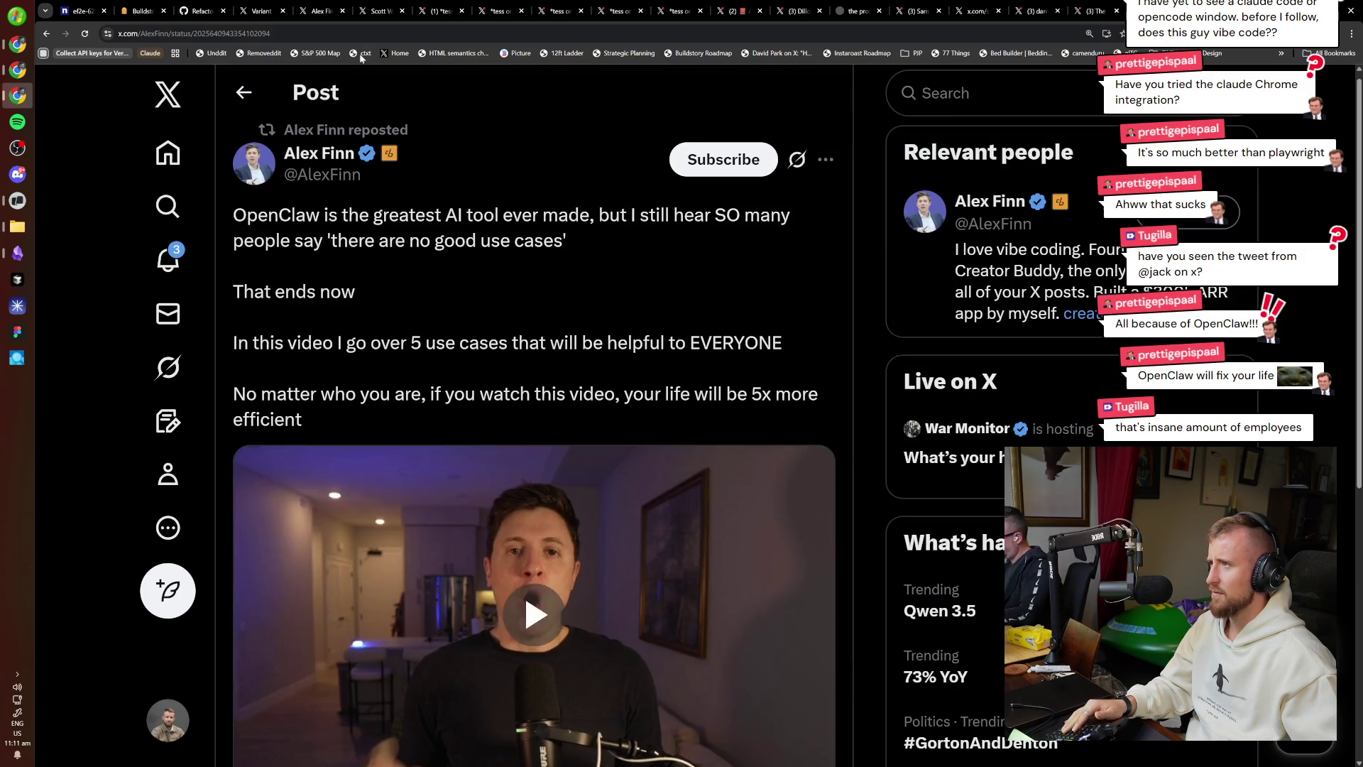
{"action": "key", "text": "ctrl+l"}
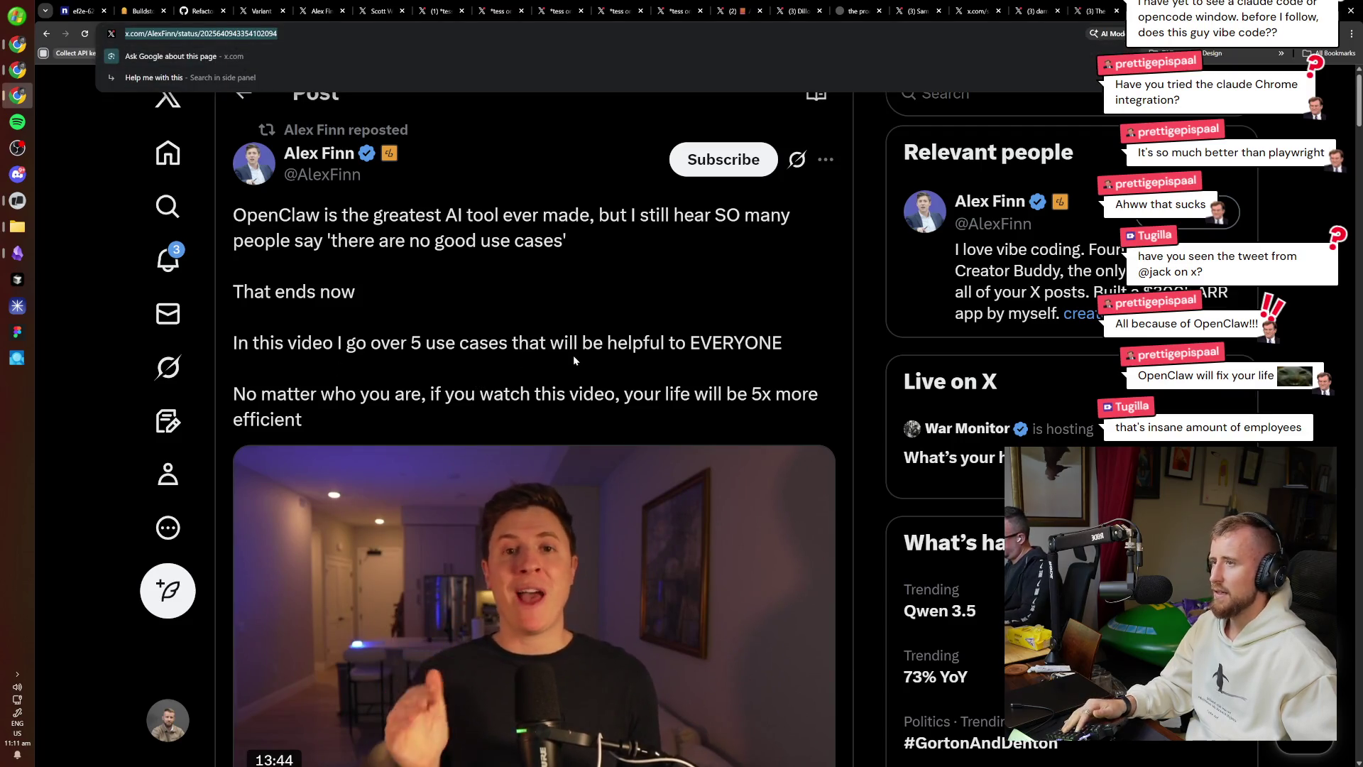
Search the web for 'twitter video downloader' in a new tab and open the Twitter Video Downloader site.
{"action": "key", "text": "ctrl+t"}
{"action": "type", "text": "twitter video downloader"}
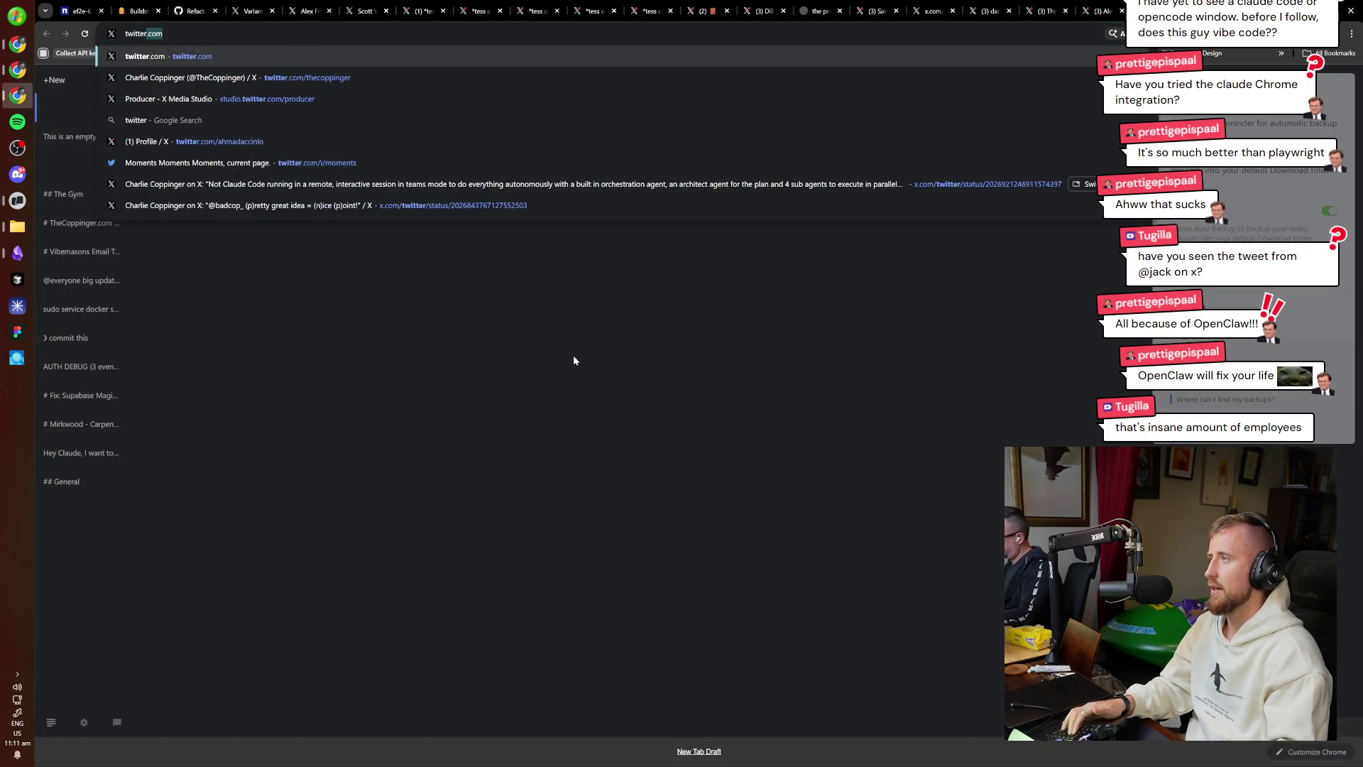
{"action": "key", "text": "Return"}
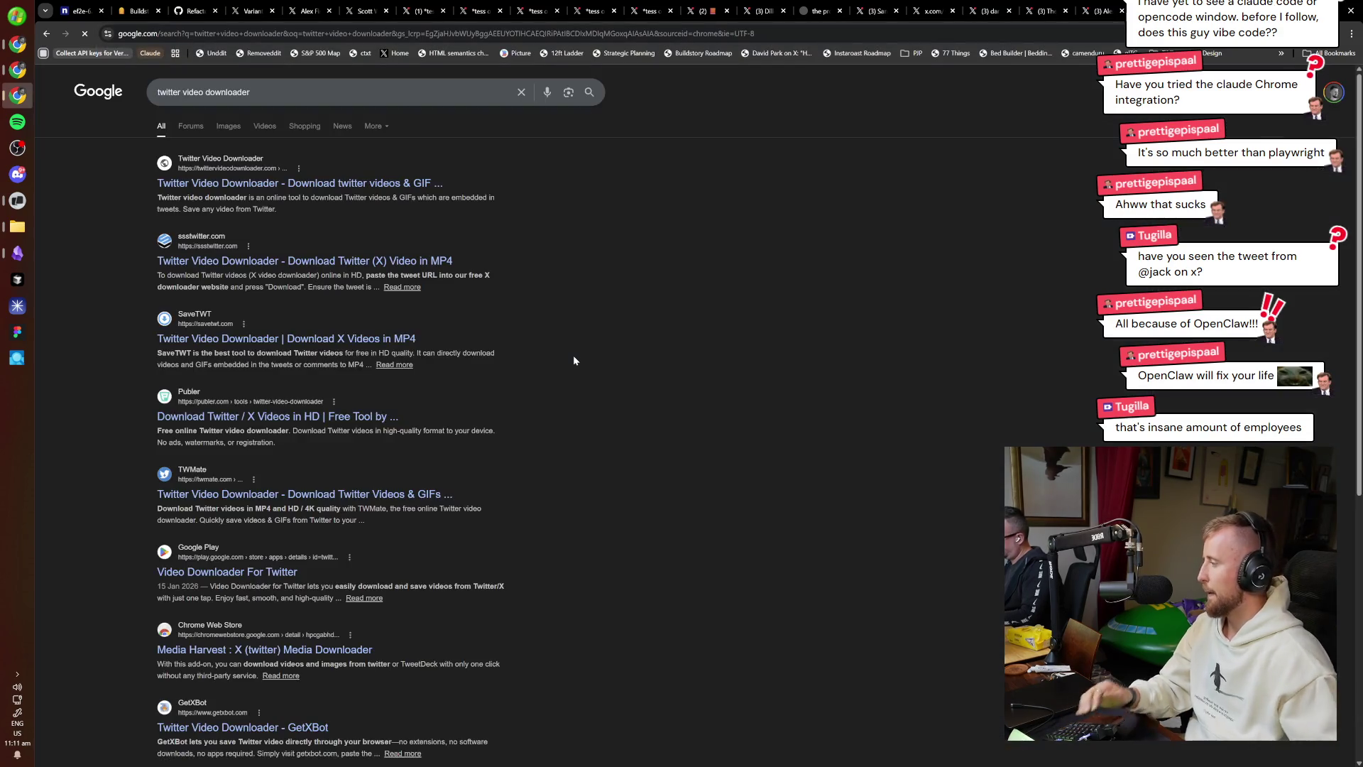
{"action": "left_click", "coordinate": [298, 183]}
Paste the post link, fetch its video versions, and open the 3840x2160 mp4.
{"action": "key", "text": "ctrl+v"}
{"action": "left_click", "coordinate": [718, 263]}
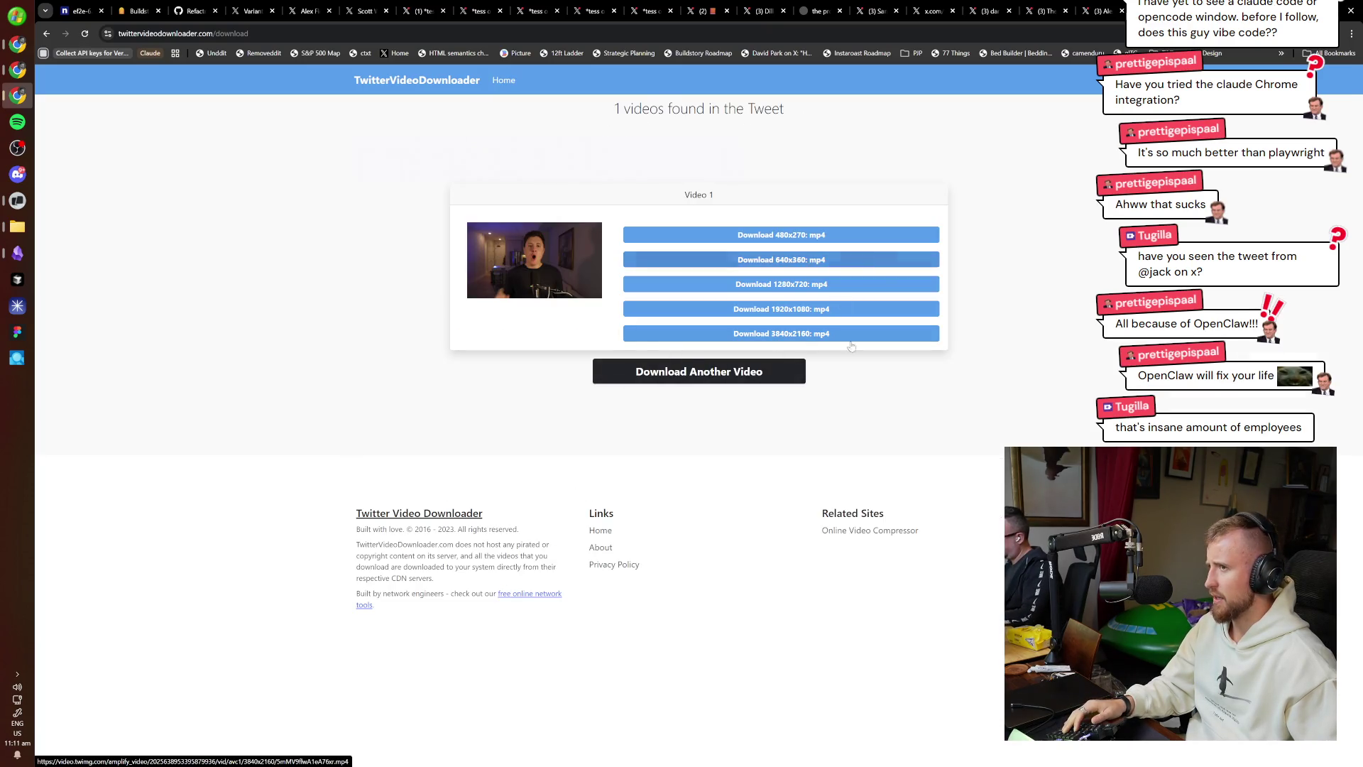
{"action": "left_click", "coordinate": [838, 336]}
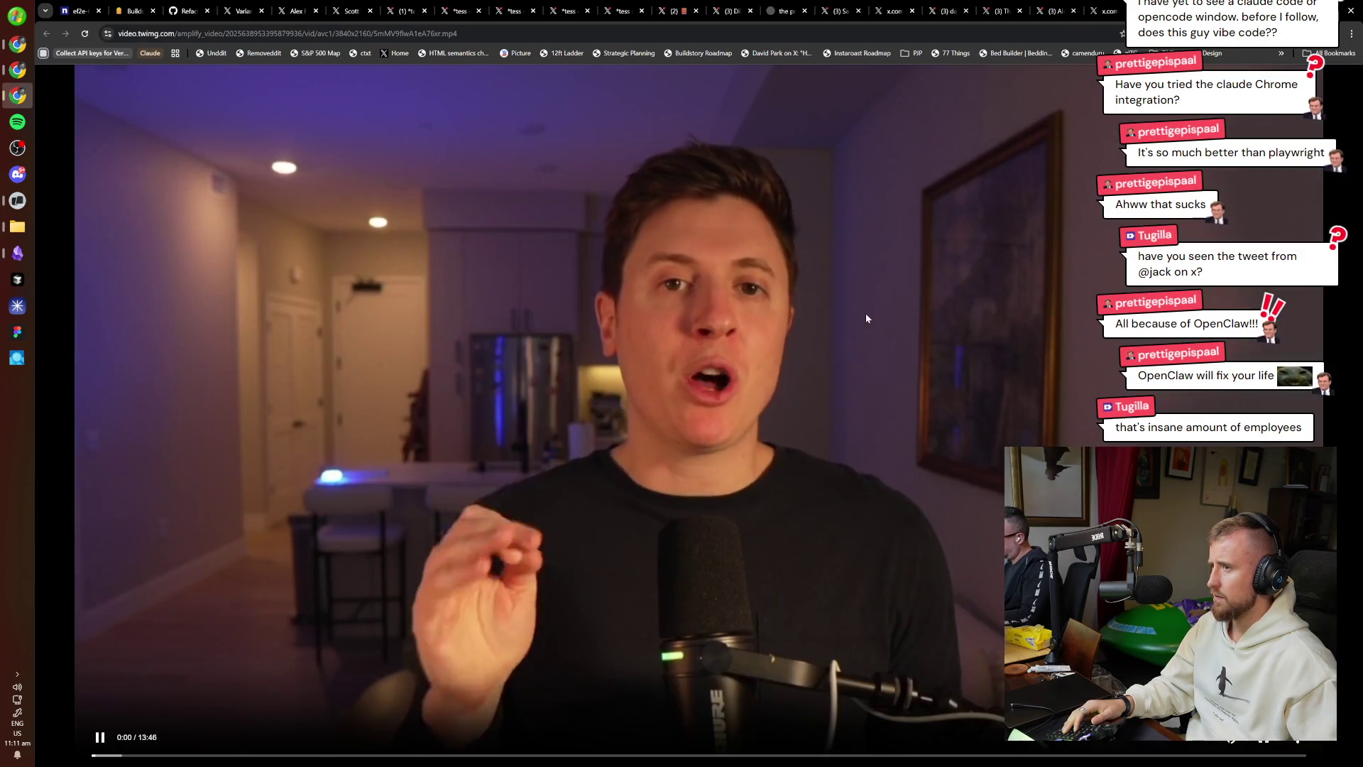
Save the video's current frame as an image.
{"action": "right_click", "coordinate": [866, 313]}
{"action": "left_click", "coordinate": [926, 376]}
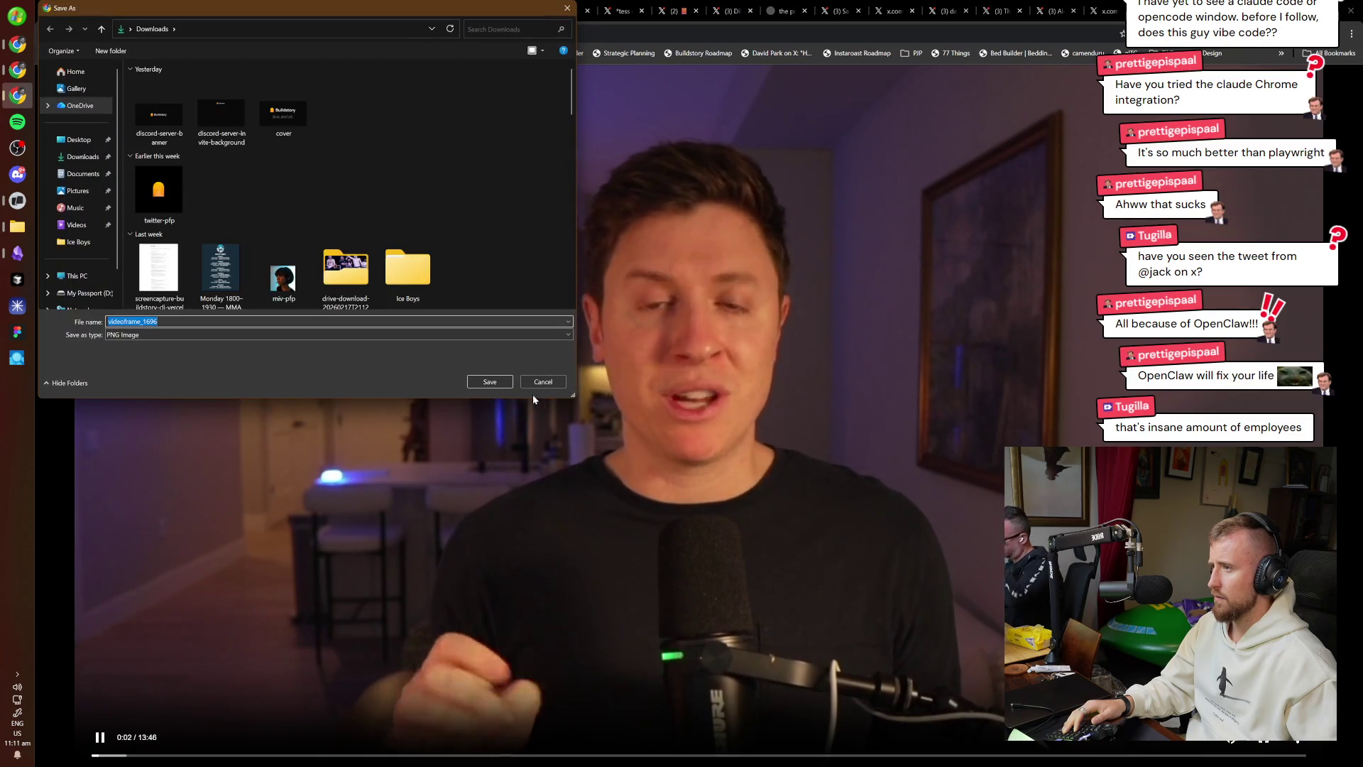
{"action": "left_click", "coordinate": [488, 381]}
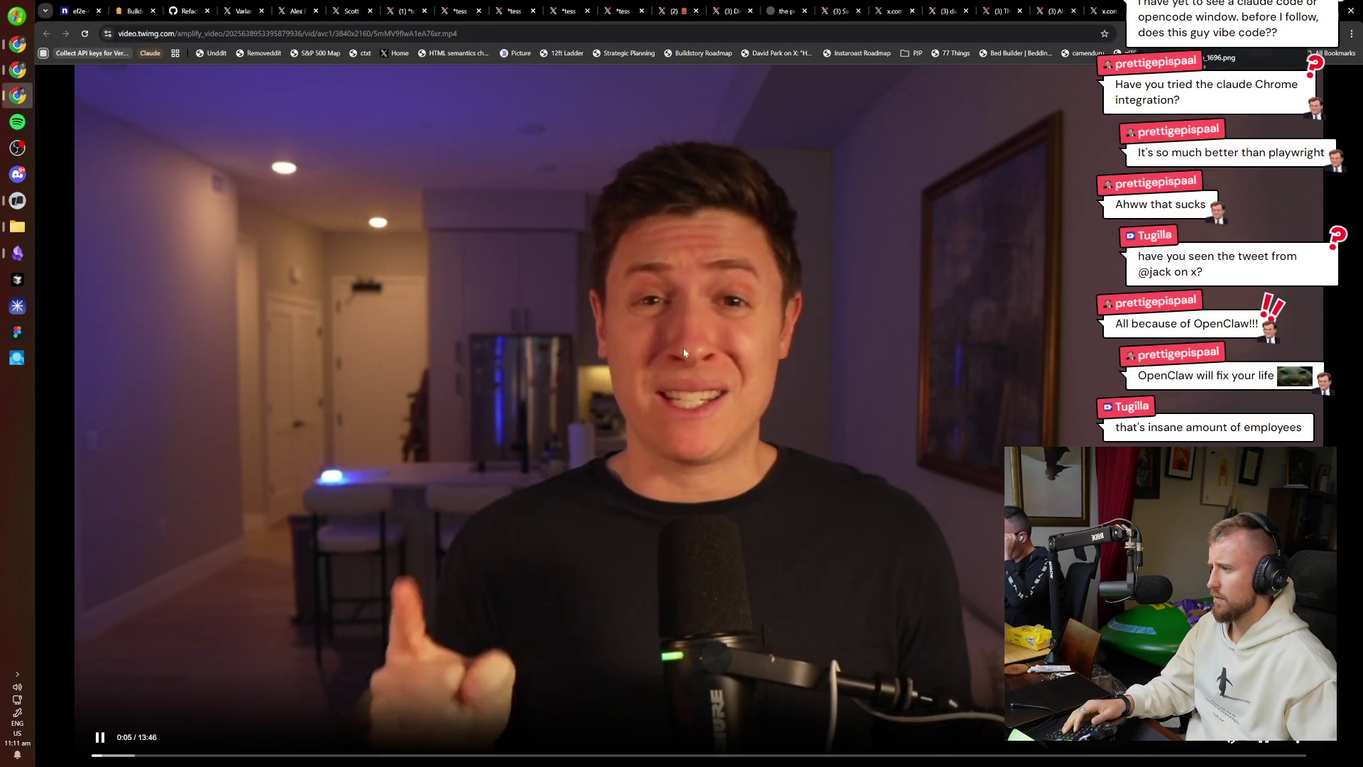
Save the whole 3840x2160 video as an MP4 in Downloads, then pause it and close its tab.
{"action": "mouse_move", "coordinate": [1265, 63]}
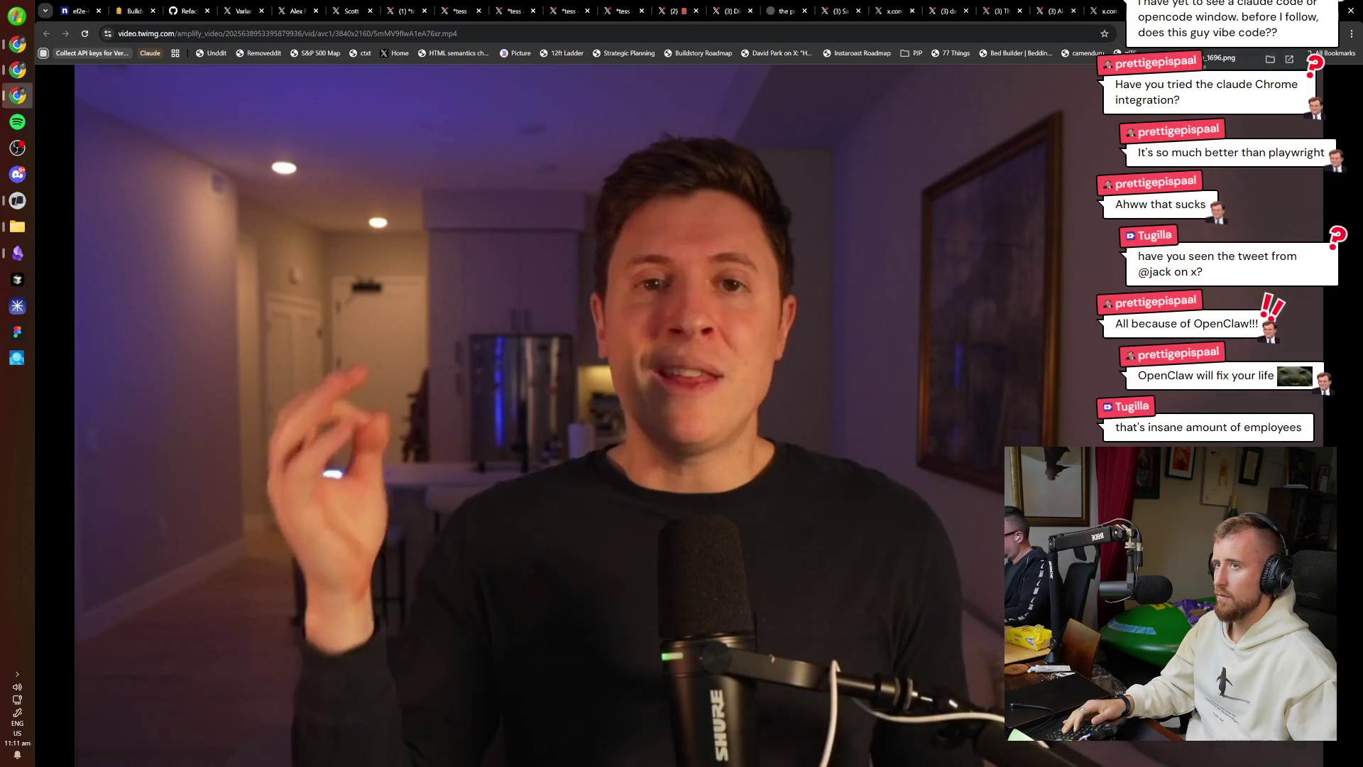
{"action": "right_click", "coordinate": [892, 286]}
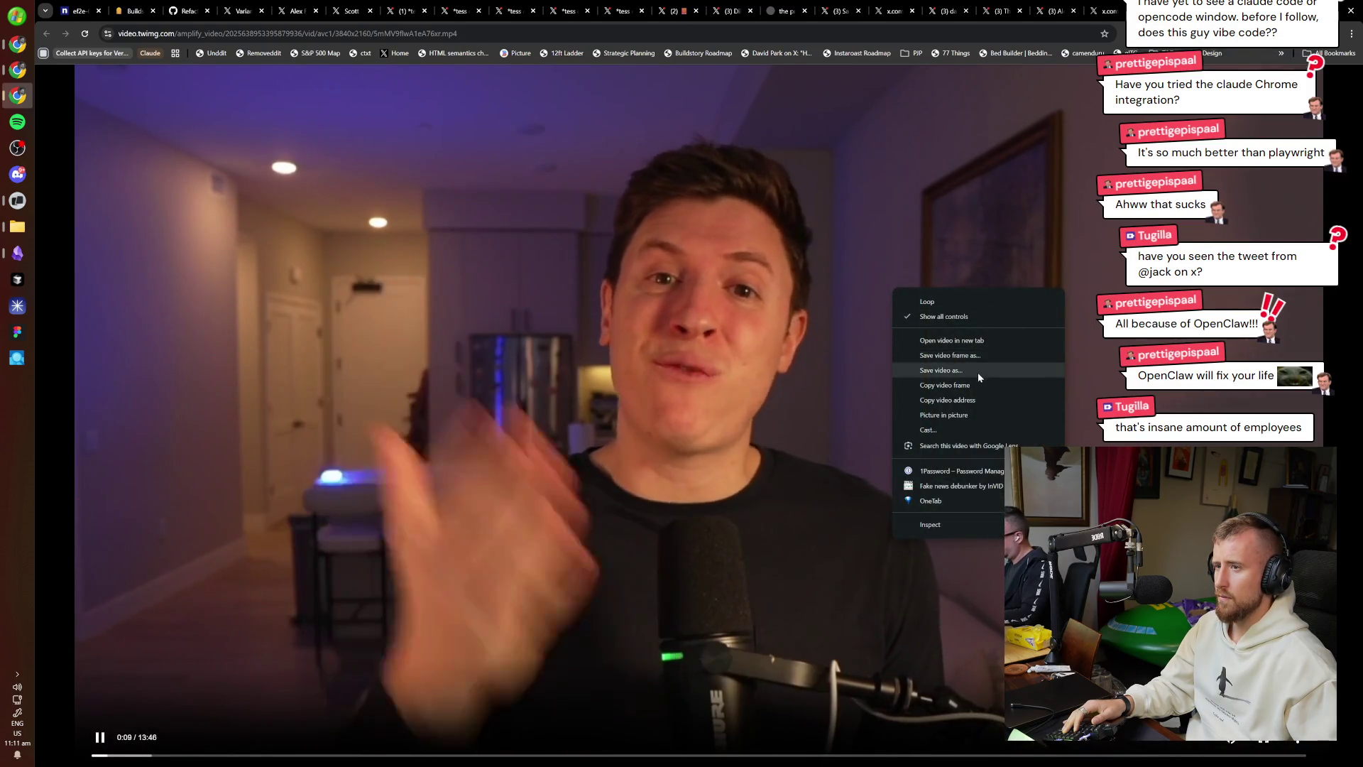
{"action": "left_click", "coordinate": [978, 371]}
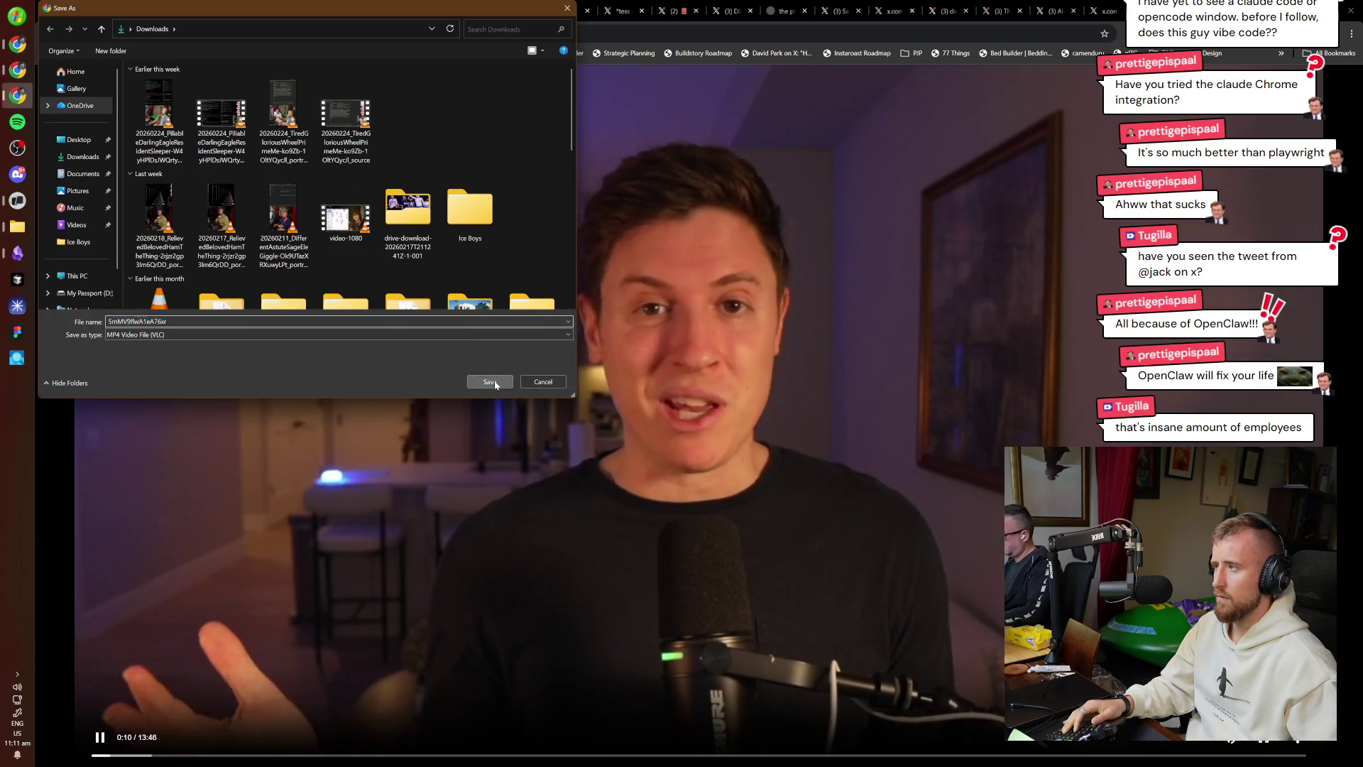
{"action": "left_click", "coordinate": [490, 381]}
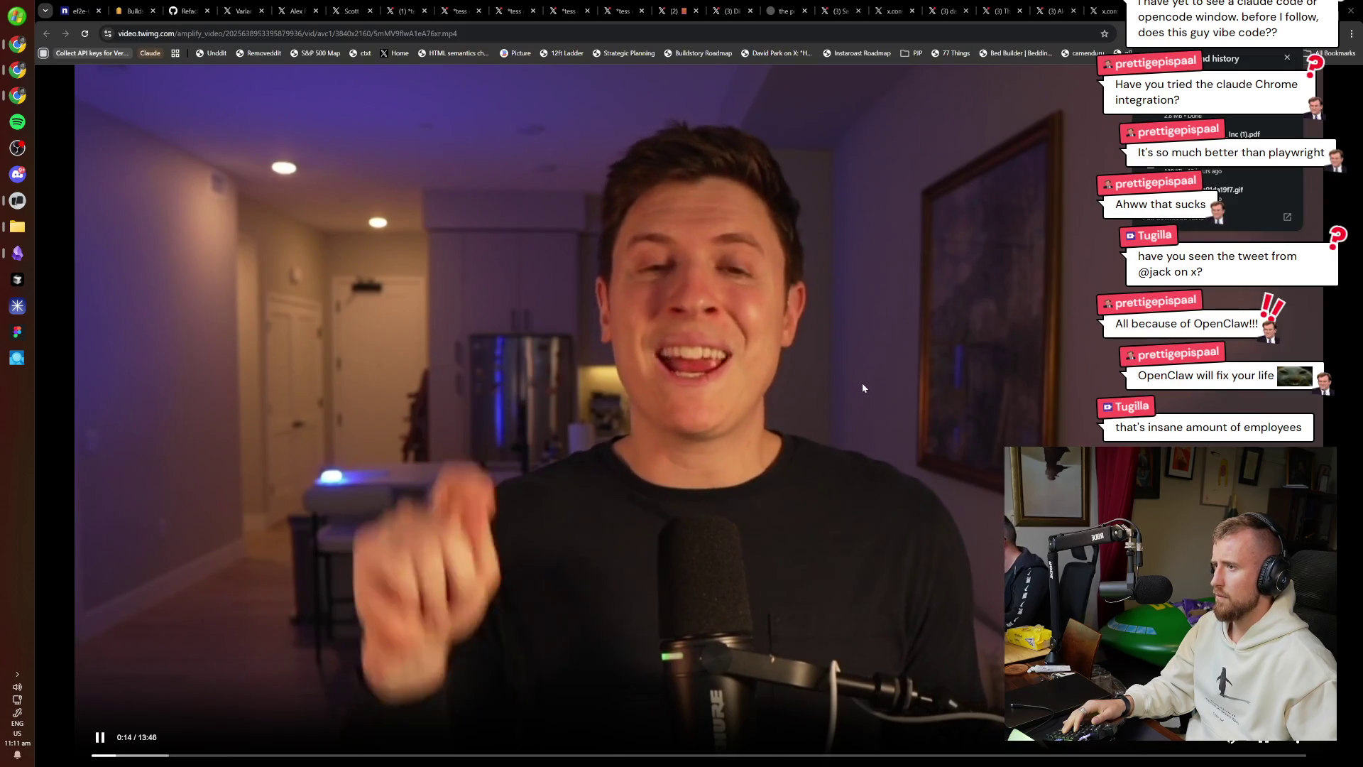
{"action": "left_click", "coordinate": [680, 403]}
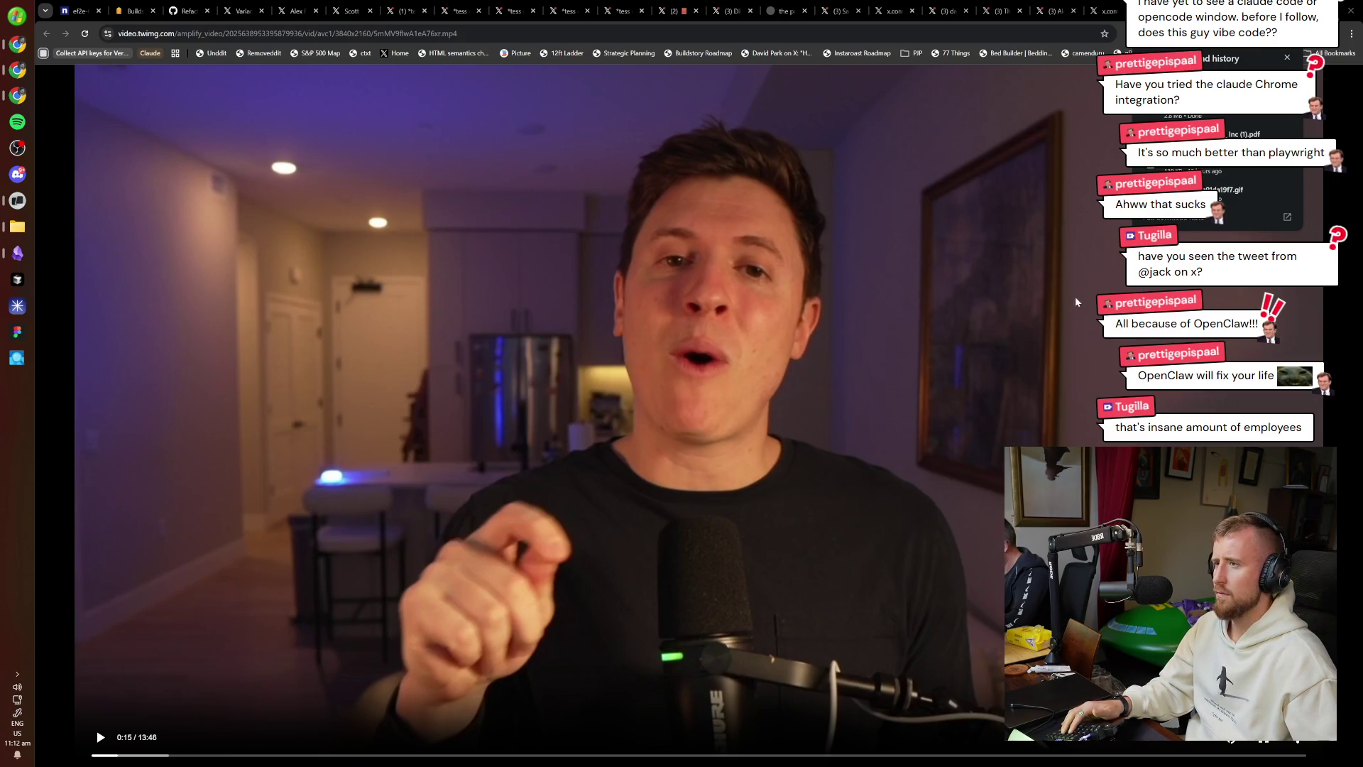
{"action": "key", "text": "ctrl+w"}
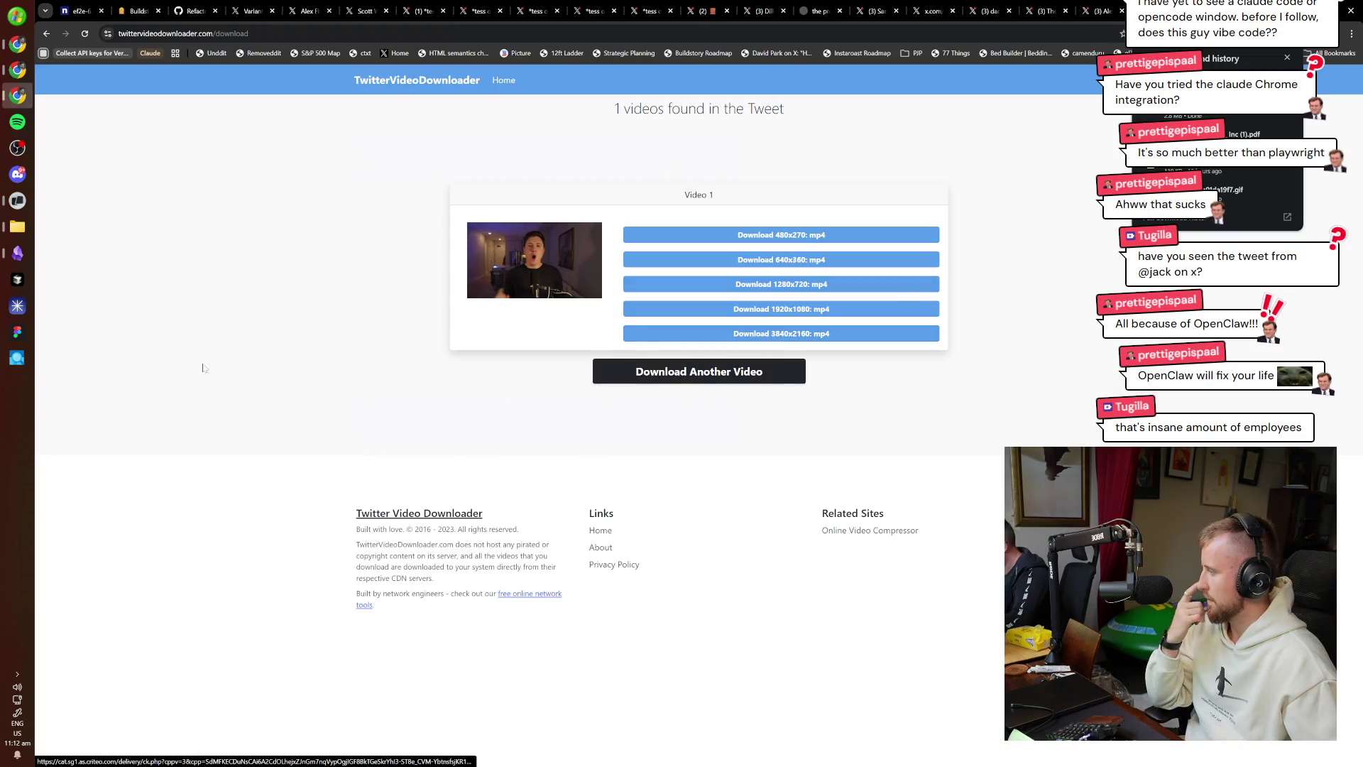
Close the downloader tab, go to Notifications and like the follower's reply.
{"action": "key", "text": "ctrl+w"}
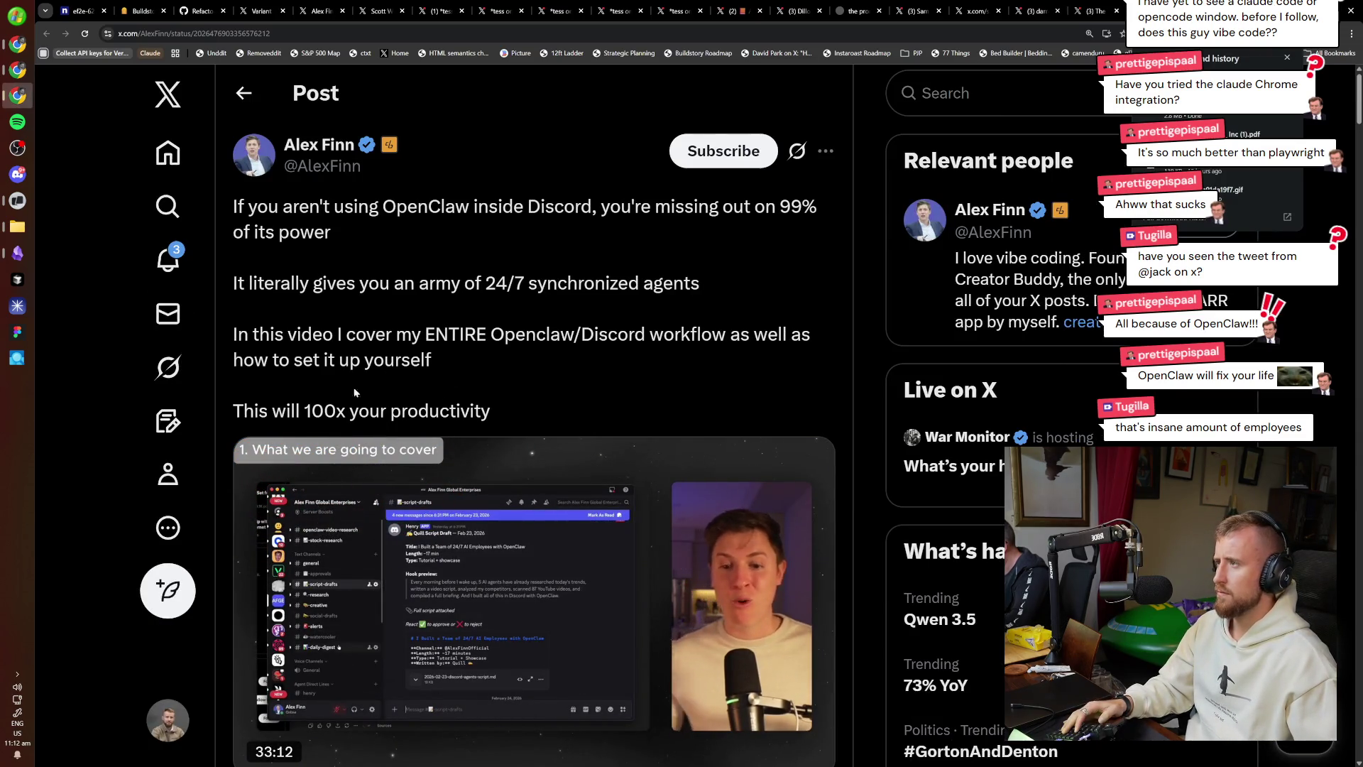
{"action": "left_click", "coordinate": [168, 260]}
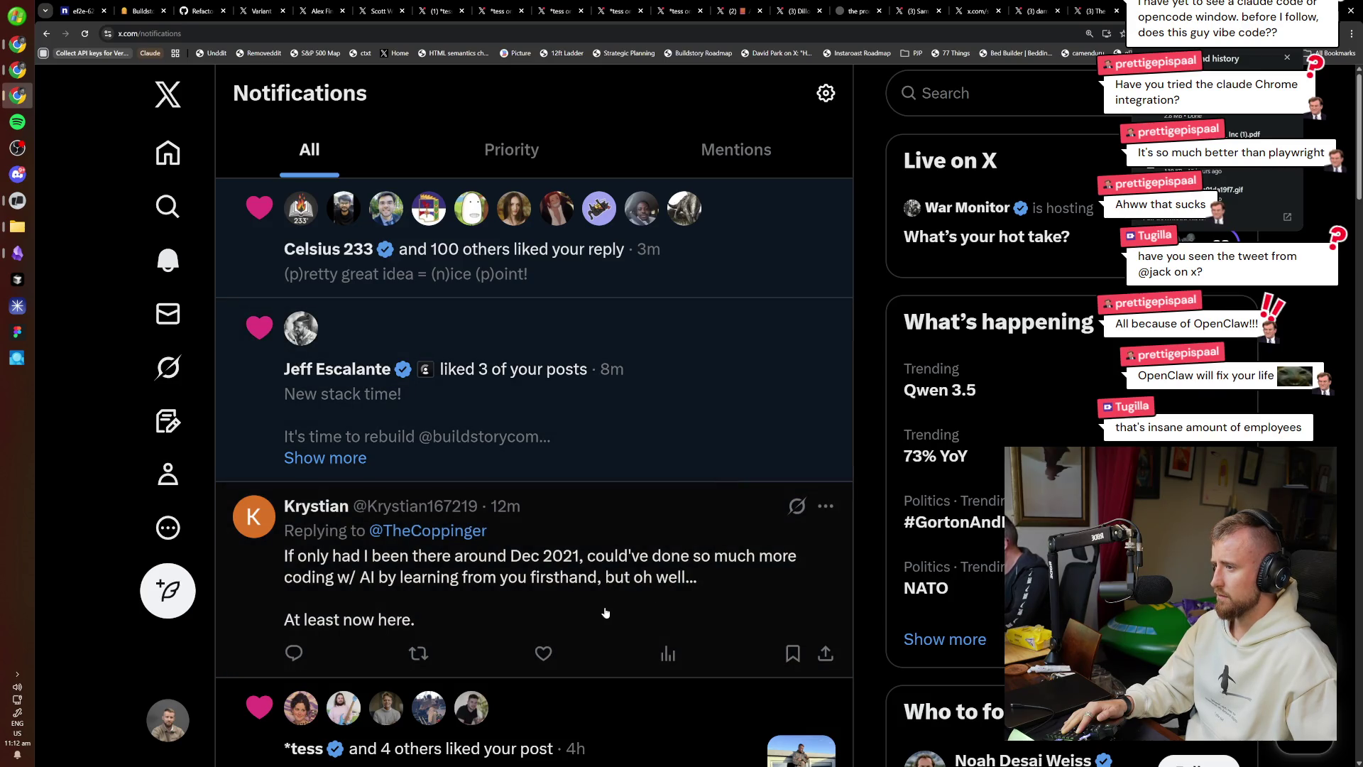
{"action": "left_click", "coordinate": [545, 651]}
Open the follower's reply on its own page and start a reply to it.
{"action": "left_click", "coordinate": [585, 589]}
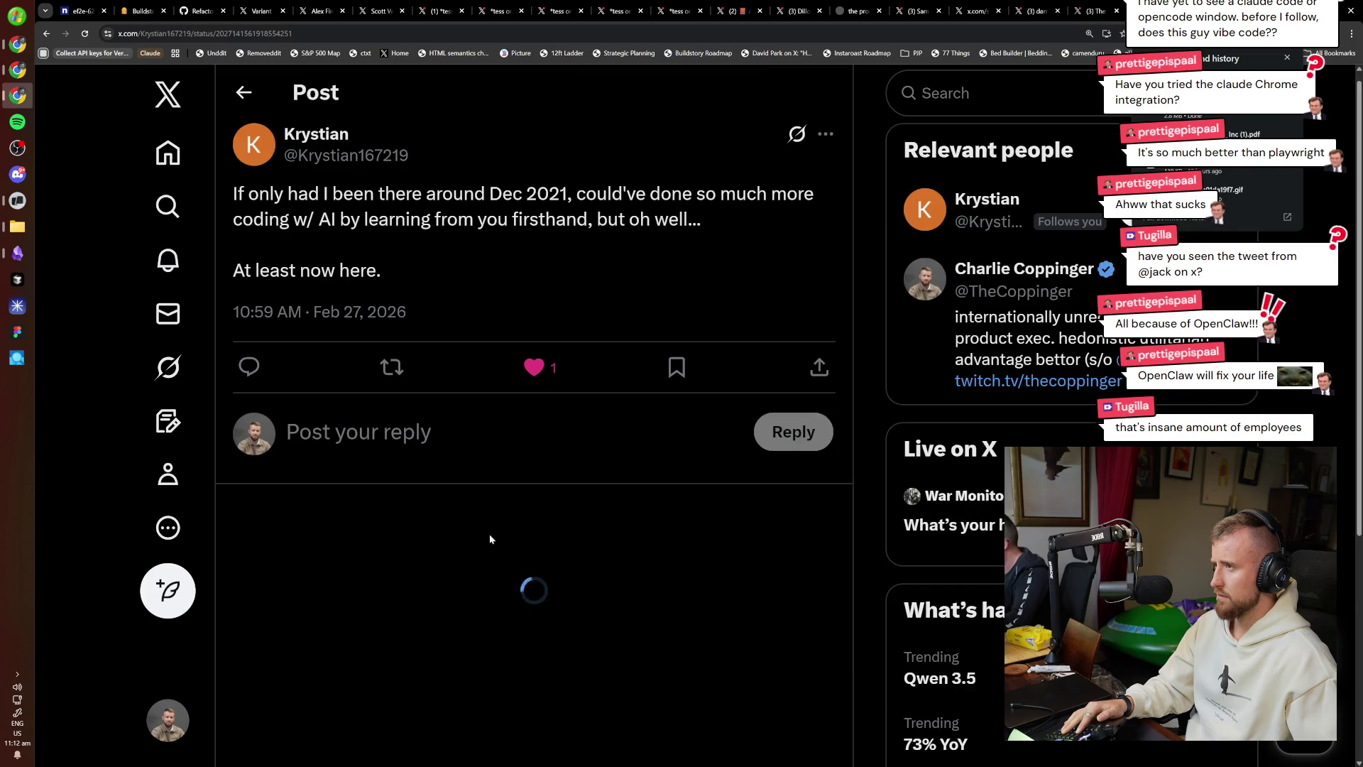
{"action": "scroll", "coordinate": [450, 597], "scroll_direction": "up", "scroll_amount": 7}
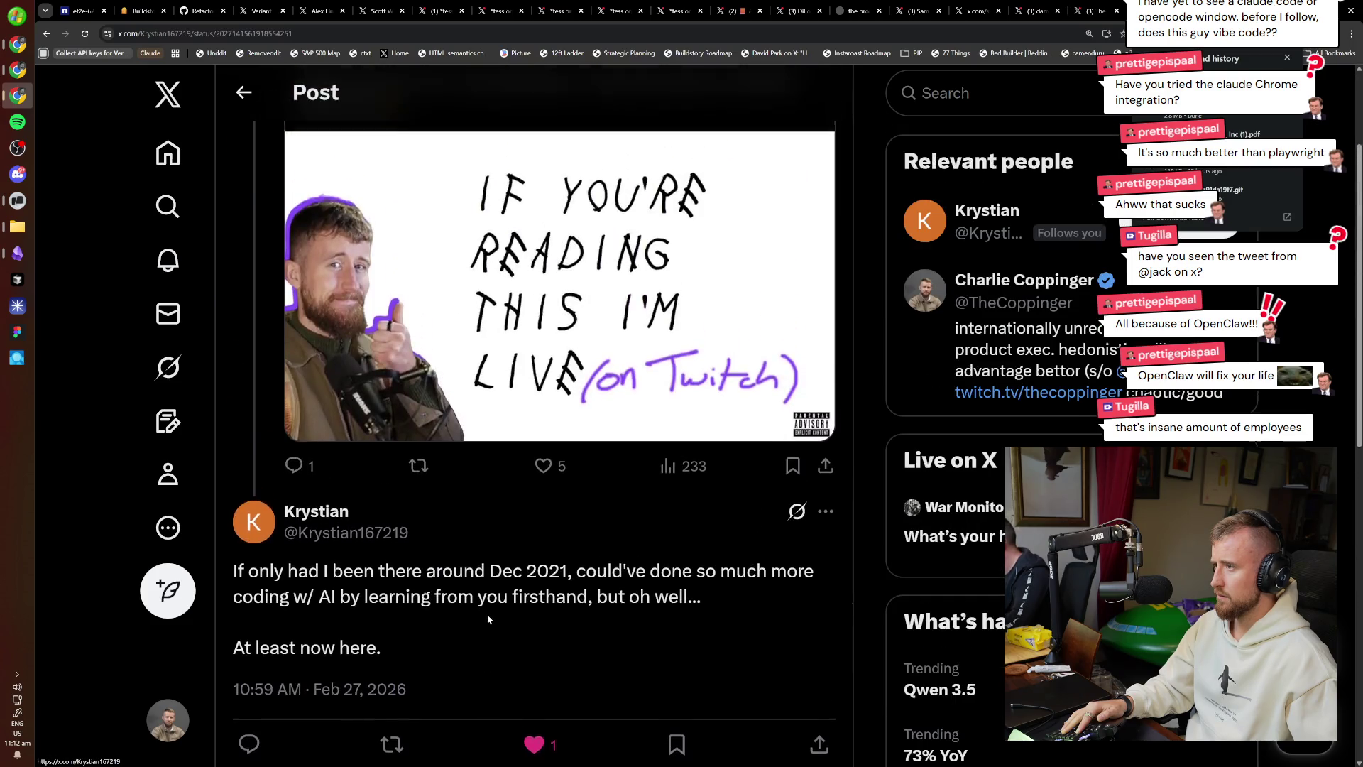
{"action": "scroll", "coordinate": [585, 712], "scroll_direction": "down", "scroll_amount": 4}
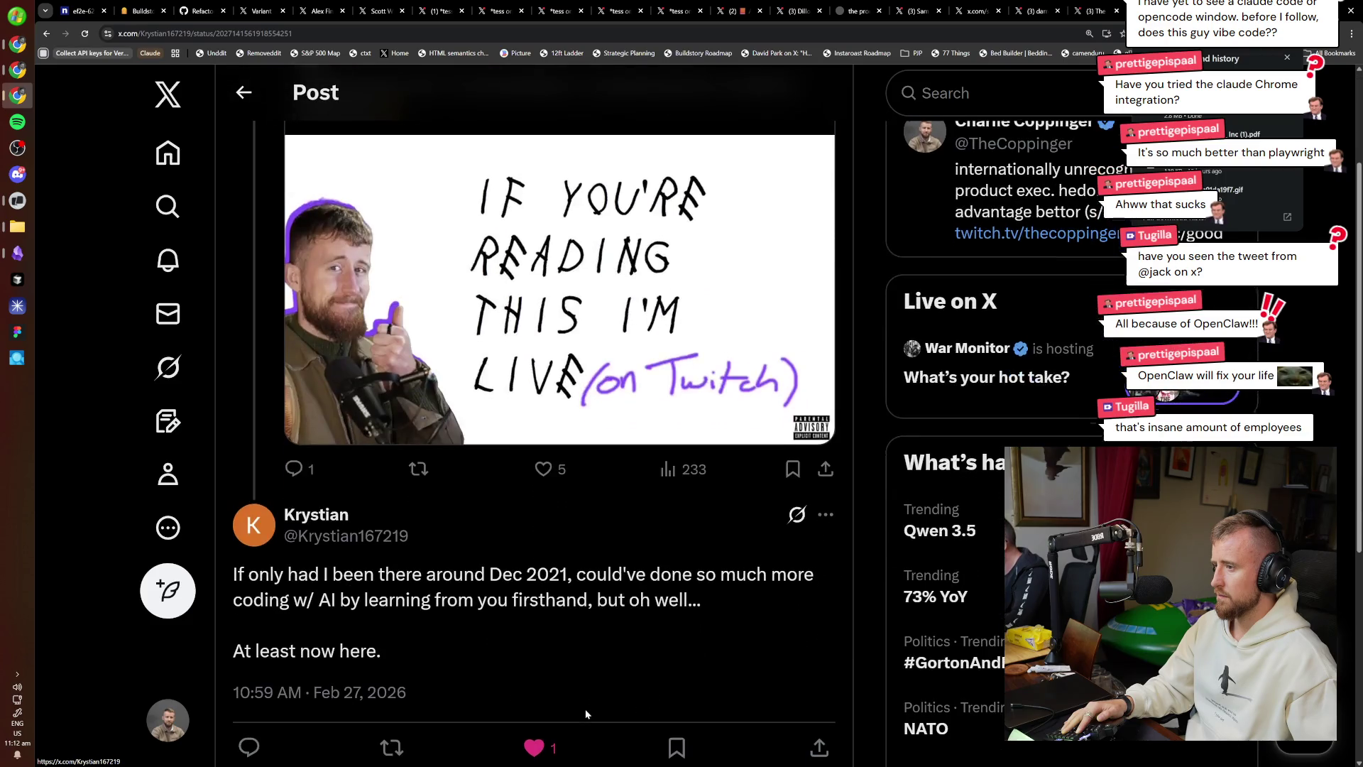
{"action": "left_click", "coordinate": [557, 739]}
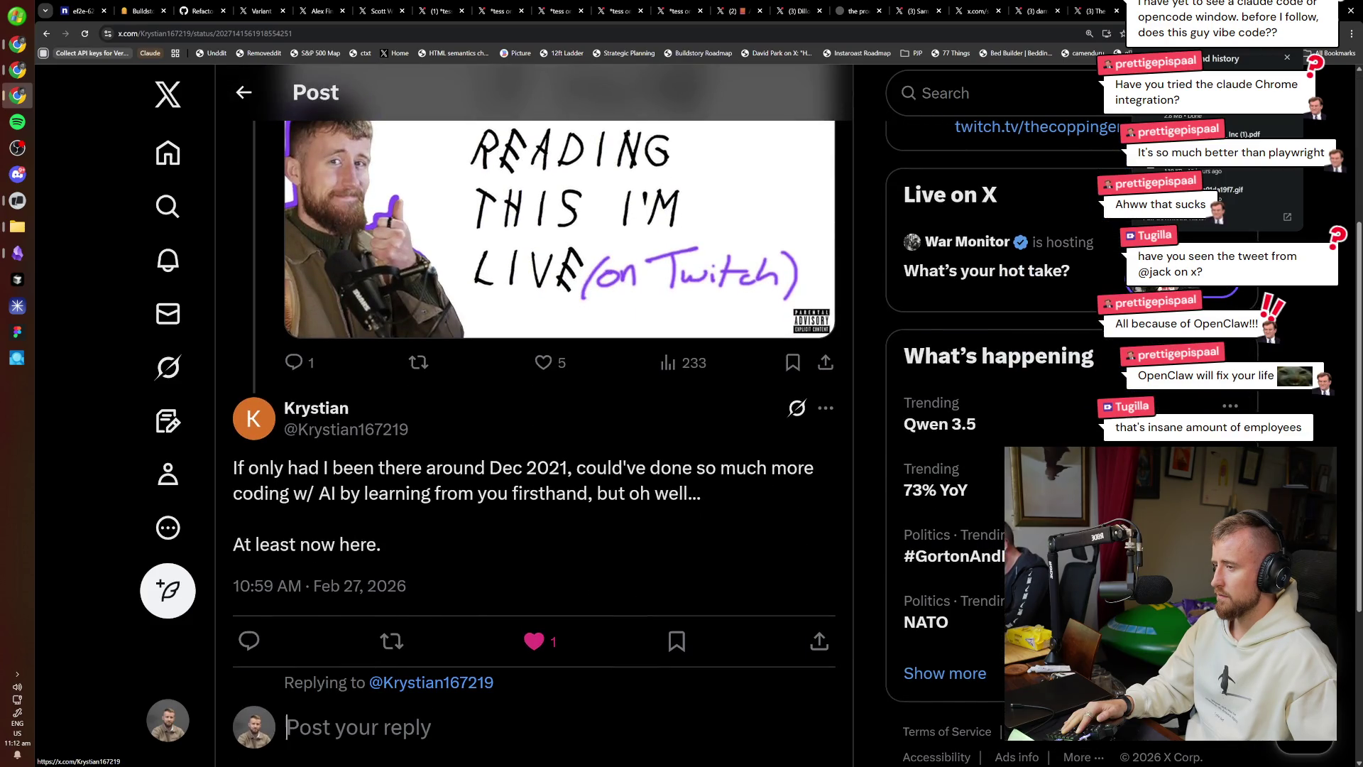
{"action": "scroll", "coordinate": [768, 535], "scroll_direction": "down", "scroll_amount": 2}
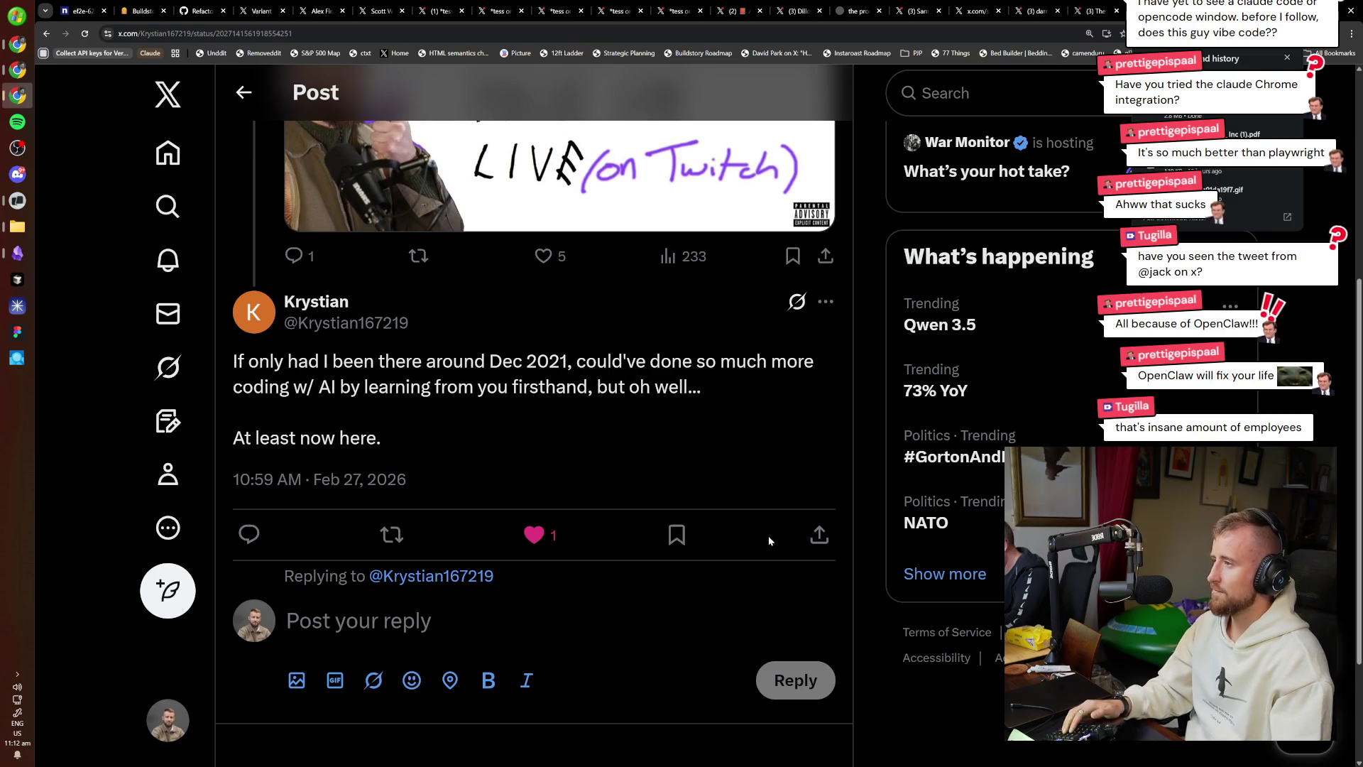
Draft the reply about AI coding, ending 'back then it was so hard to learn'.
{"action": "type", "text": "We're here"}
{"action": "key", "text": "BackSpace"}
{"action": "key", "text": "BackSpace"}
{"action": "key", "text": "BackSpace"}
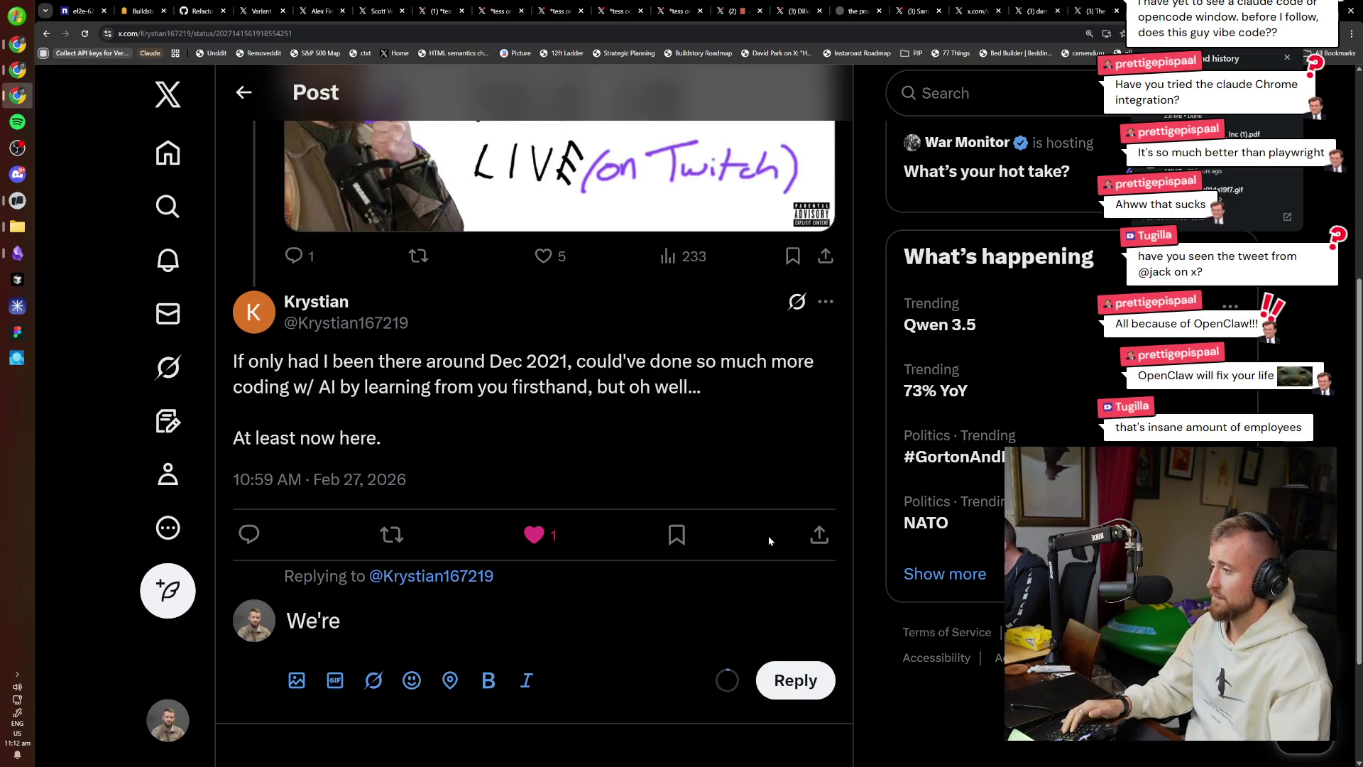
{"action": "key", "text": "BackSpace"}
{"action": "key", "text": "BackSpace"}
{"action": "key", "text": "BackSpace"}
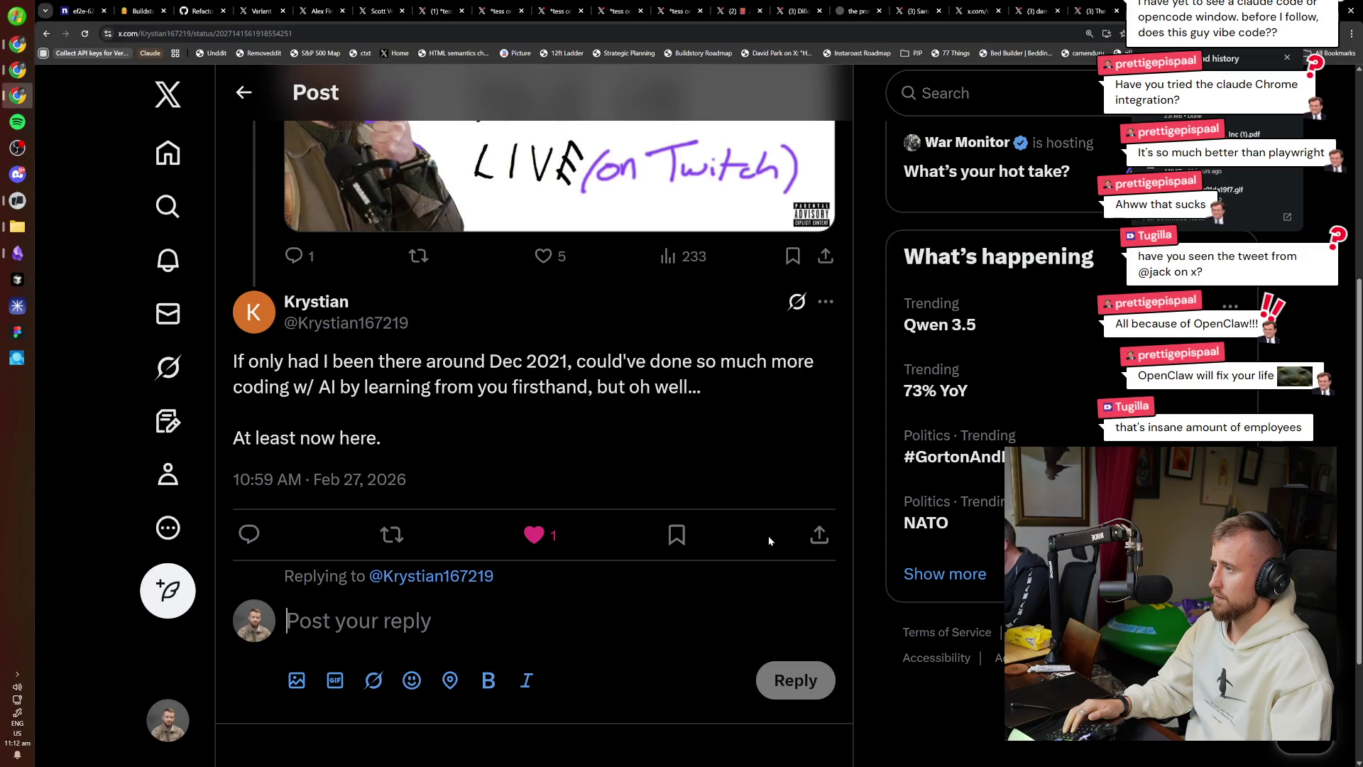
{"action": "type", "text": "H"}
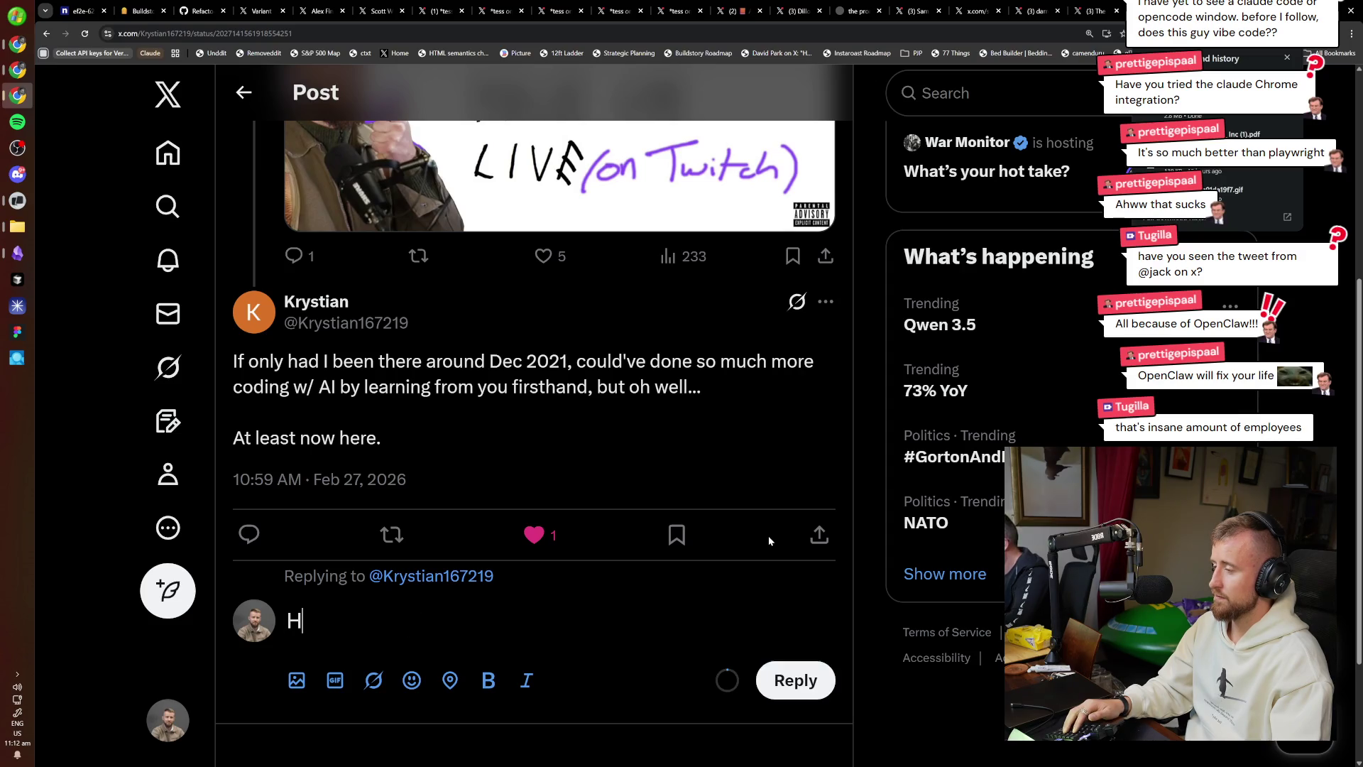
{"action": "type", "text": "onestly, I think now might be"}
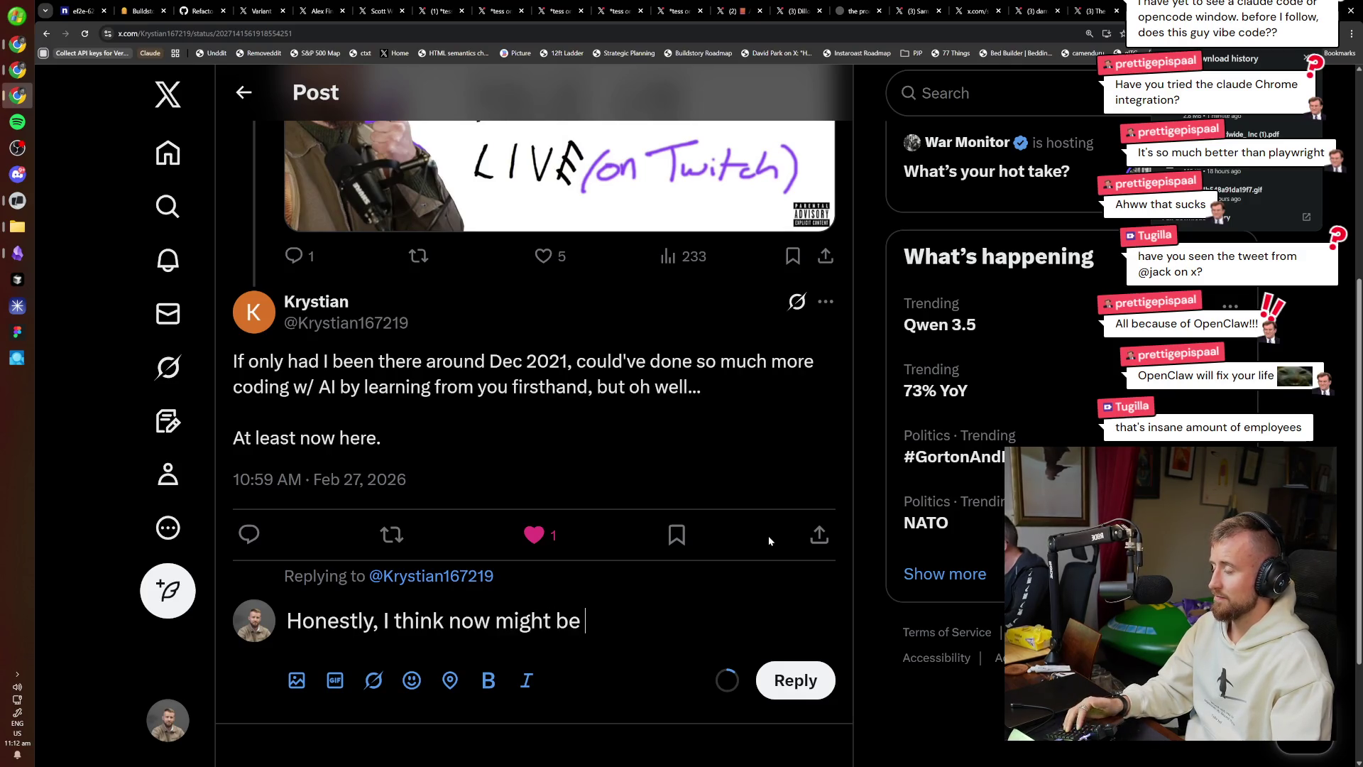
{"action": "key", "text": "ctrl+BackSpace"}
{"action": "key", "text": "ctrl+BackSpace"}
{"action": "key", "text": "ctrl+BackSpace"}
{"action": "type", "text": "arriv"}
{"action": "key", "text": "ctrl+BackSpace"}
{"action": "type", "text": "showin gu"}
{"action": "key", "text": "BackSpace"}
{"action": "key", "text": "BackSpace"}
{"action": "key", "text": "BackSpace"}
{"action": "type", "text": "g up now my"}
{"action": "key", "text": "BackSpace"}
{"action": "type", "text": "ight be for the"}
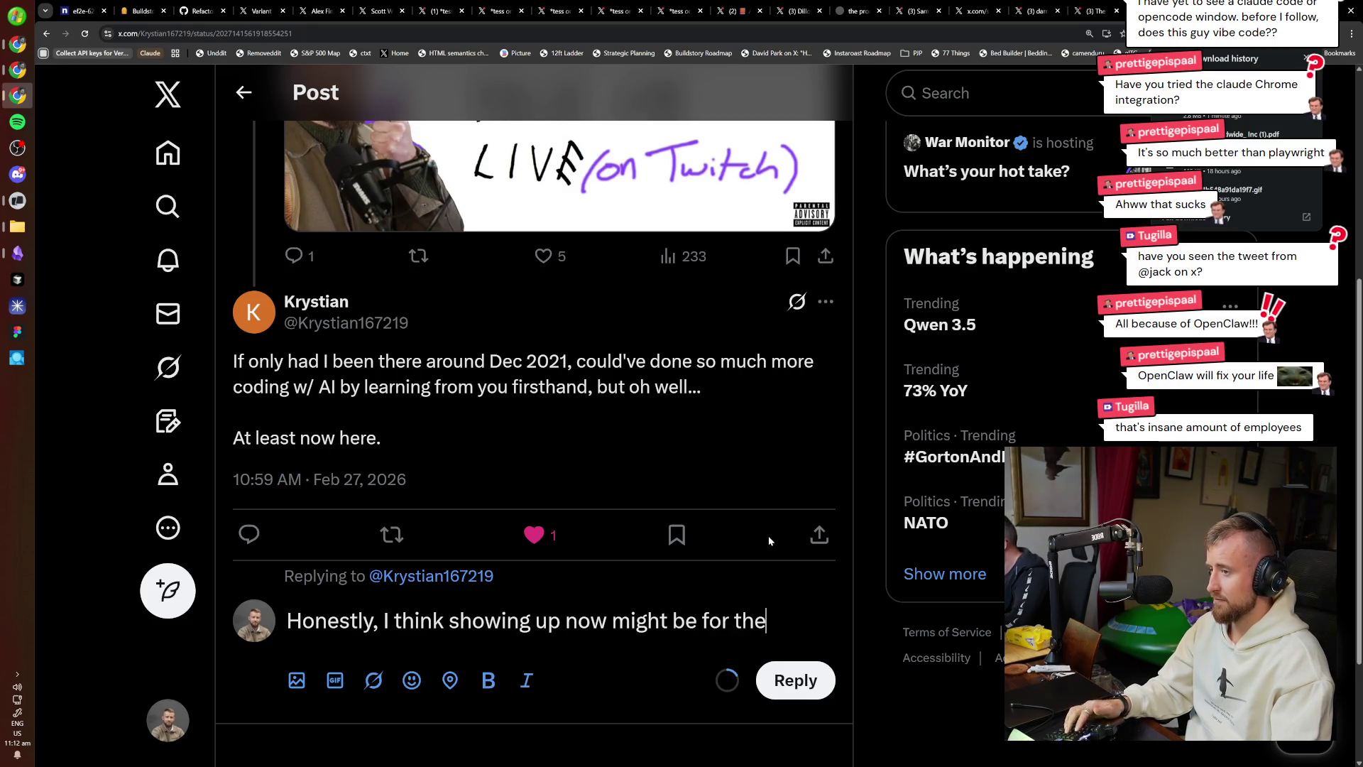
{"action": "key", "text": "ctrl+BackSpace"}
{"action": "key", "text": "ctrl+BackSpace"}
{"action": "key", "text": "ctrl+BackSpace"}
{"action": "type", "text": "be t"}
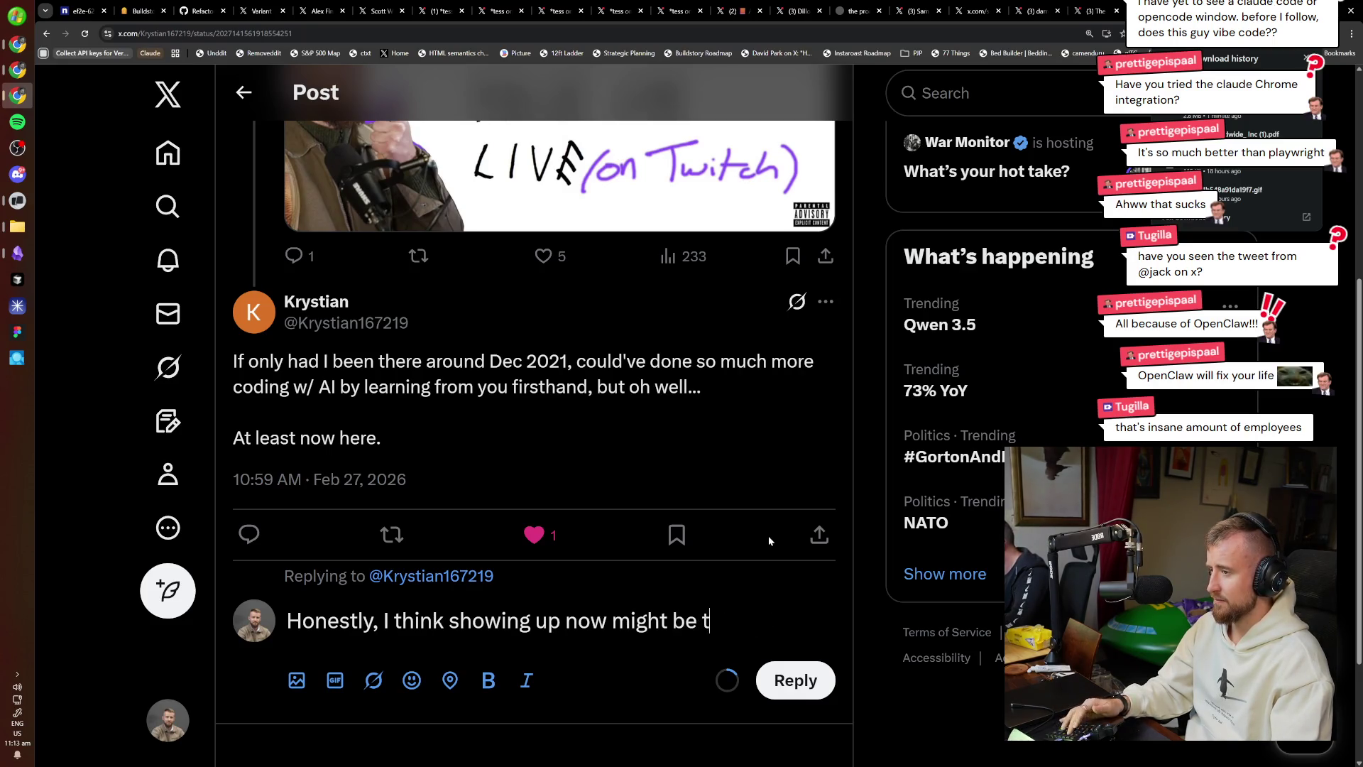
{"action": "type", "text": "he fastest "}
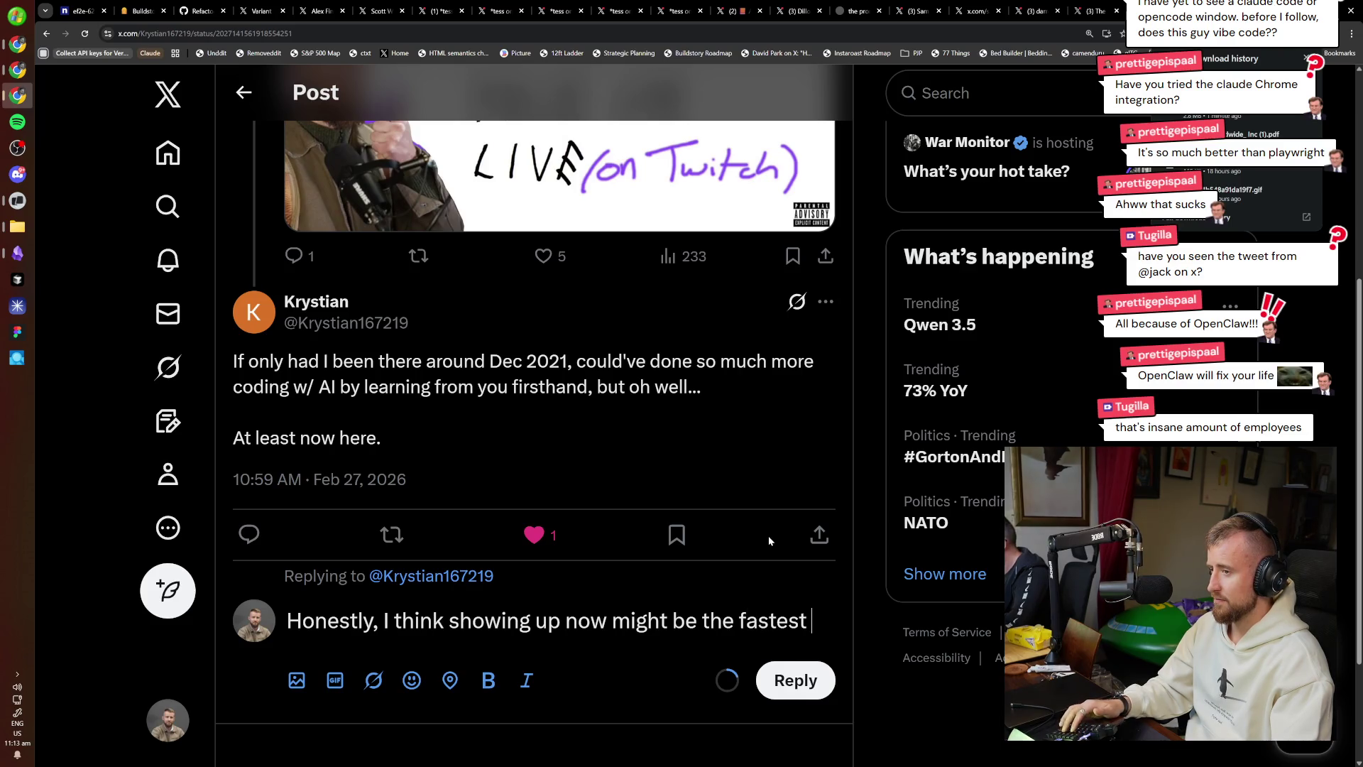
{"action": "type", "text": "path t"}
{"action": "type", "text": "o getting stuck"}
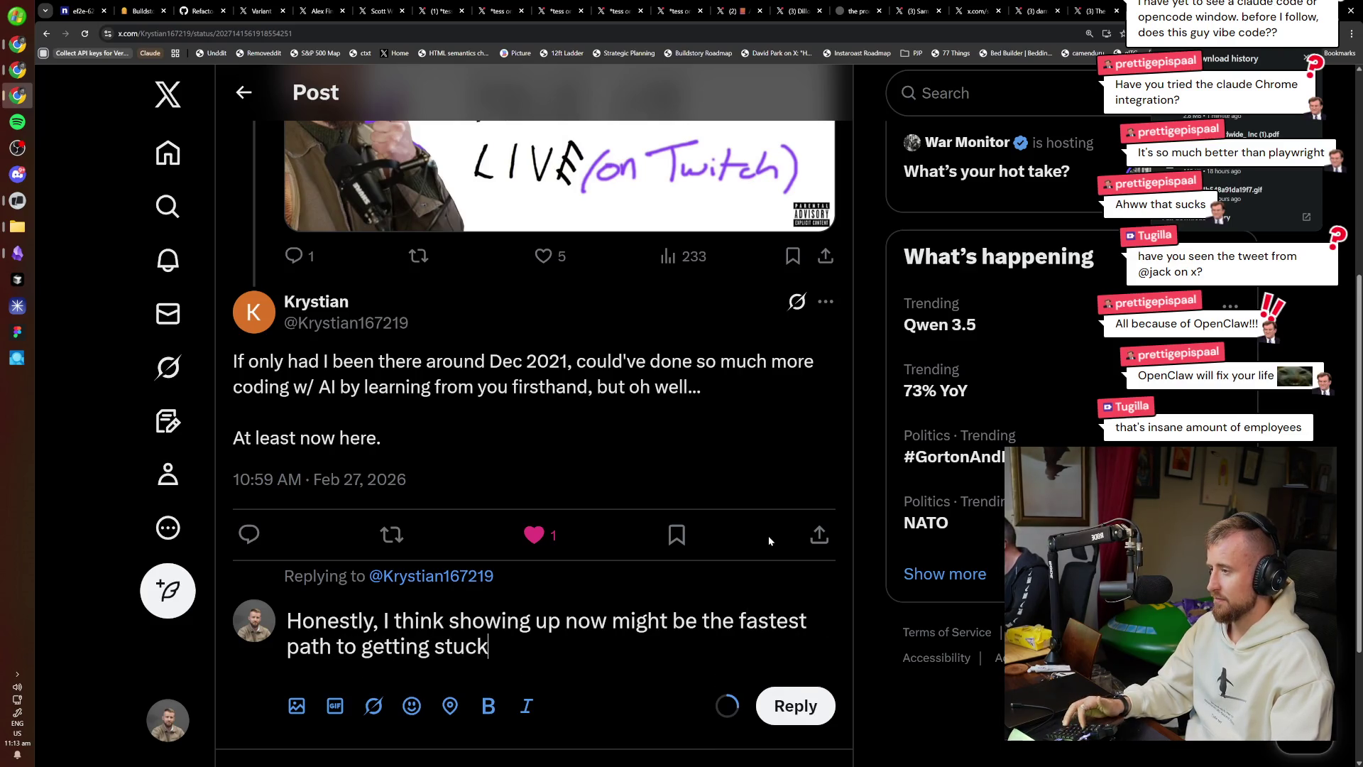
{"action": "type", "text": "baack t"}
{"action": "key", "text": "BackSpace"}
{"action": "key", "text": "BackSpace"}
{"action": "key", "text": "BackSpace"}
{"action": "type", "text": "ck then it was s"}
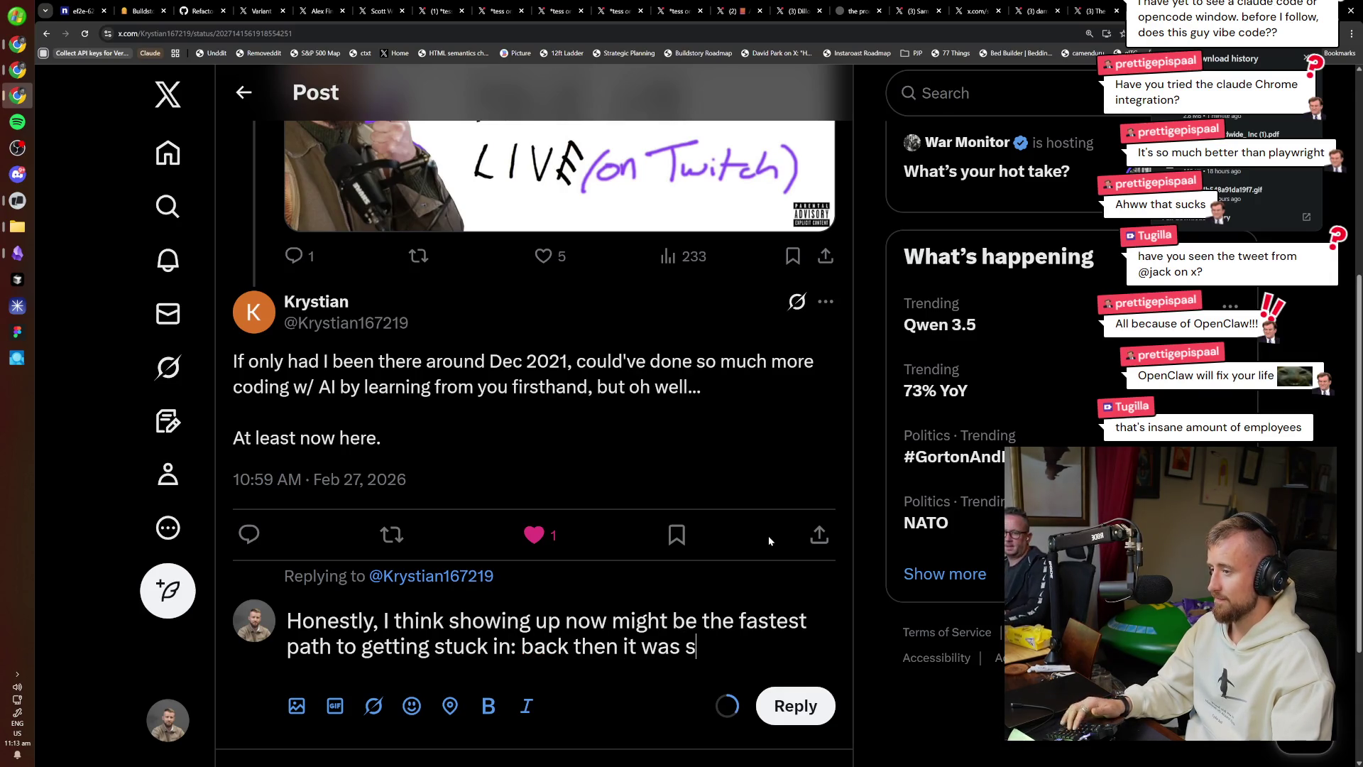
{"action": "type", "text": "o hard to learn"}
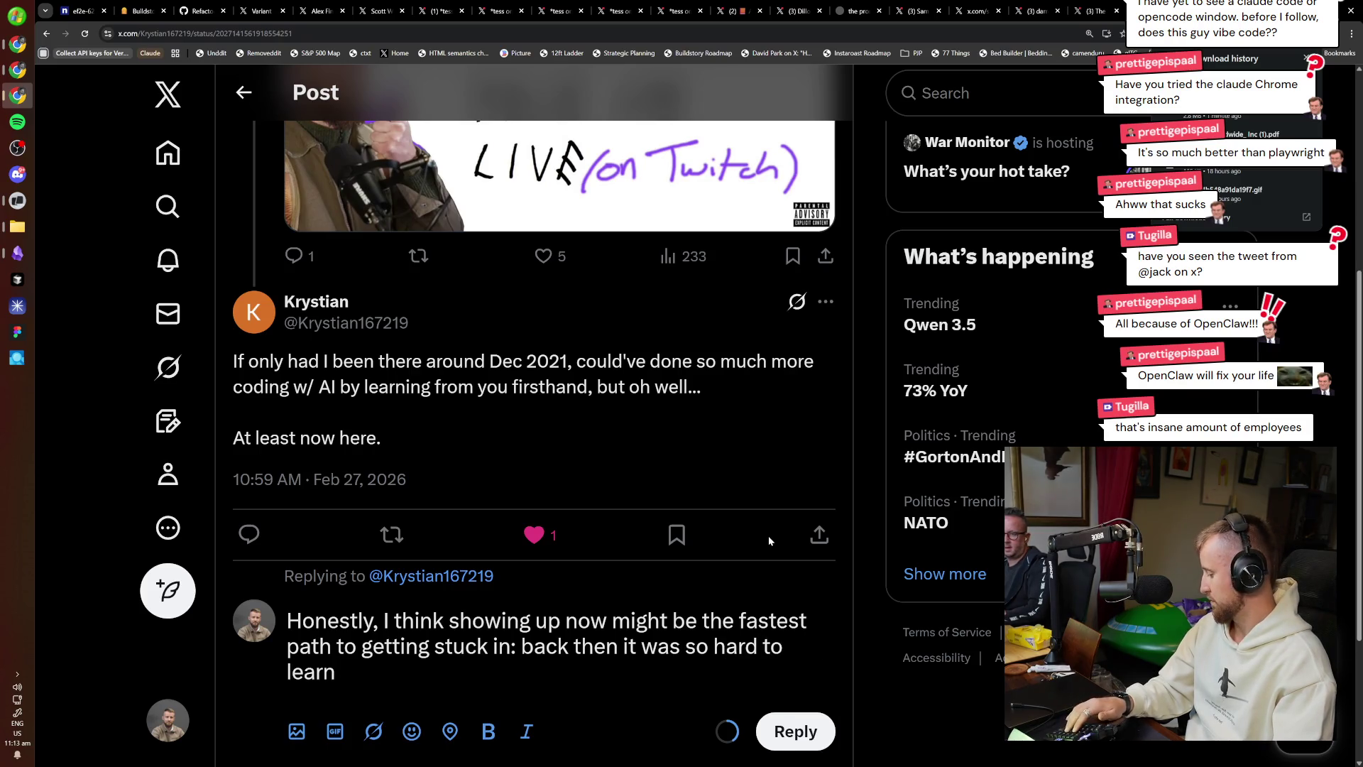
{"action": "type", "text": " i"}
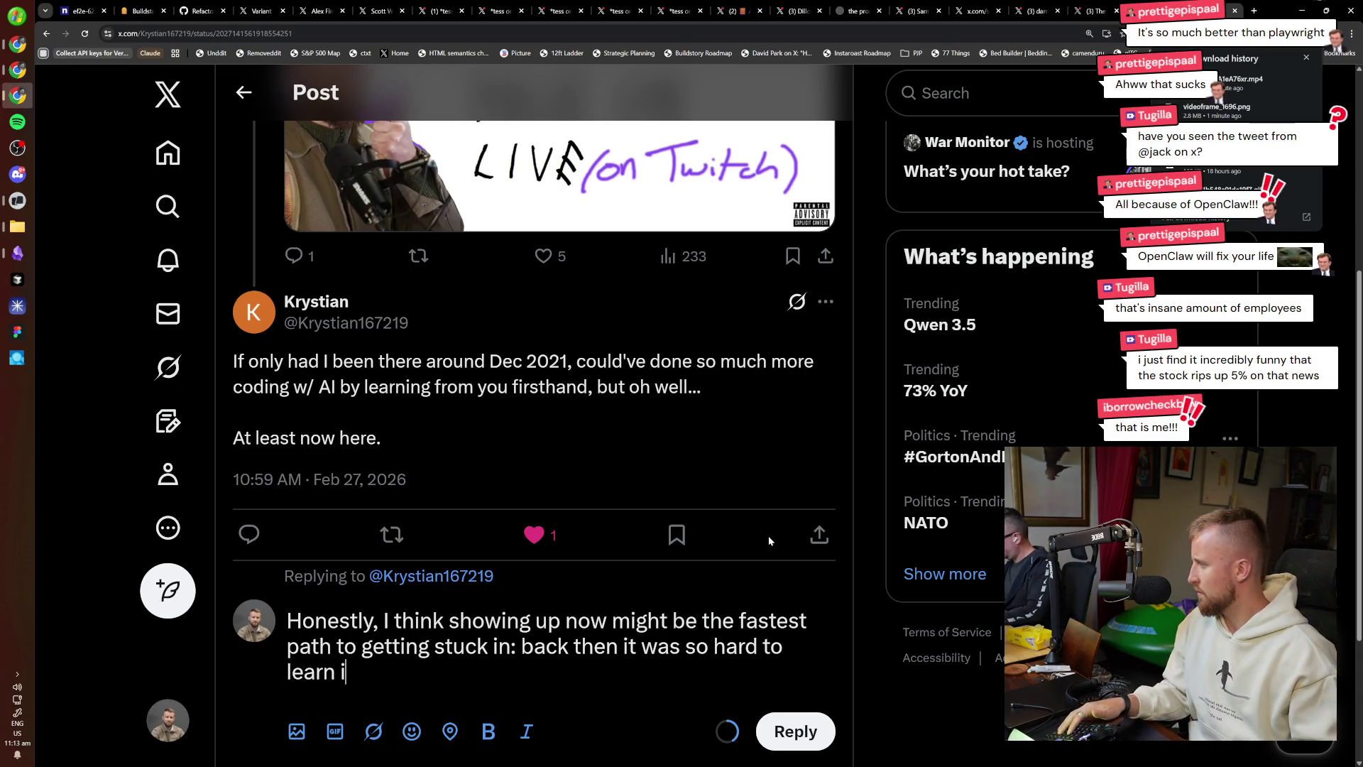
Load jack's profile, twitter.com/jack, in a new tab.
{"action": "key", "text": "ctrl+t"}
{"action": "type", "text": "twitter.com/jack"}
{"action": "key", "text": "Return"}
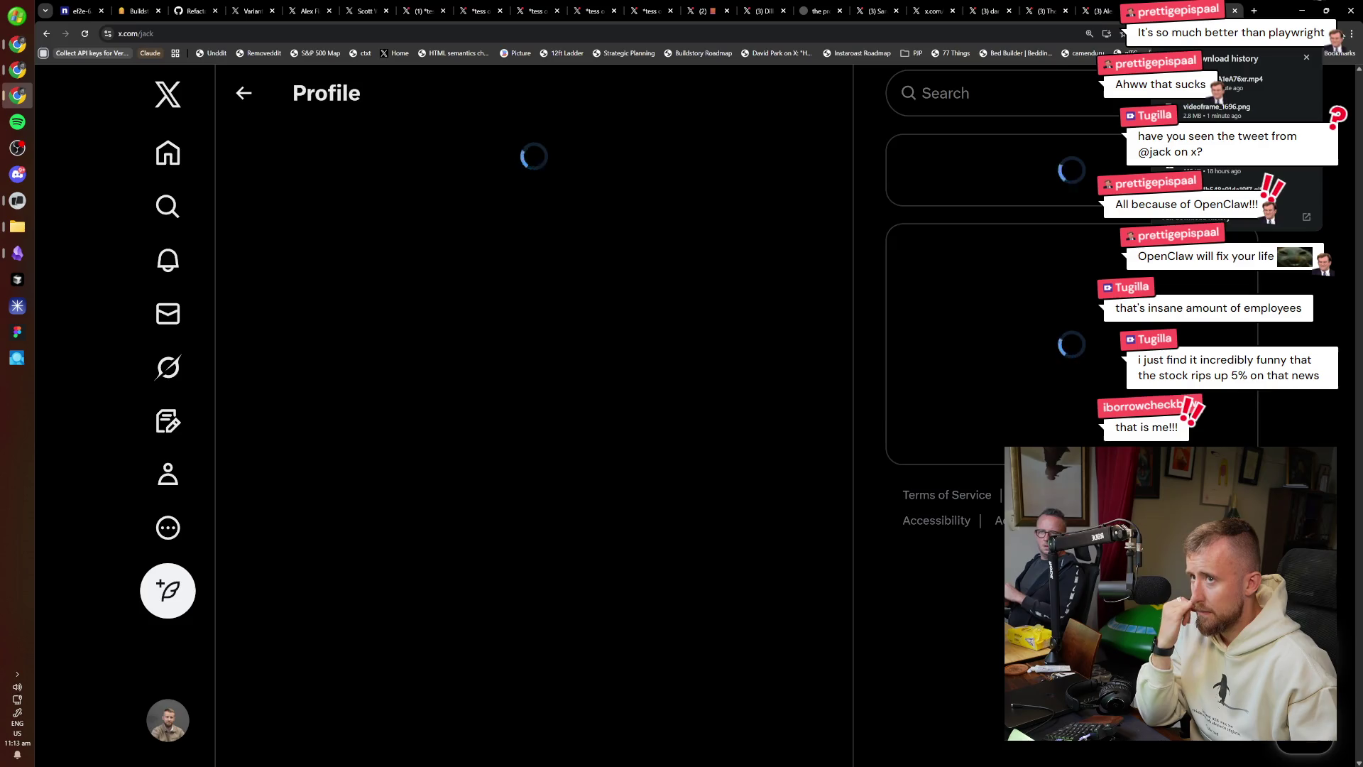
Follow jack, scroll through his posts, then return to the reply draft tab.
{"action": "scroll", "coordinate": [565, 441], "scroll_direction": "down", "scroll_amount": 3}
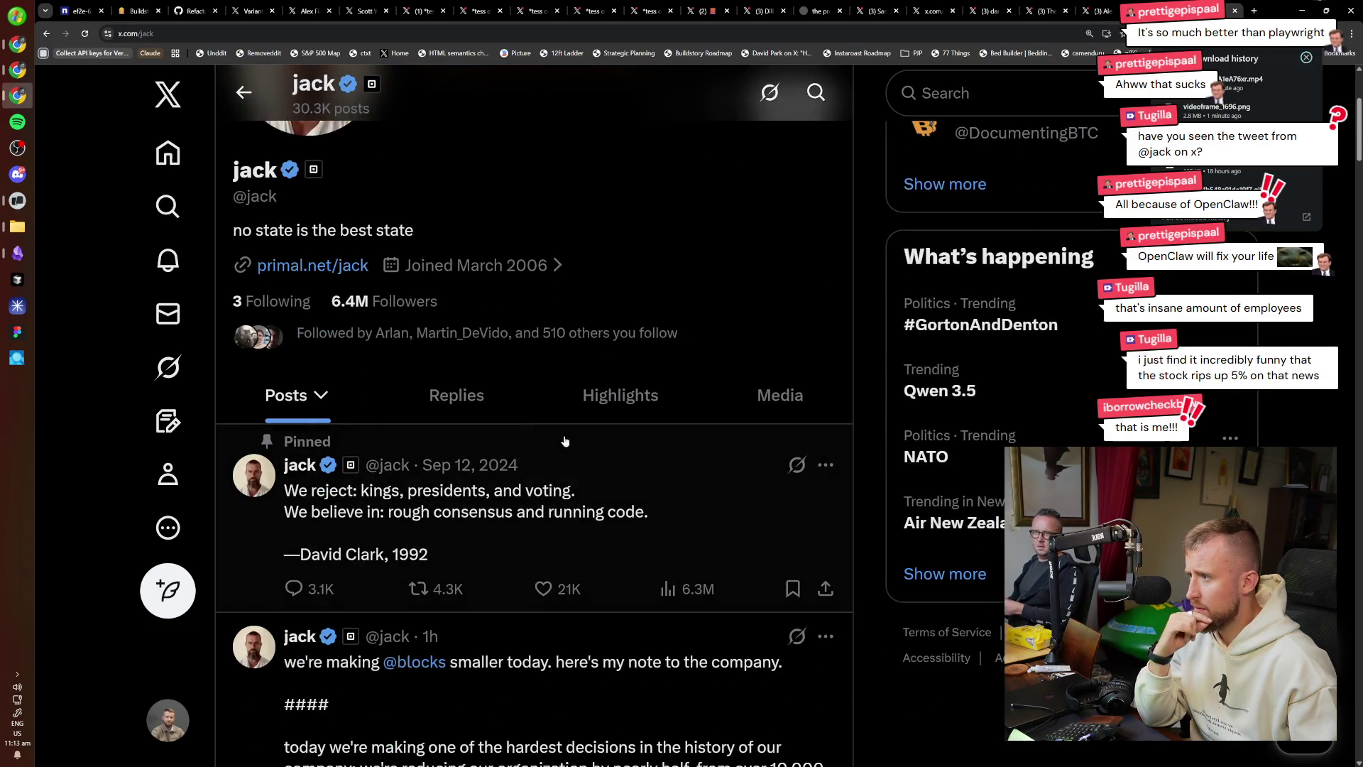
{"action": "scroll", "coordinate": [565, 441], "scroll_direction": "up", "scroll_amount": 2}
{"action": "left_click", "coordinate": [794, 259]}
{"action": "scroll", "coordinate": [585, 360], "scroll_direction": "down", "scroll_amount": 2}
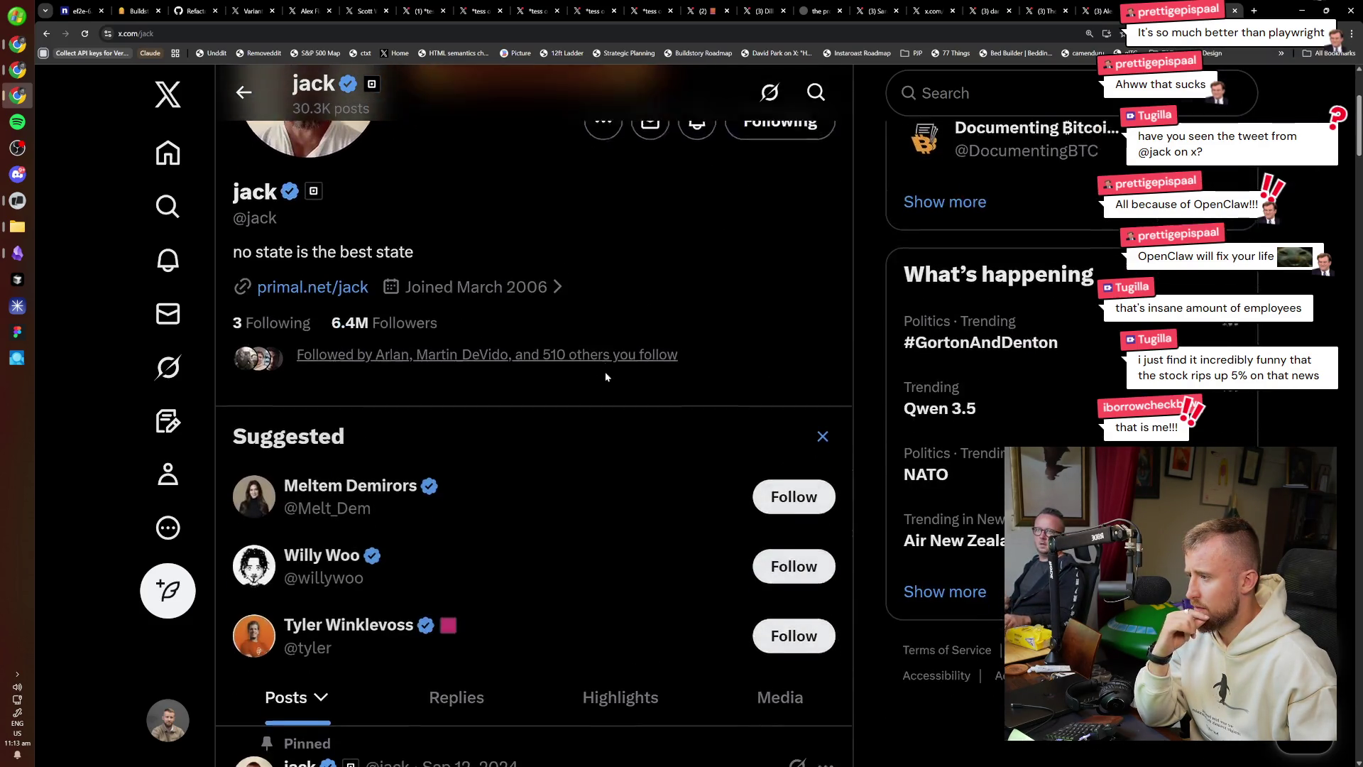
{"action": "scroll", "coordinate": [617, 380], "scroll_direction": "down", "scroll_amount": 5}
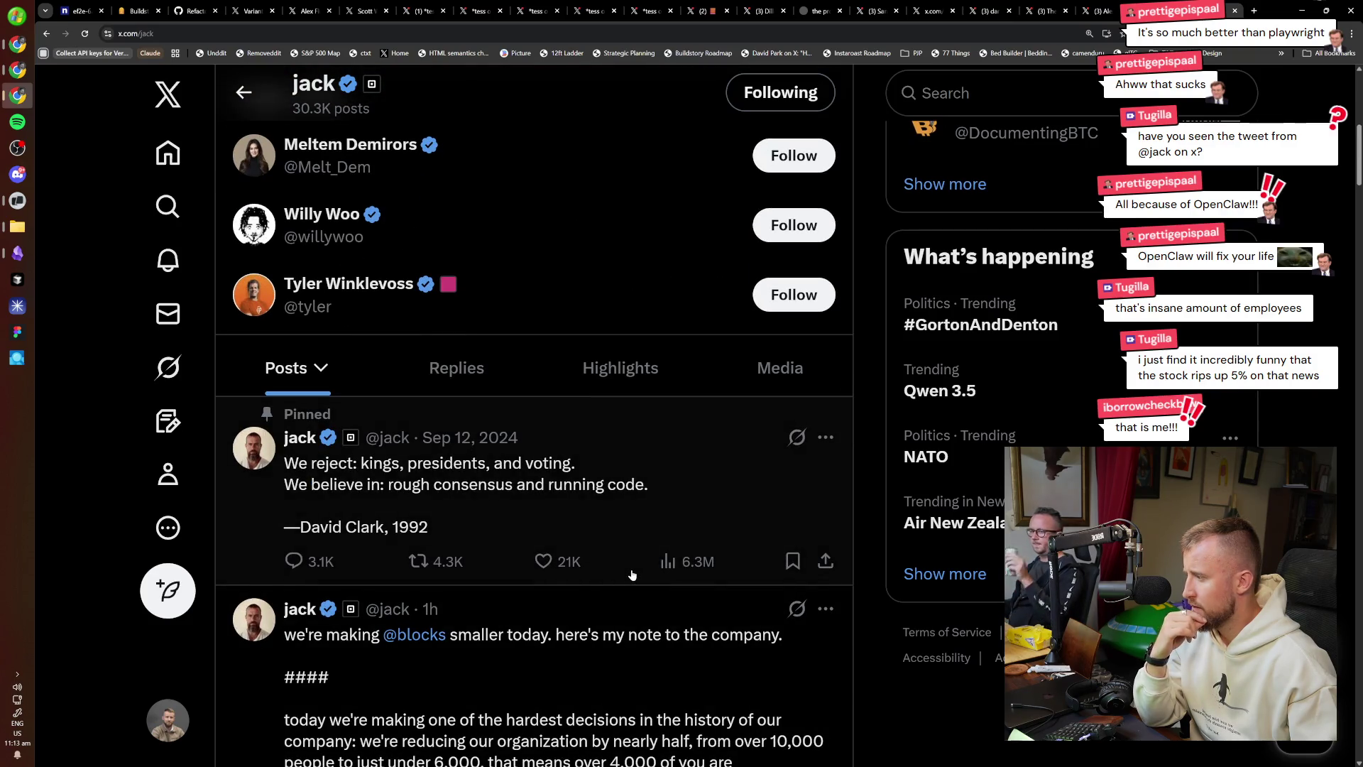
{"action": "scroll", "coordinate": [995, 722], "scroll_direction": "down", "scroll_amount": 1}
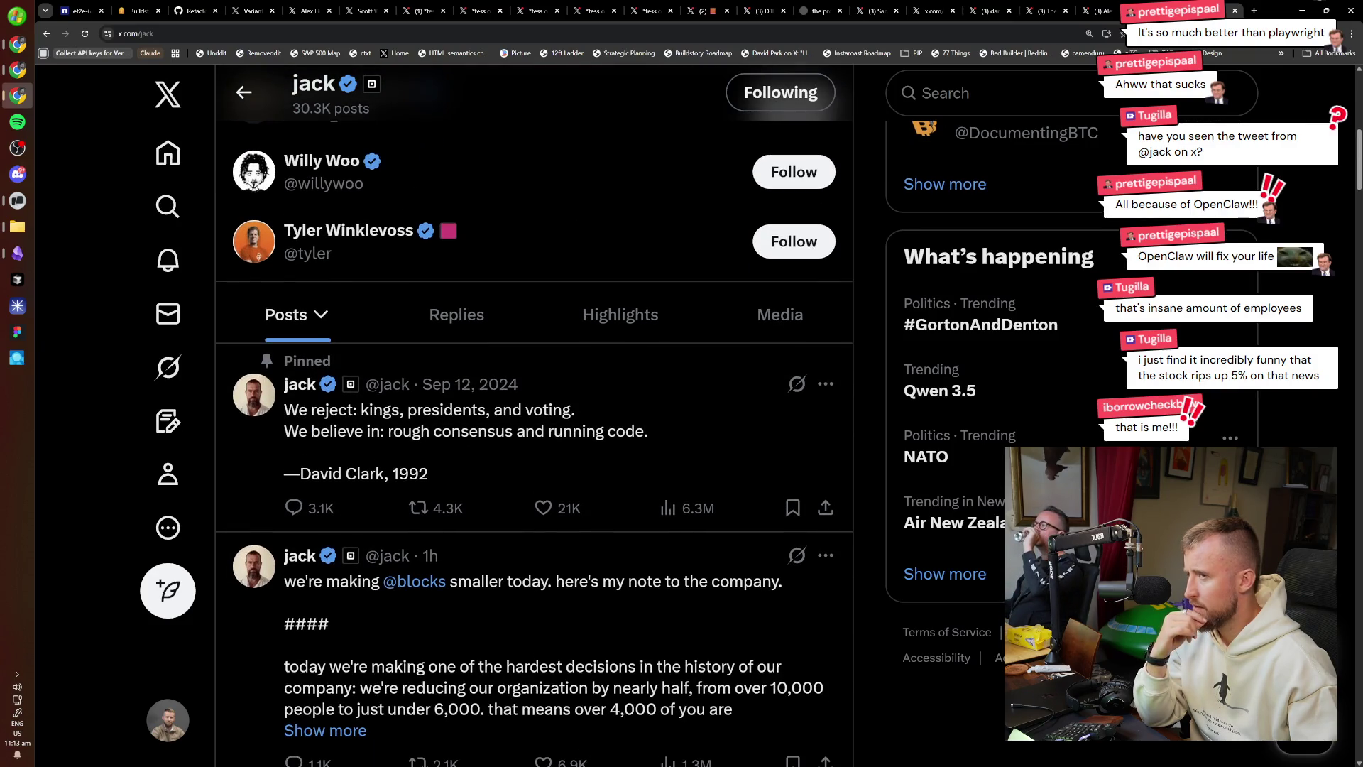
{"action": "scroll", "coordinate": [576, 550], "scroll_direction": "down", "scroll_amount": 2}
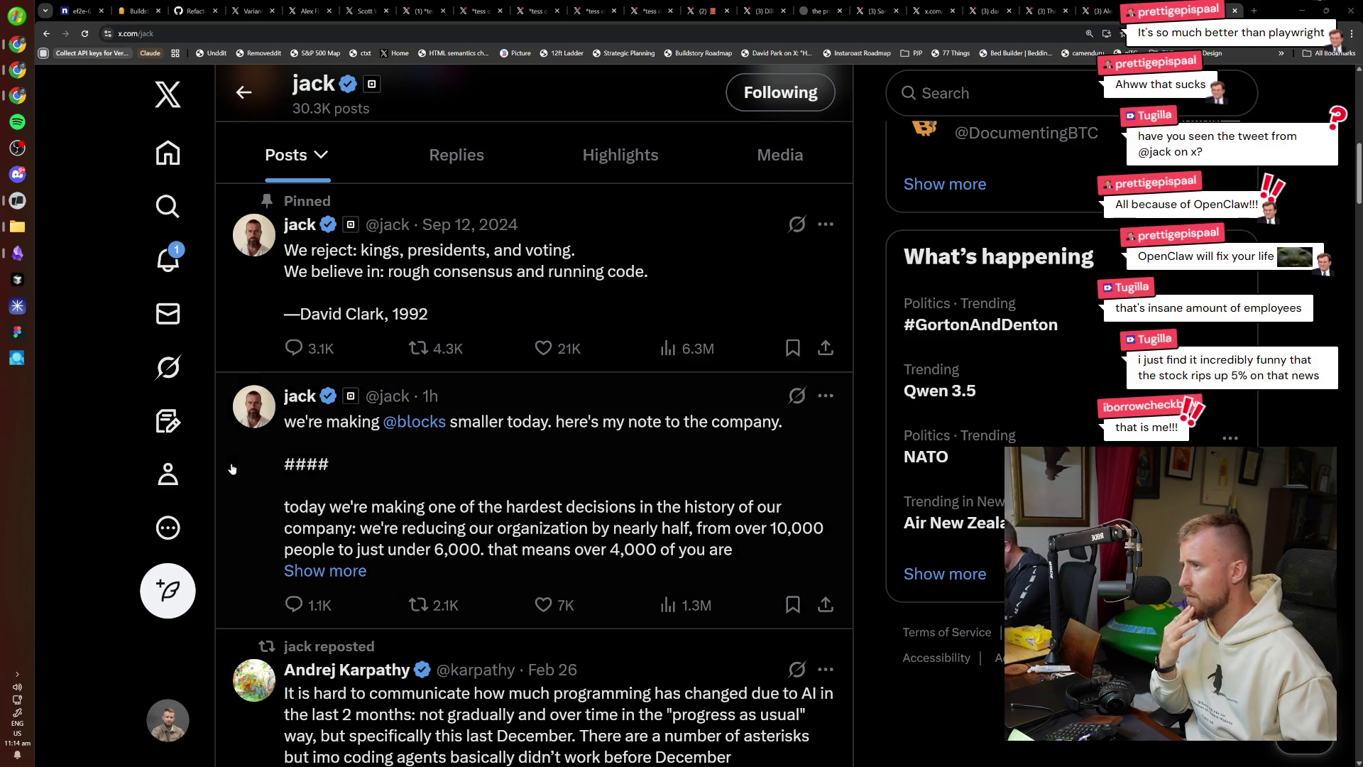
{"action": "key", "text": "alt+Tab"}
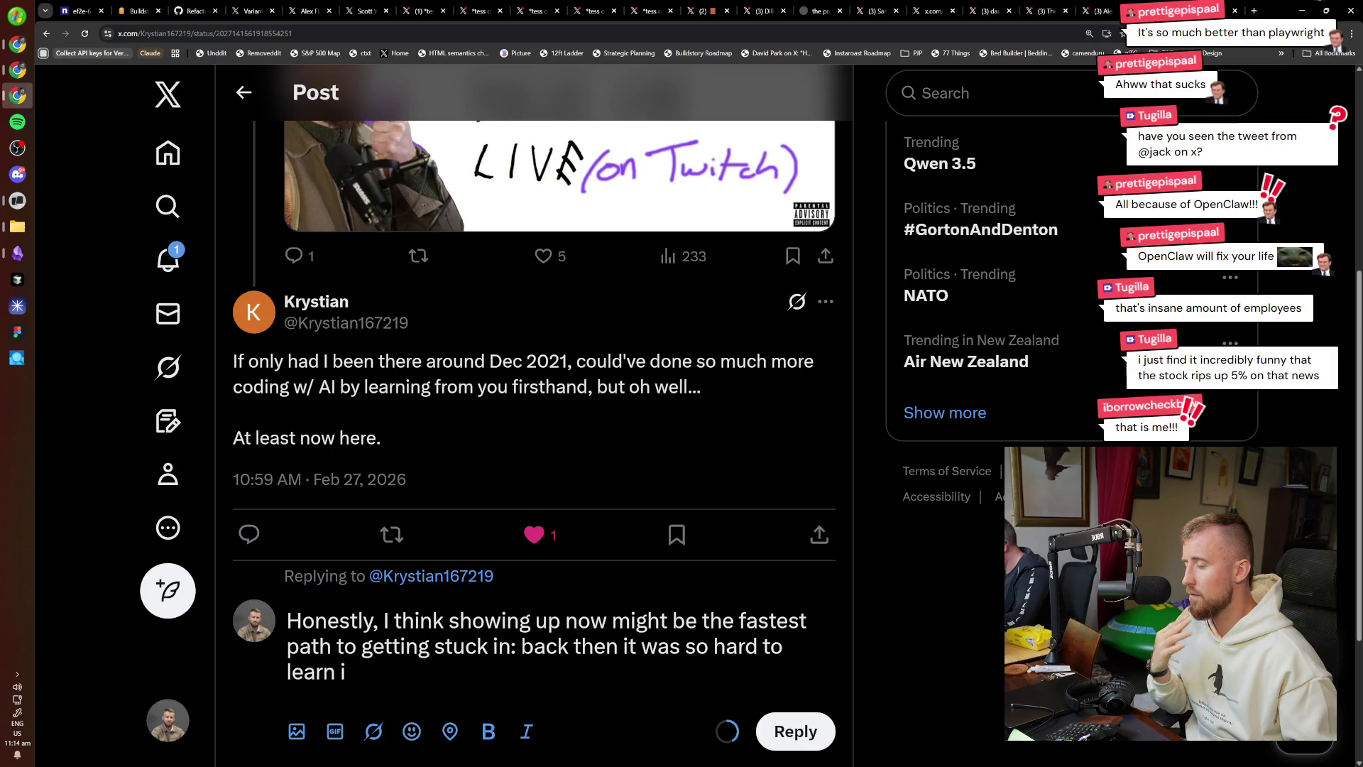
Finish the reply with ', now it's rapido' and post it with Ctrl+Enter.
{"action": "key", "text": "BackSpace"}
{"action": "key", "text": "BackSpace"}
{"action": "type", "text": ", now it's rapido"}
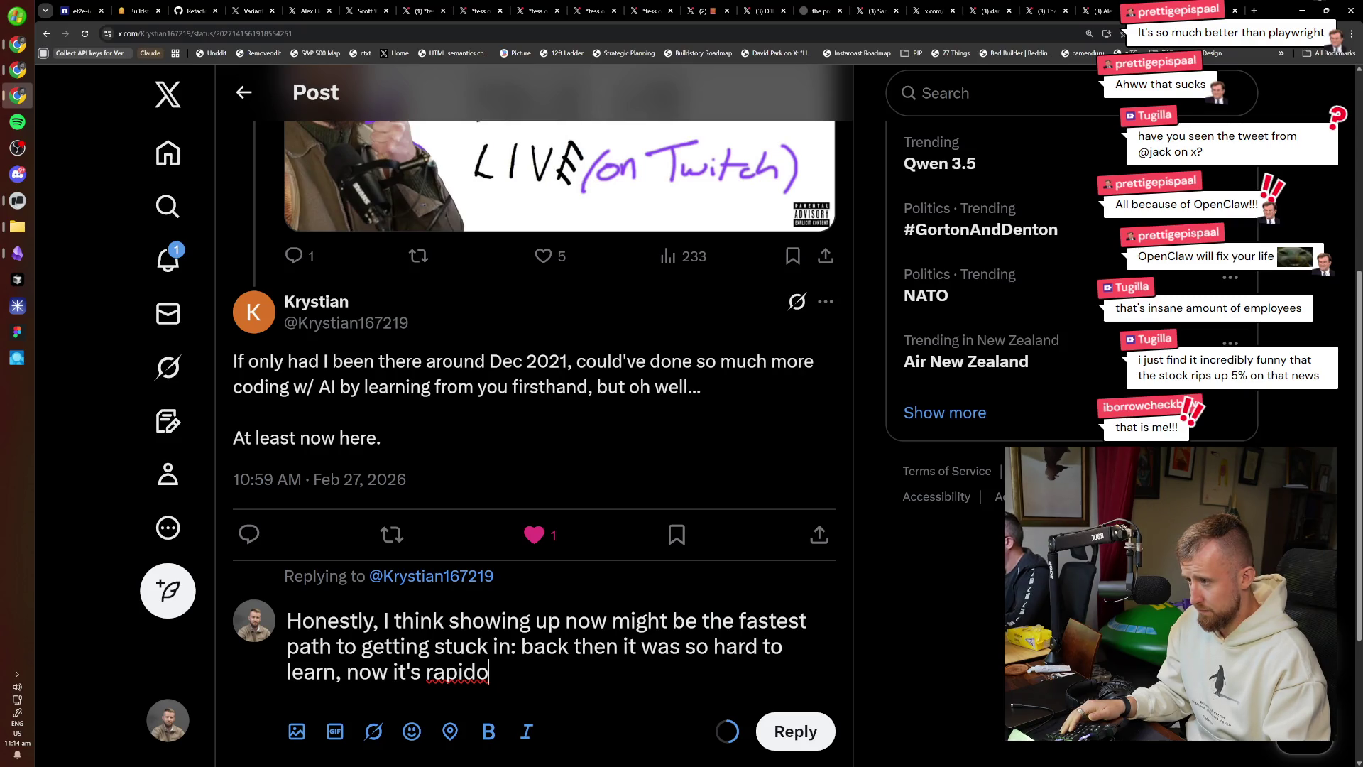
{"action": "key", "text": "ctrl+Return"}
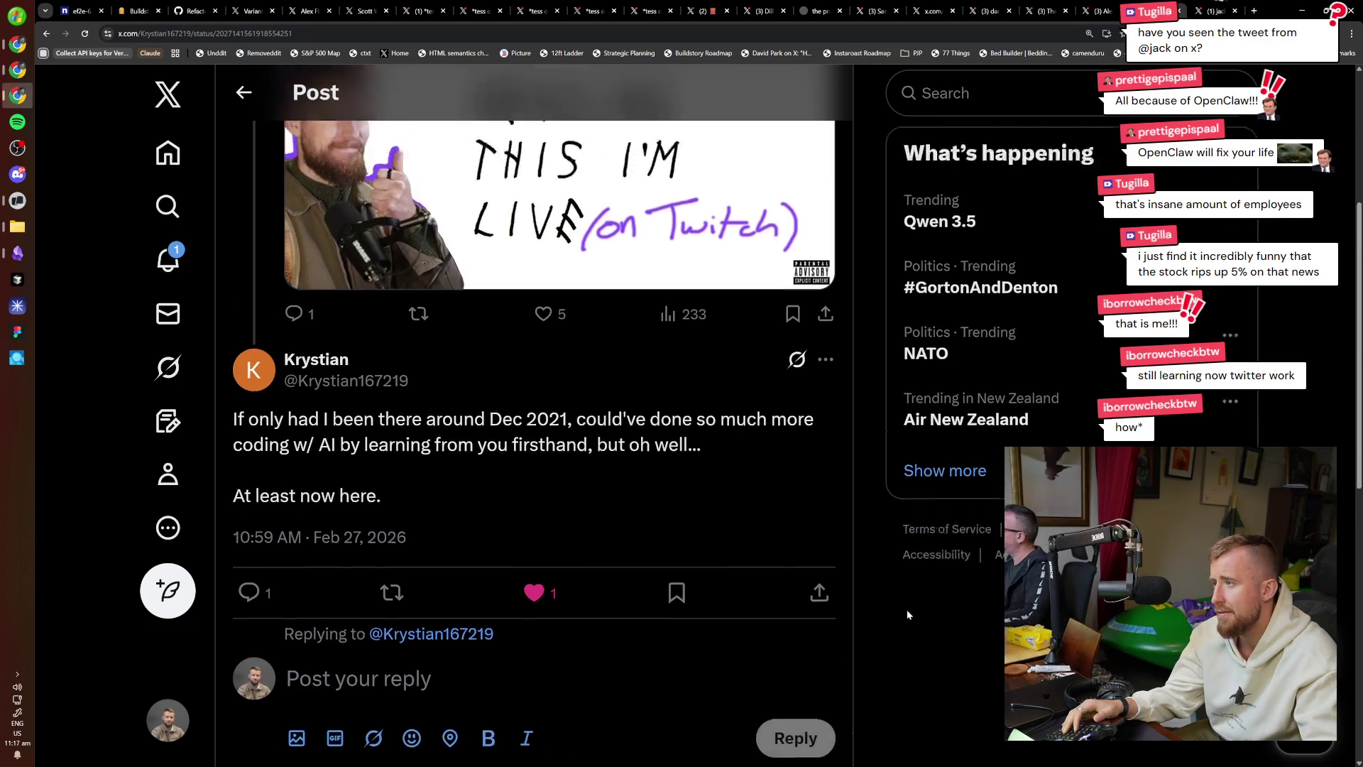
{"action": "scroll", "coordinate": [906, 609], "scroll_direction": "down", "scroll_amount": 2}
On jack's profile, open his post about shrinking Block to under 6,000 people.
{"action": "key", "text": "ctrl+9"}
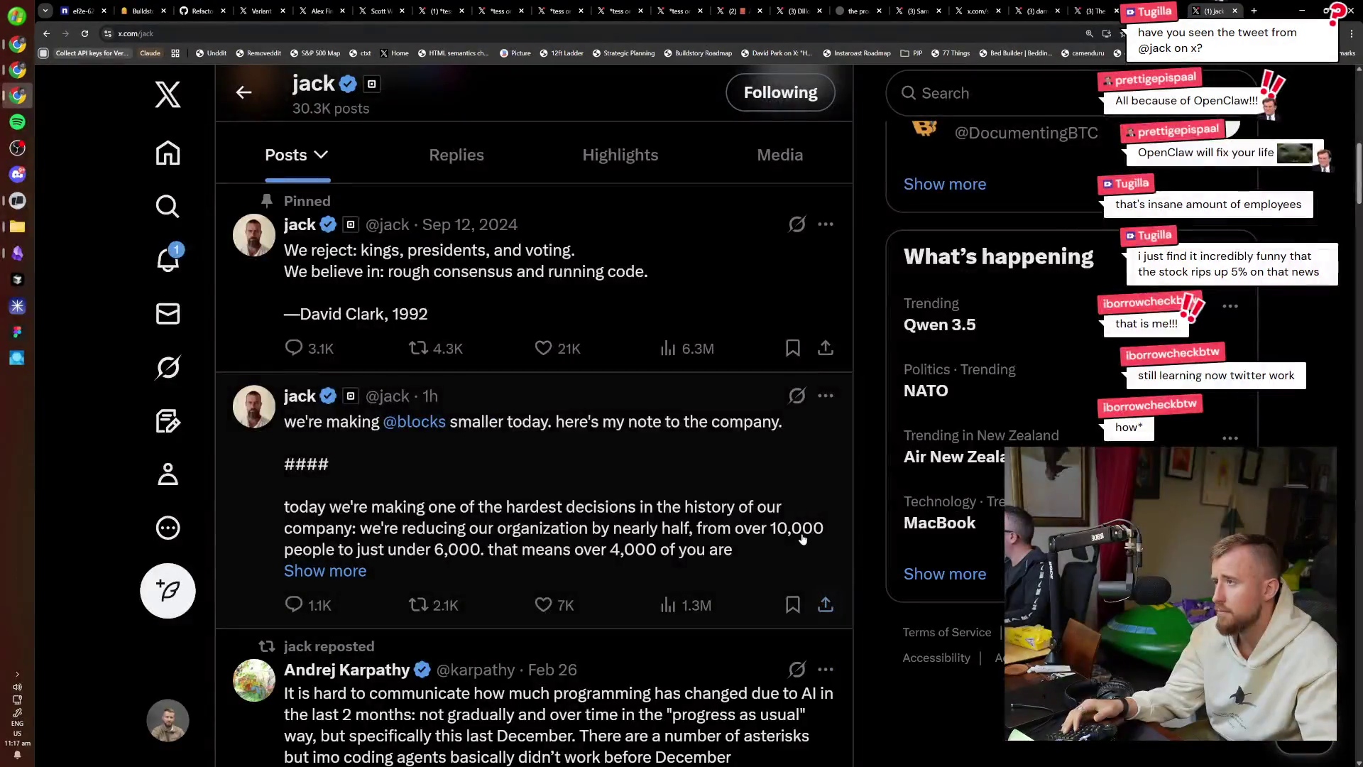
{"action": "scroll", "coordinate": [654, 582], "scroll_direction": "down", "scroll_amount": 2}
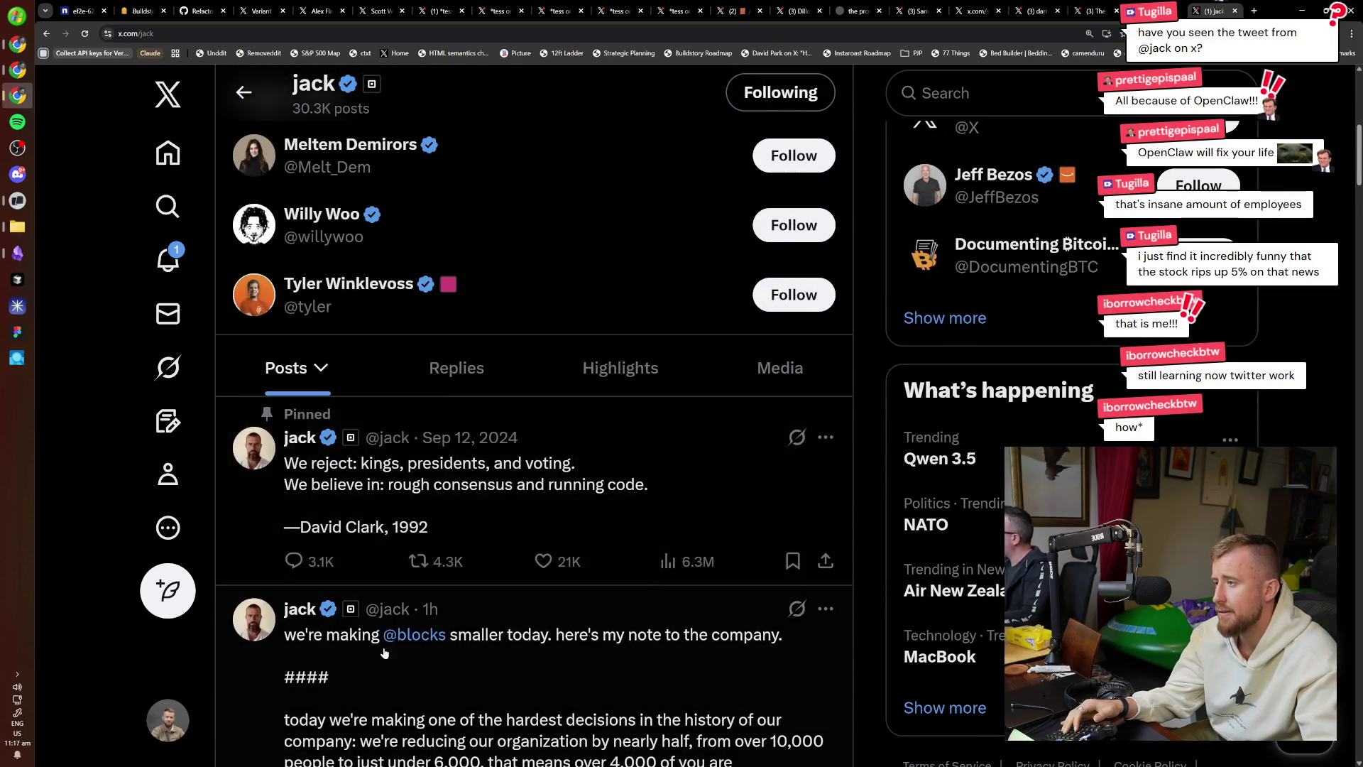
{"action": "scroll", "coordinate": [623, 685], "scroll_direction": "down", "scroll_amount": 4}
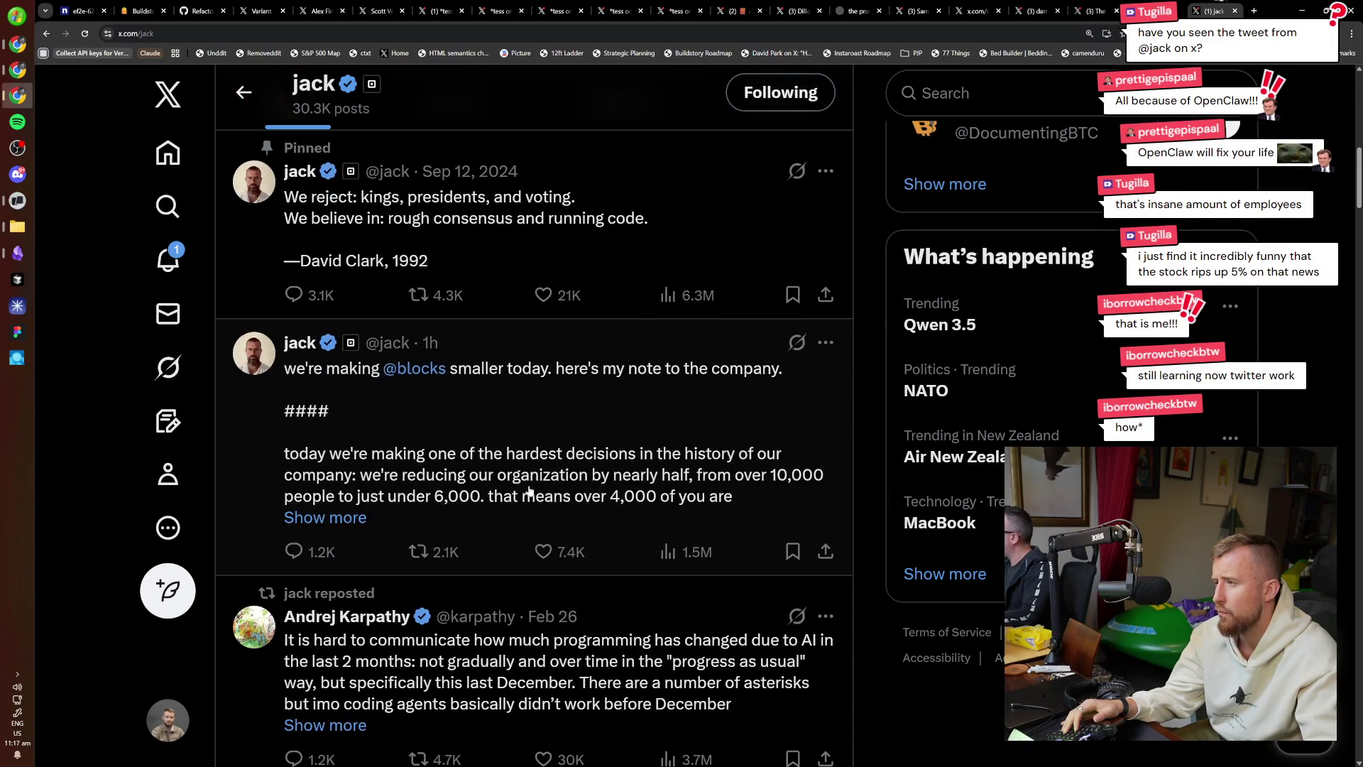
{"action": "scroll", "coordinate": [549, 505], "scroll_direction": "down", "scroll_amount": 2}
{"action": "left_click", "coordinate": [608, 389]}
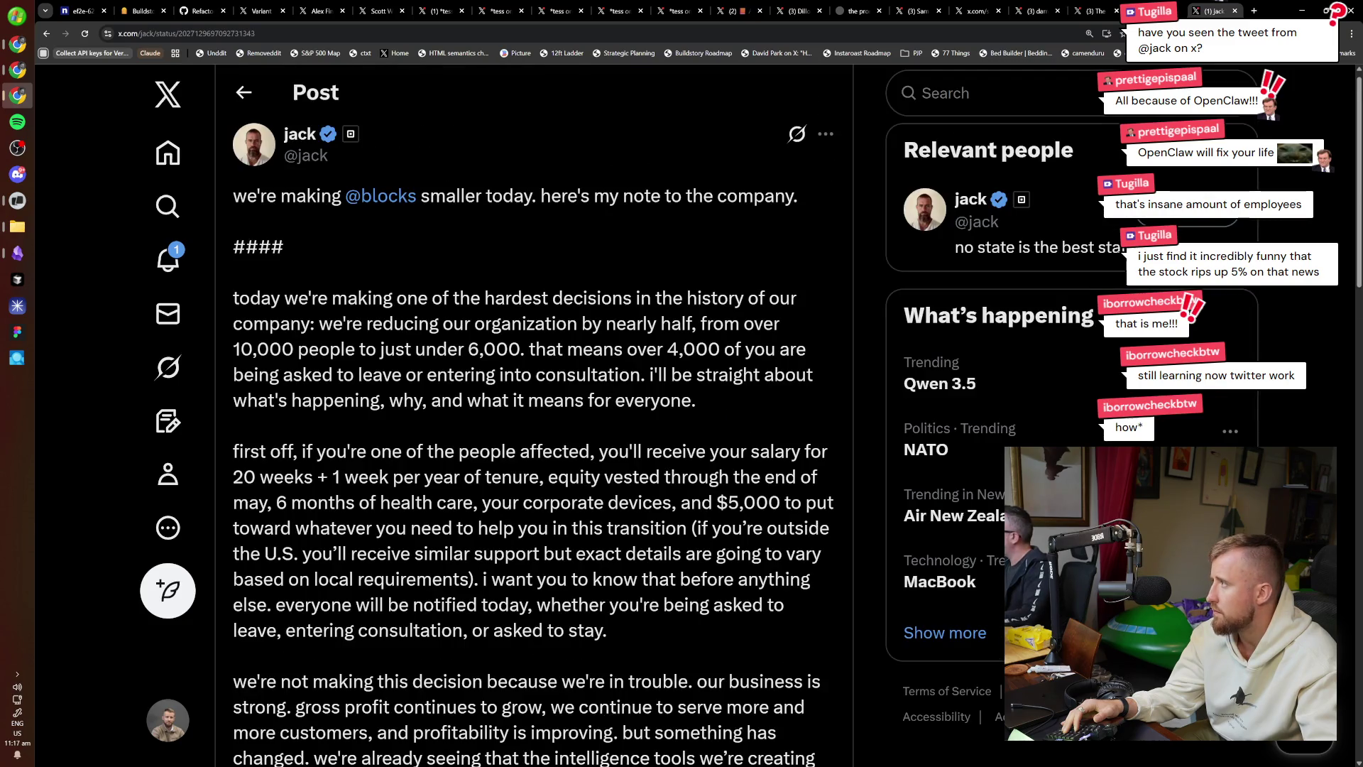